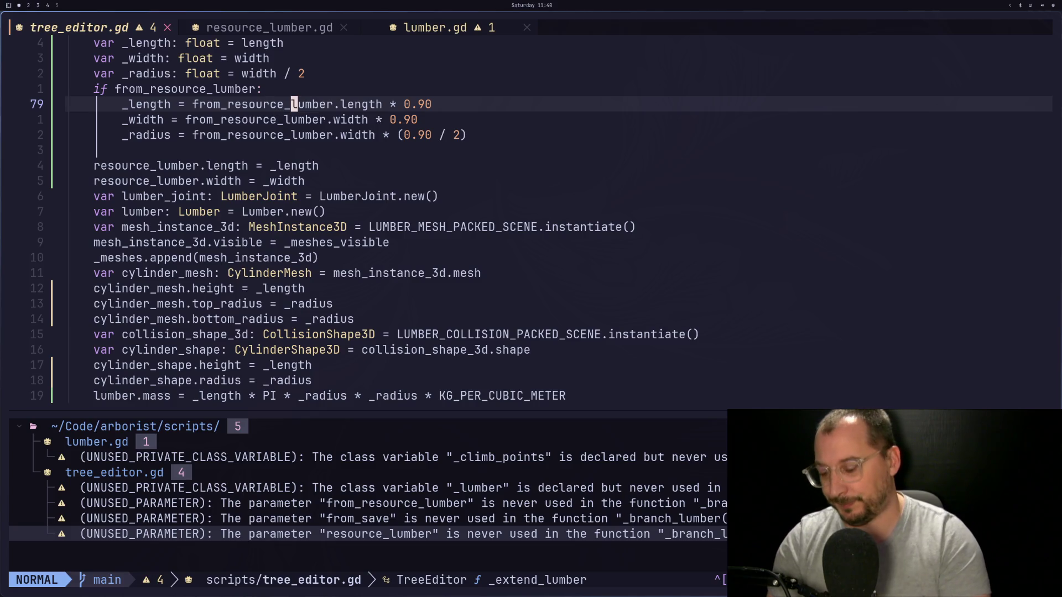
Copy the from_resource_lumber variable name from the length line in _extend_lumber.
{"action": "key", "text": "n"}
{"action": "key", "text": "n"}
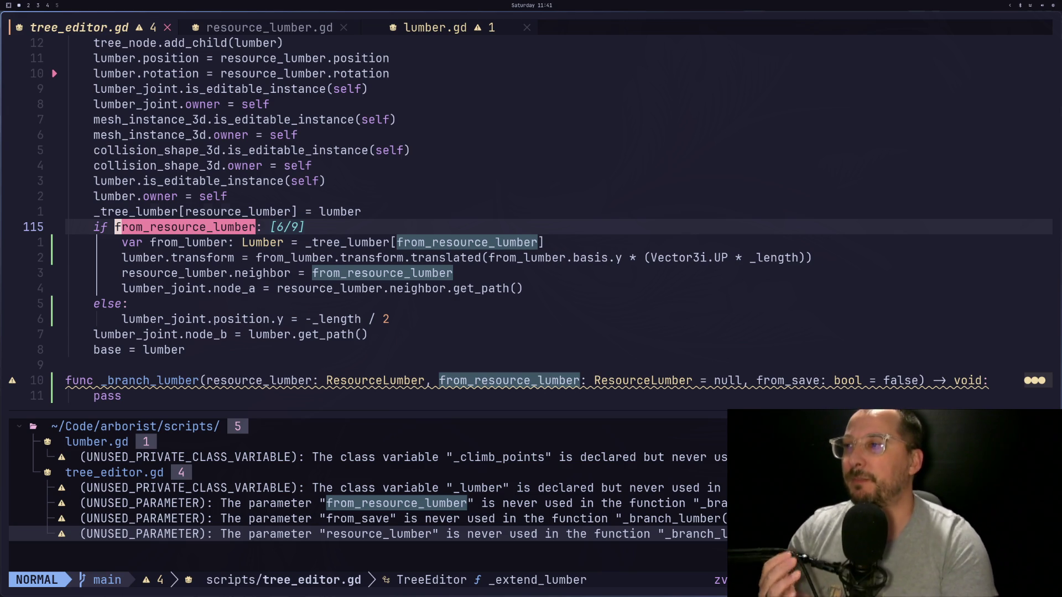
{"action": "key", "text": "k"}
{"action": "key", "text": "k"}
{"action": "key", "text": "k"}
{"action": "key", "text": "k"}
{"action": "key", "text": "k"}
{"action": "key", "text": "k"}
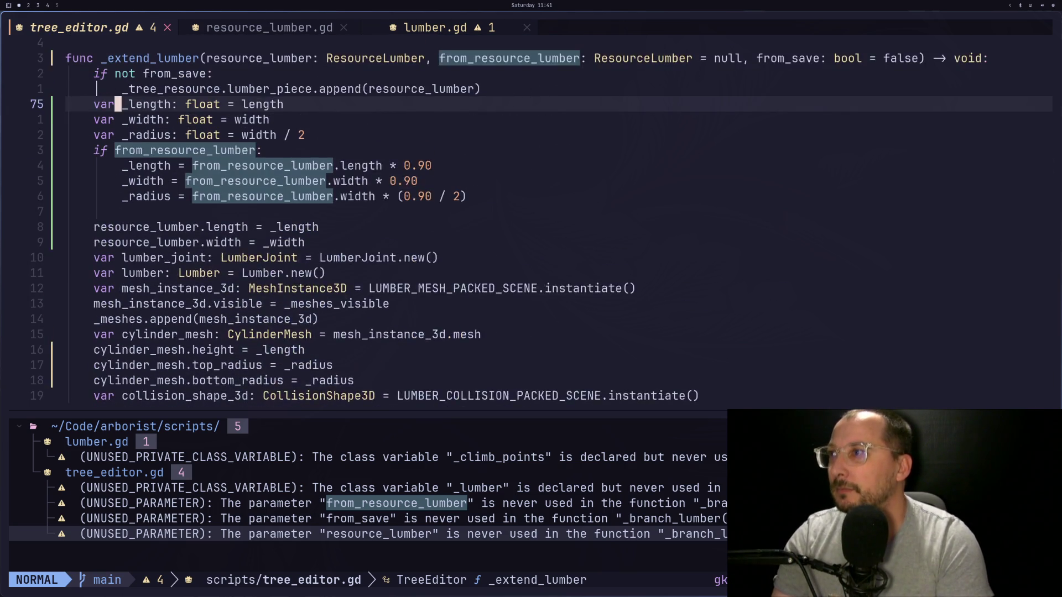
{"action": "key", "text": "l"}
{"action": "key", "text": "l"}
{"action": "key", "text": "l"}
{"action": "key", "text": "l"}
{"action": "key", "text": "j"}
{"action": "key", "text": "j"}
{"action": "key", "text": "j"}
{"action": "key", "text": "j"}
{"action": "key", "text": "j"}
{"action": "key", "text": "j"}
{"action": "key", "text": "h"}
{"action": "key", "text": "h"}
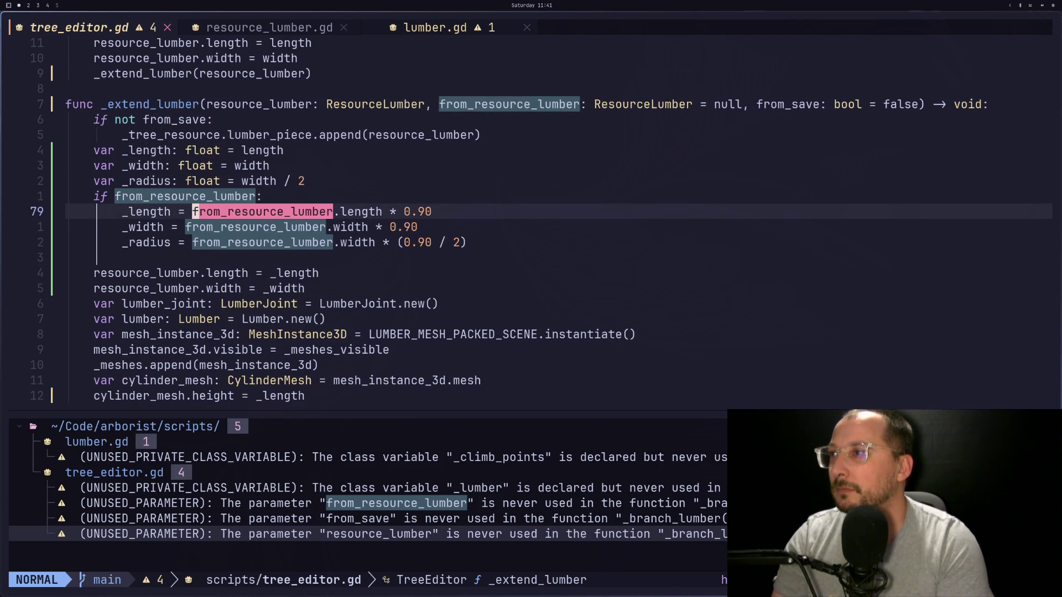
{"action": "key", "text": "v"}
{"action": "key", "text": "l"}
{"action": "key", "text": "l"}
{"action": "key", "text": "l"}
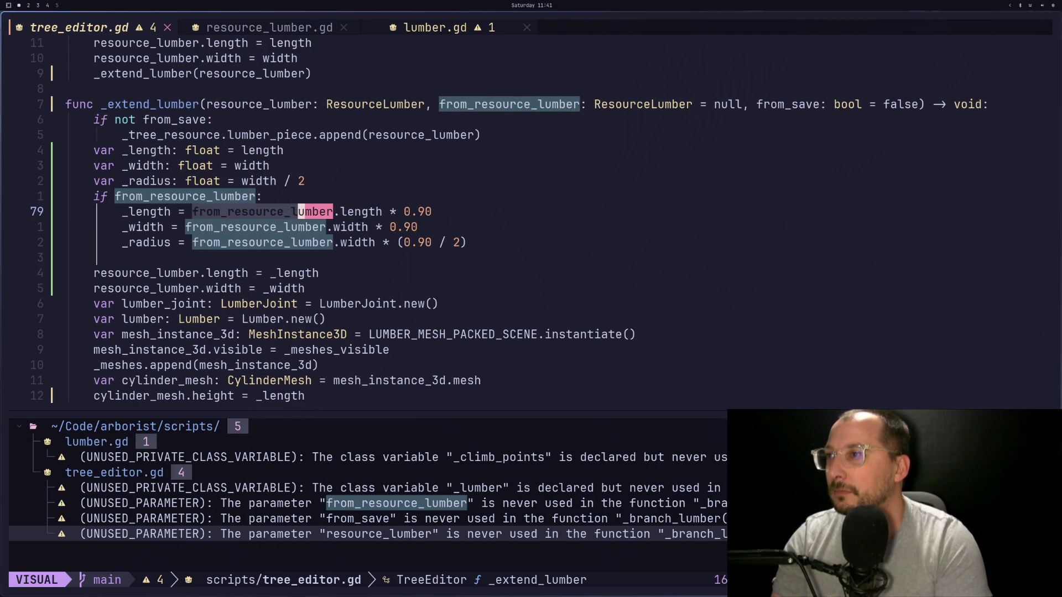
{"action": "key", "text": "l"}
{"action": "key", "text": "l"}
{"action": "key", "text": "l"}
{"action": "key", "text": "y"}
Add a print line below _radius with the string "from length %s width %s".
{"action": "key", "text": "j"}
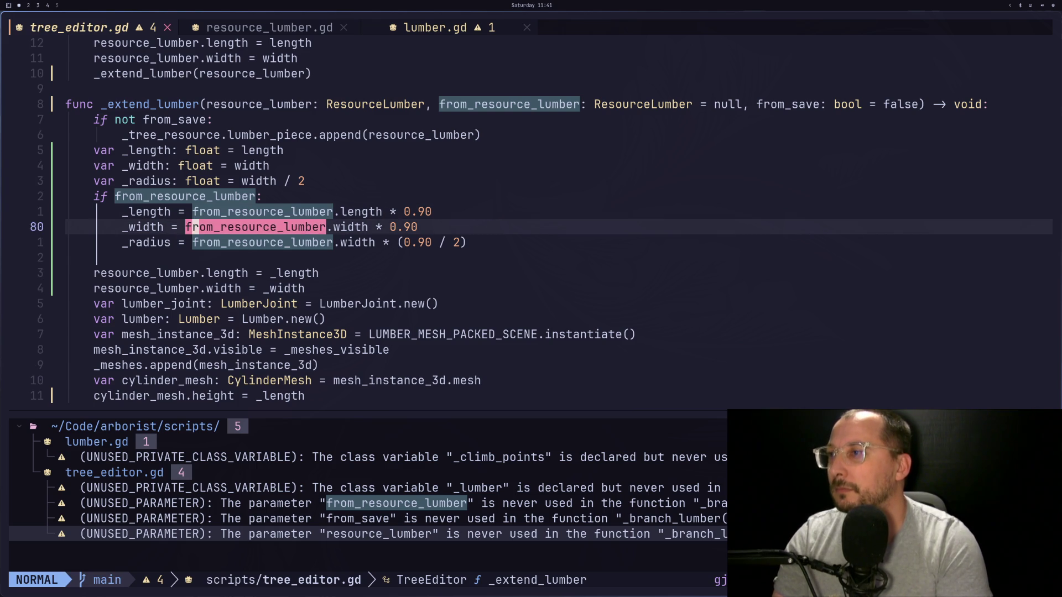
{"action": "key", "text": "j"}
{"action": "key", "text": "j"}
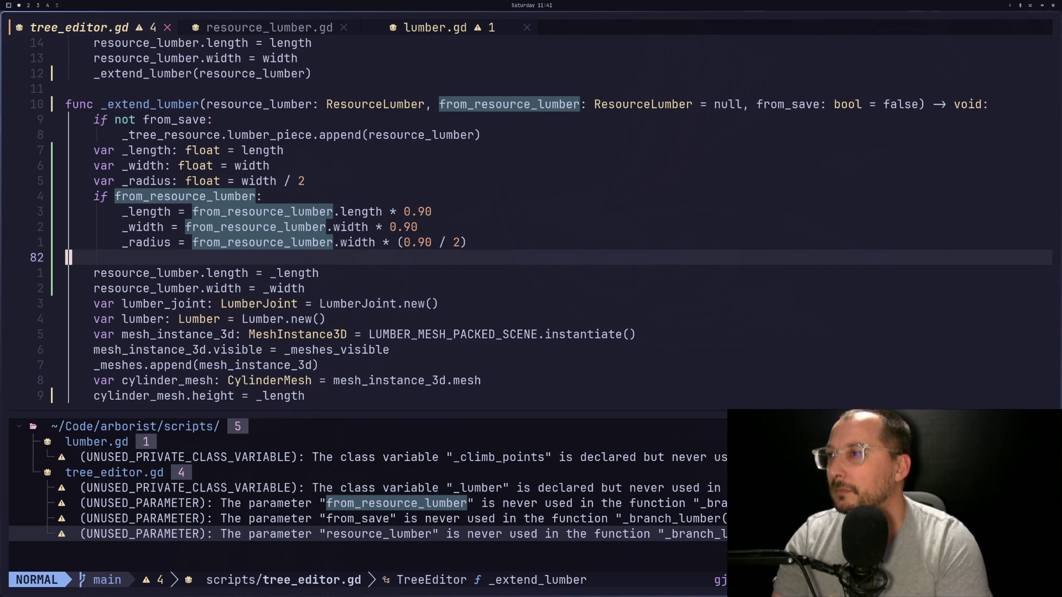
{"action": "key", "text": "k"}
{"action": "key", "text": "k"}
{"action": "key", "text": "k"}
{"action": "key", "text": "k"}
{"action": "key", "text": "k"}
{"action": "type", "text": "oprin"}
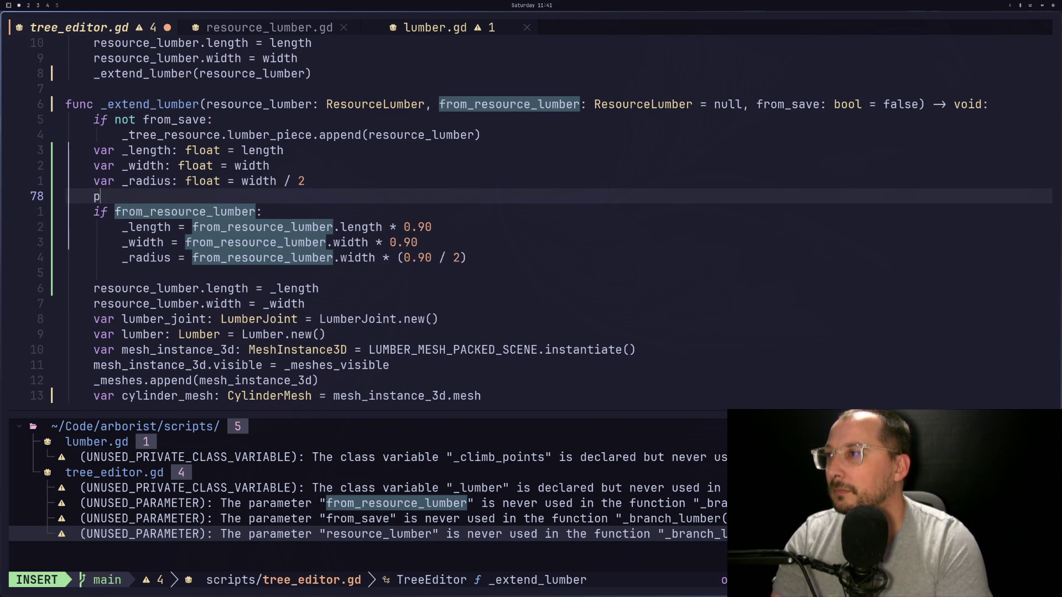
{"action": "type", "text": "t("}
{"action": "key", "text": "BackSpace"}
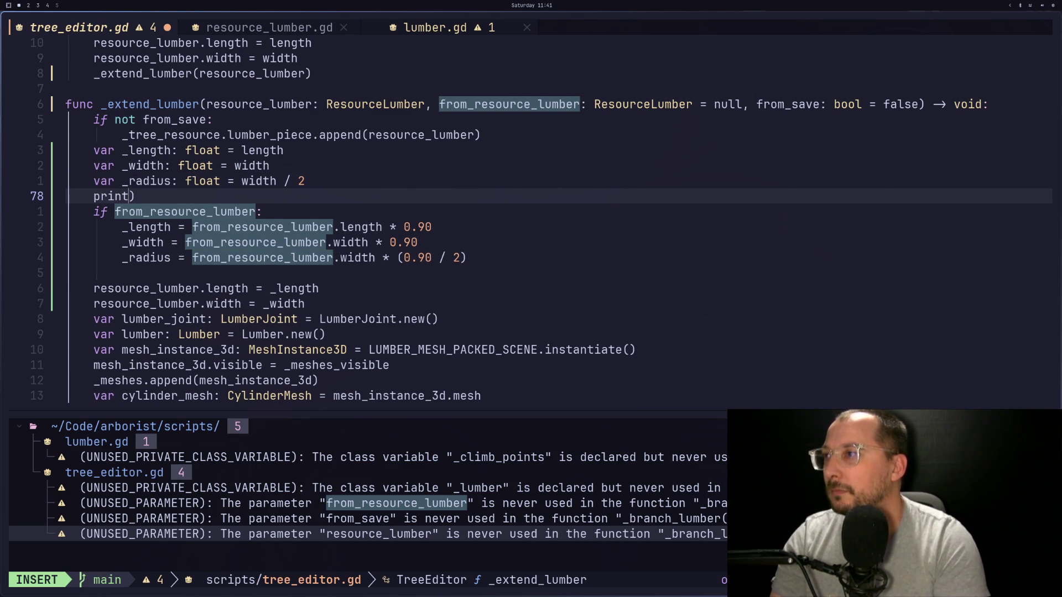
{"action": "type", "text": "(\""}
{"action": "type", "text": "leng"}
{"action": "key", "text": "BackSpace"}
{"action": "key", "text": "BackSpace"}
{"action": "key", "text": "BackSpace"}
{"action": "type", "text": "from length: %"}
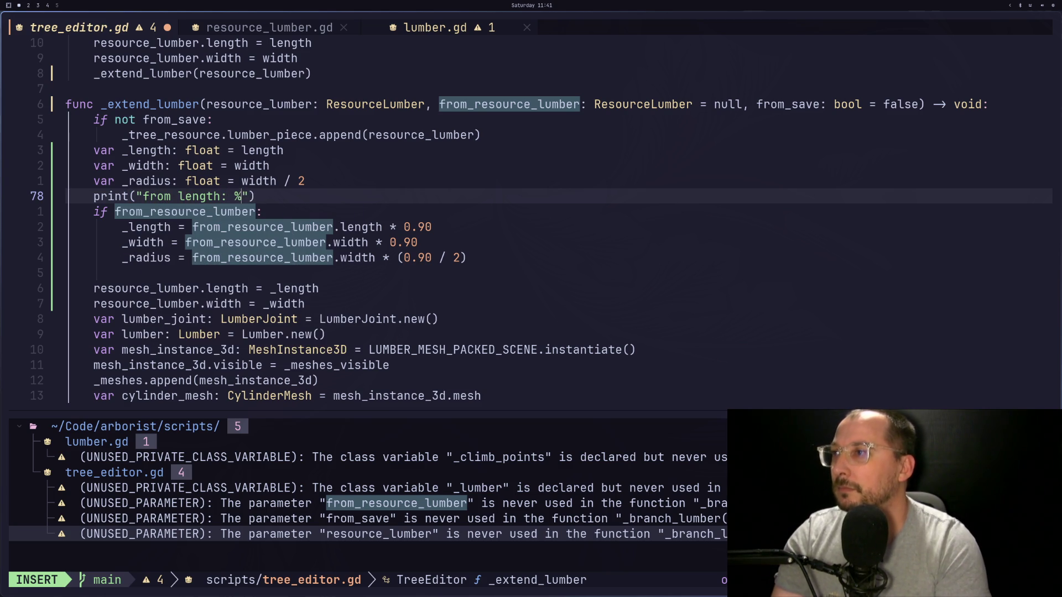
{"action": "key", "text": "BackSpace"}
{"action": "key", "text": "BackSpace"}
{"action": "key", "text": "BackSpace"}
{"action": "type", "text": "%S"}
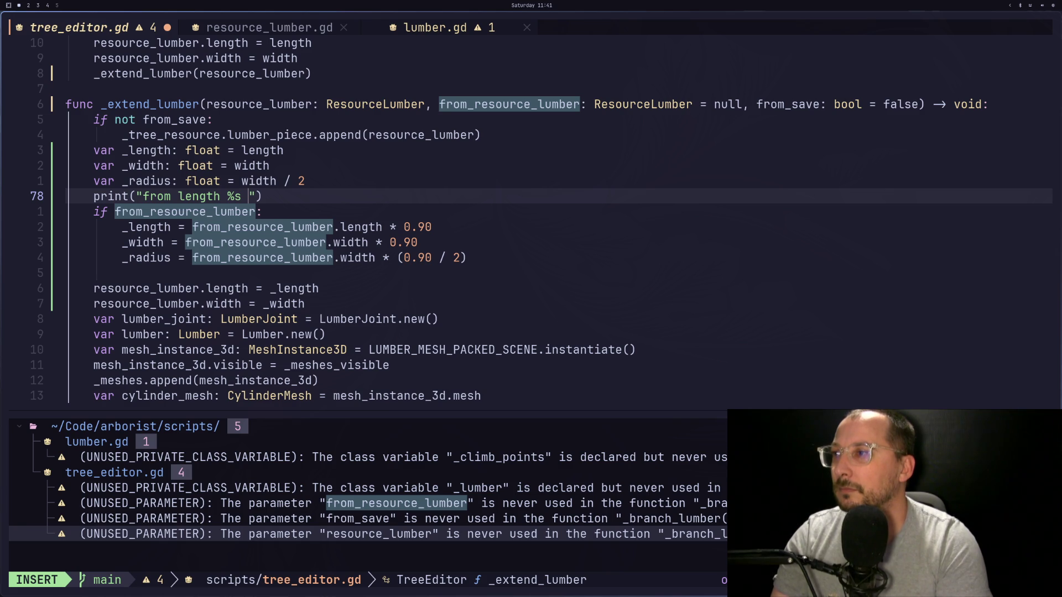
{"action": "type", "text": "width %s"}
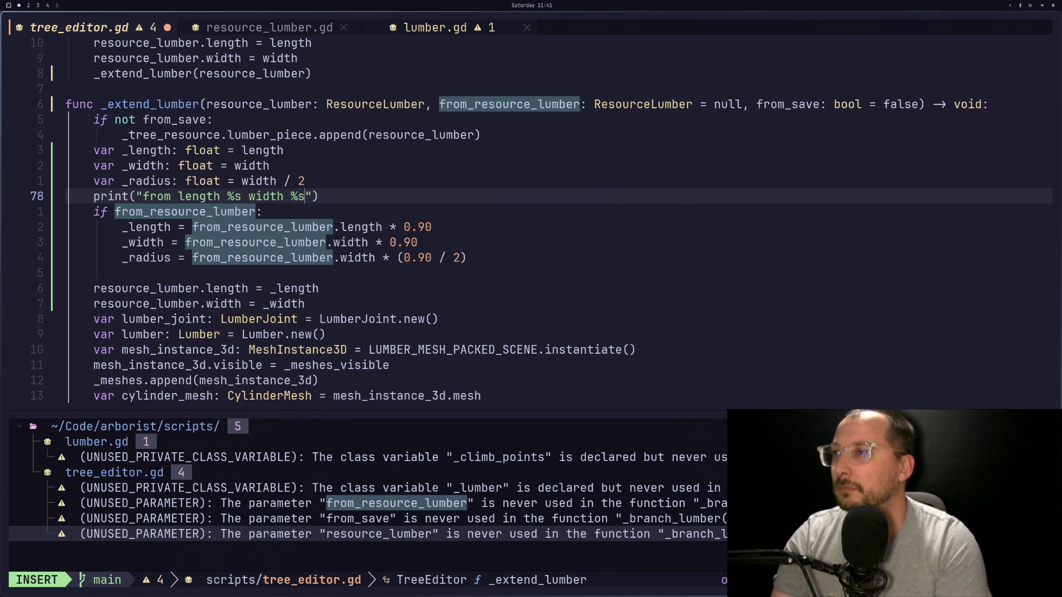
{"action": "type", "text": "%"}
{"action": "key", "text": "BackSpace"}
{"action": "key", "text": "BackSpace"}
{"action": "key", "text": "Right"}
{"action": "type", "text": "% ["}
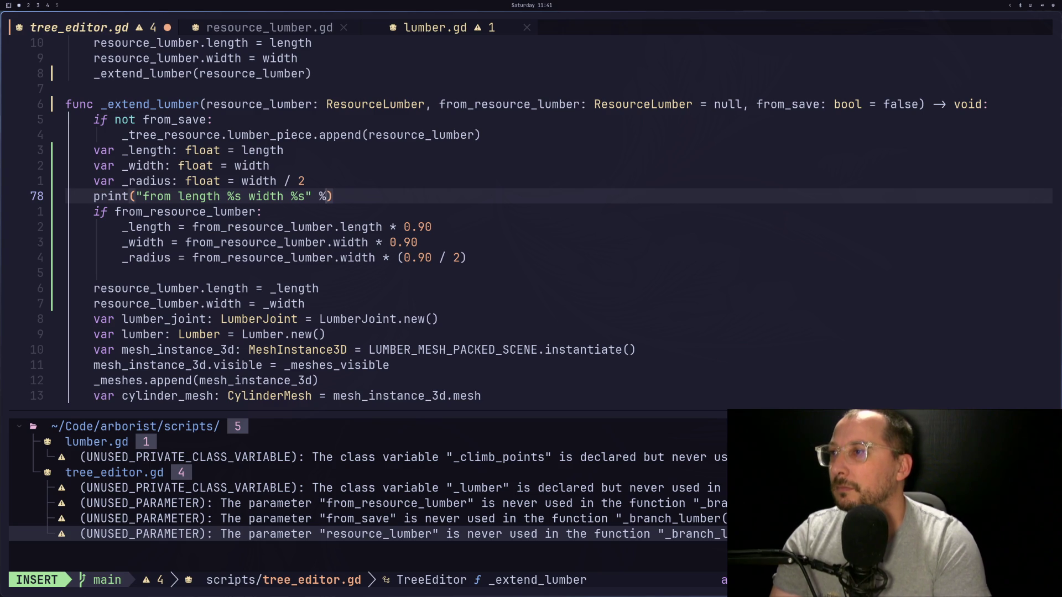
Fill the print's format list with from_resource_lumber.length and width, then save tree_editor.gd.
{"action": "key", "text": "Escape"}
{"action": "type", "text": "pa.length"}
{"action": "type", "text": ","}
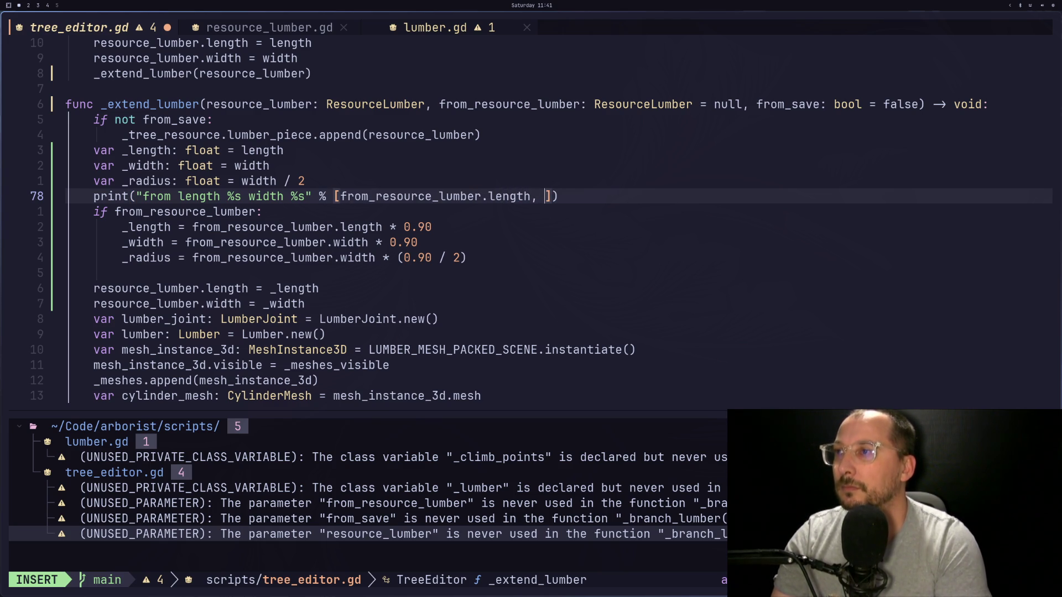
{"action": "key", "text": "Escape"}
{"action": "type", "text": "pa.wid"}
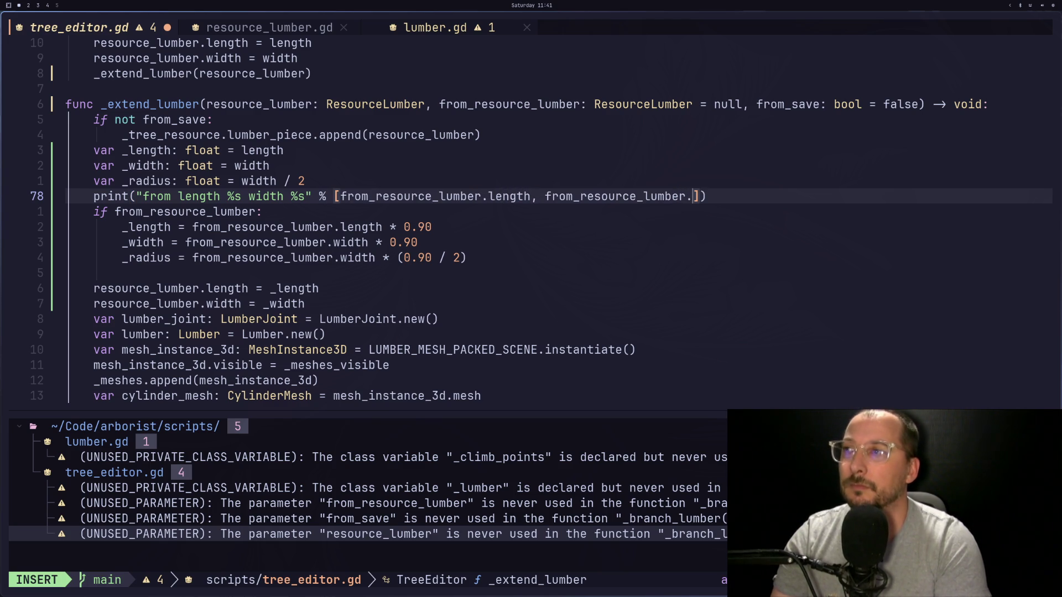
{"action": "type", "text": "th"}
{"action": "key", "text": "Escape"}
{"action": "type", "text": ":w"}
{"action": "key", "text": "Return"}
{"action": "key", "text": "super+2"}
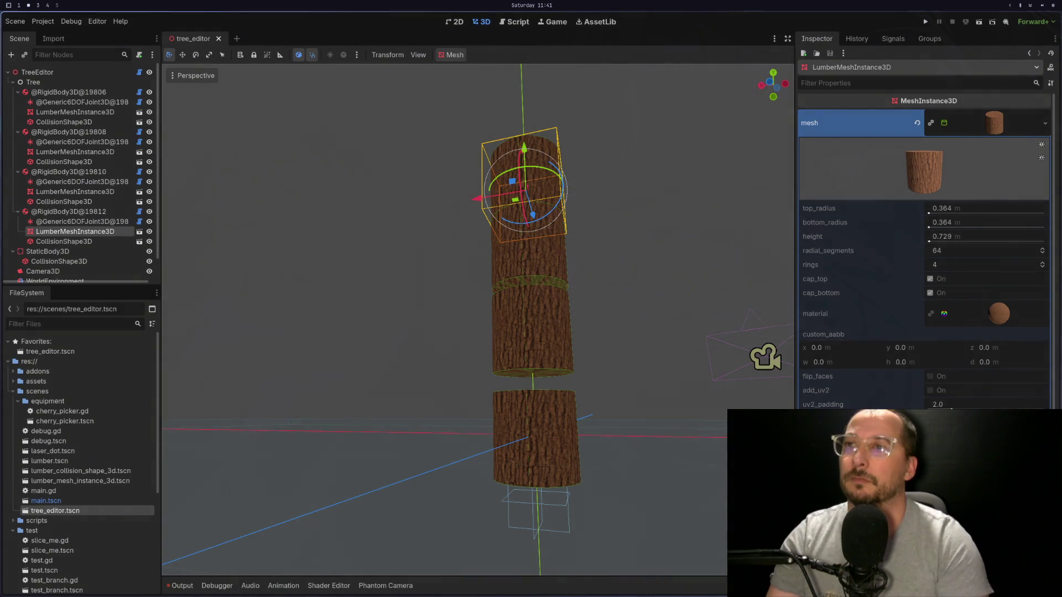
Load the saved tree into TreeEditor and show the Output log.
{"action": "left_click", "coordinate": [72, 73]}
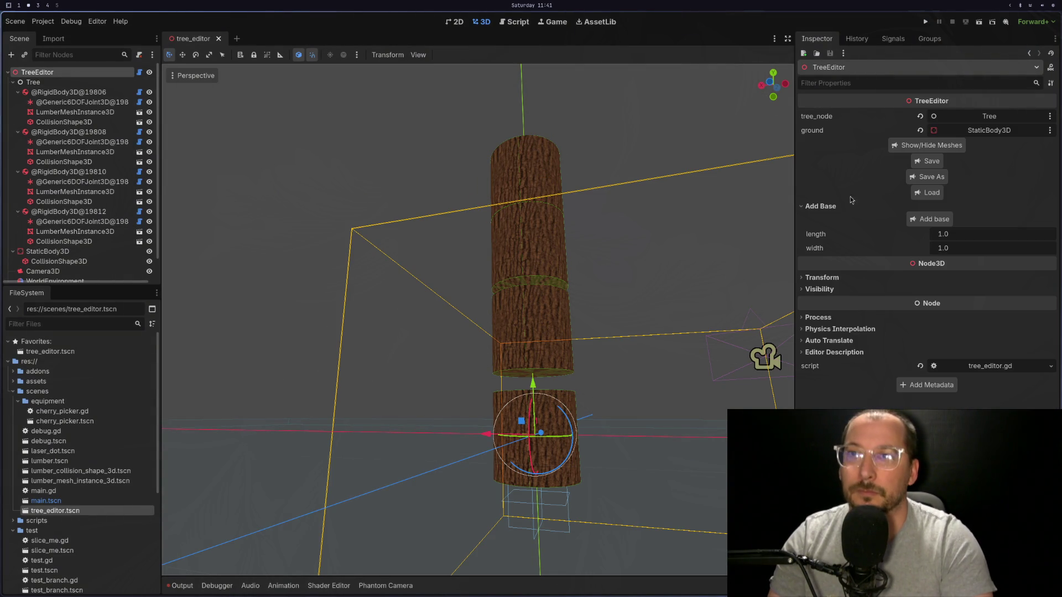
{"action": "left_click", "coordinate": [922, 194]}
{"action": "left_click", "coordinate": [578, 360]}
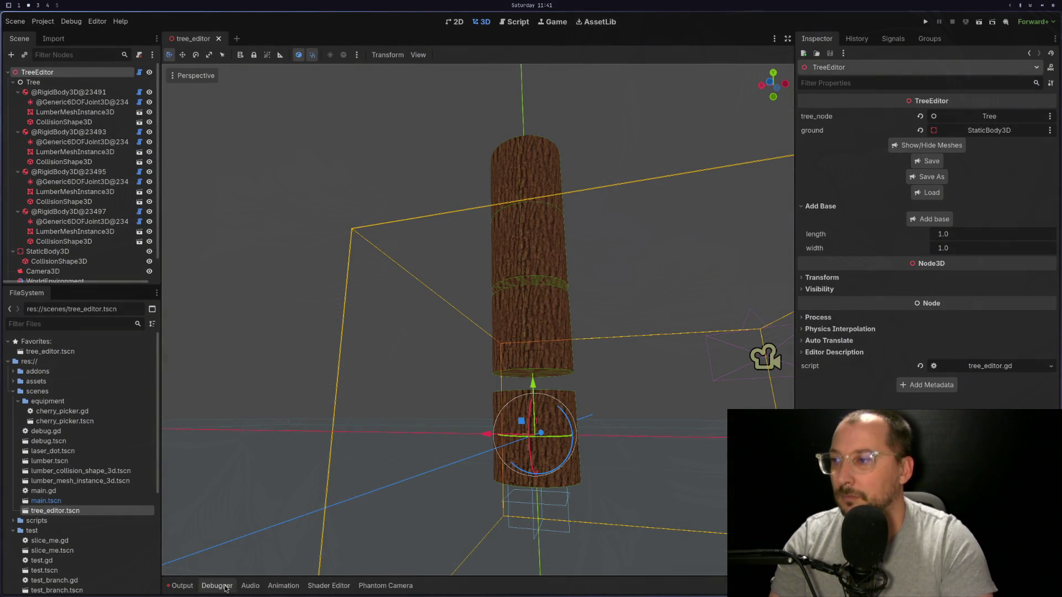
{"action": "left_click", "coordinate": [192, 586]}
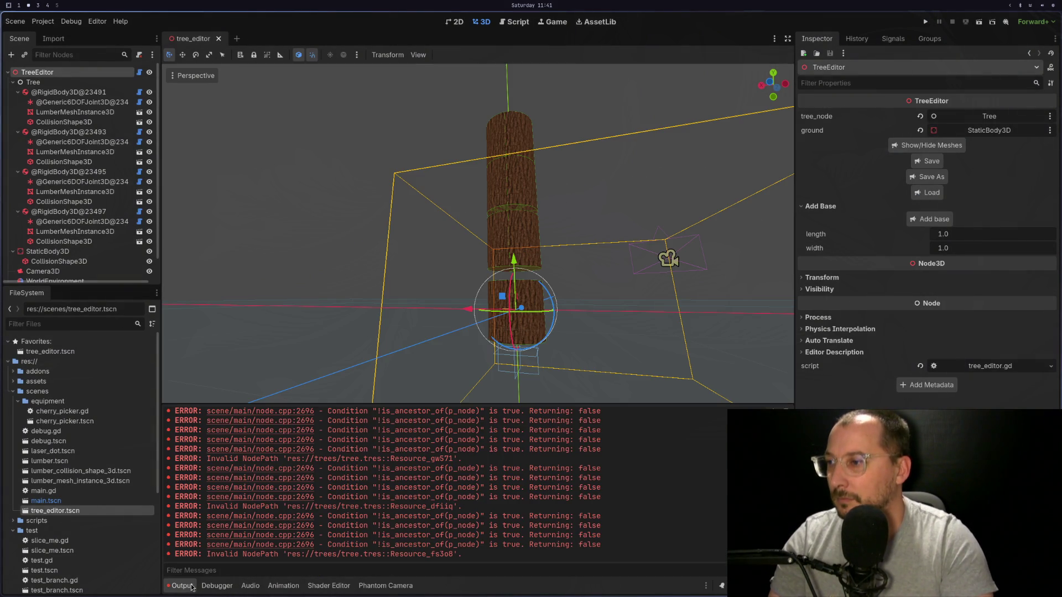
Reopen tree_editor.tscn and reload tree.tres, logging source sizes 0.9 and 0.81.
{"action": "left_click", "coordinate": [218, 38]}
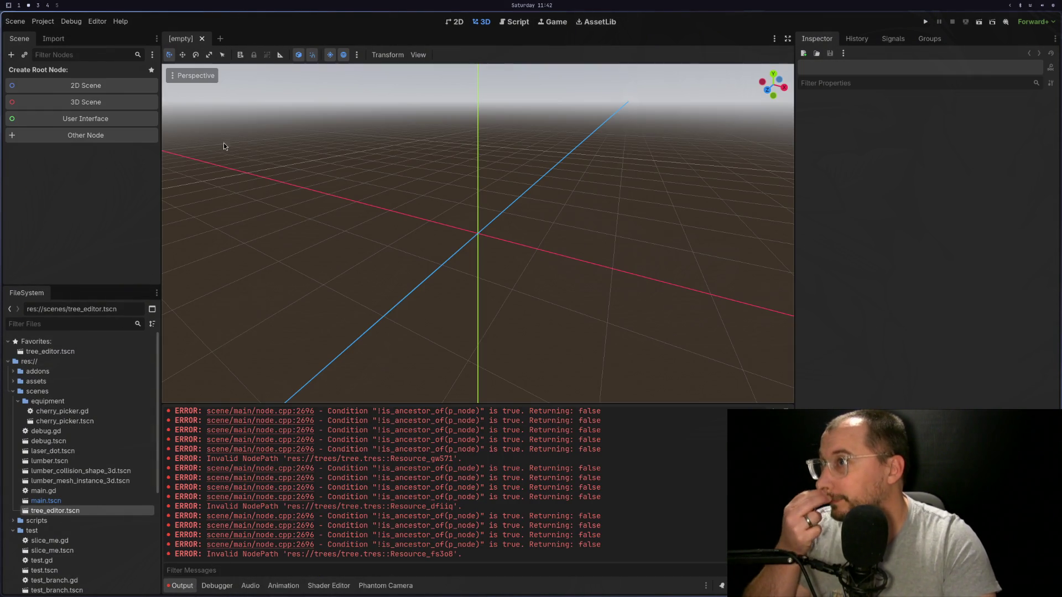
{"action": "double_click", "coordinate": [50, 352]}
{"action": "left_click", "coordinate": [38, 72]}
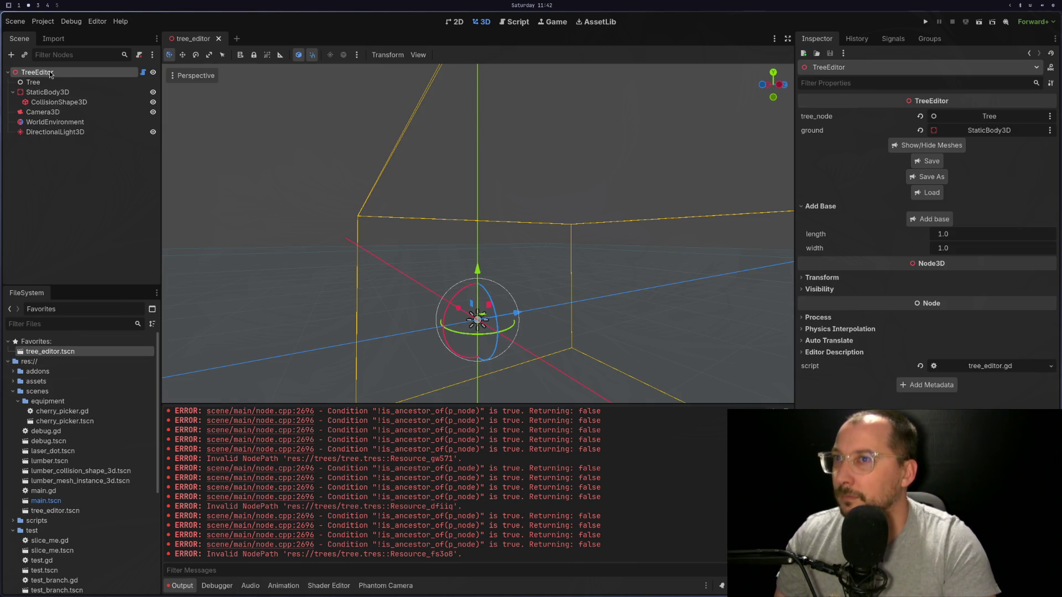
{"action": "left_click", "coordinate": [928, 193]}
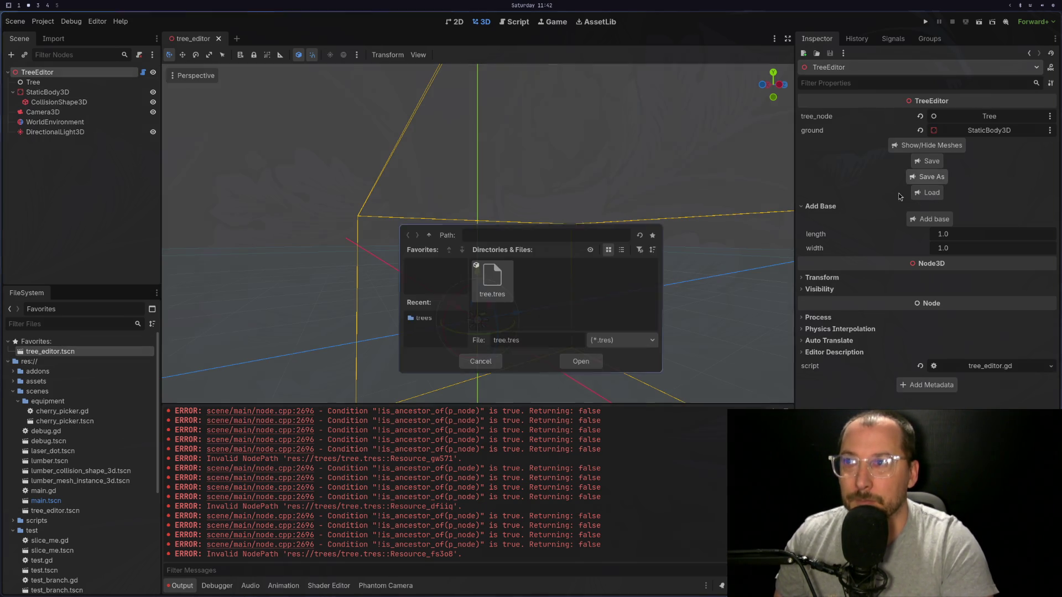
{"action": "left_click", "coordinate": [581, 361]}
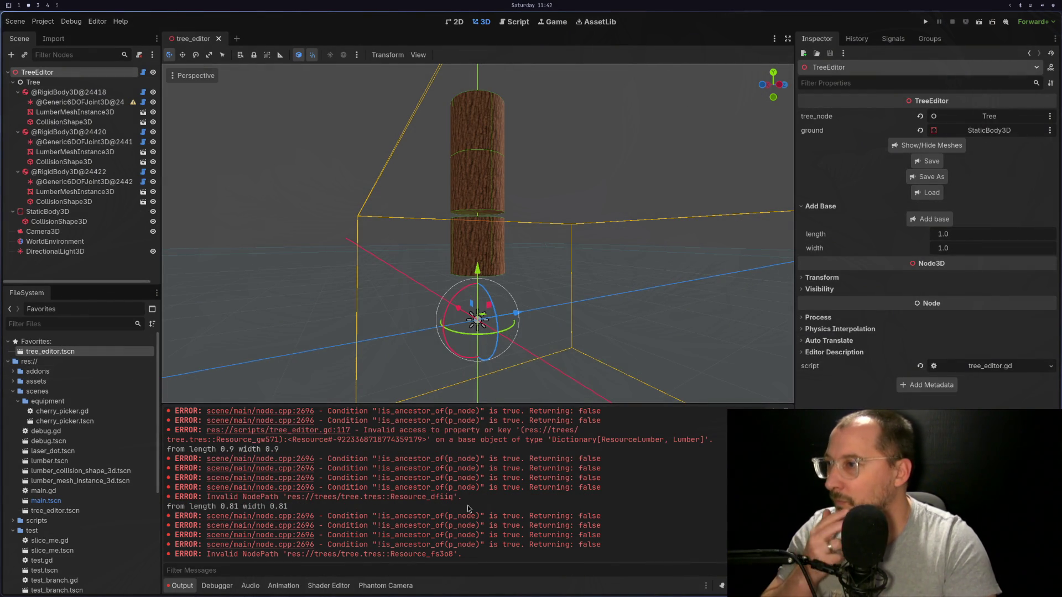
{"action": "scroll", "coordinate": [468, 509], "scroll_direction": "up", "scroll_amount": 2}
{"action": "scroll", "coordinate": [271, 448], "scroll_direction": "down", "scroll_amount": 3}
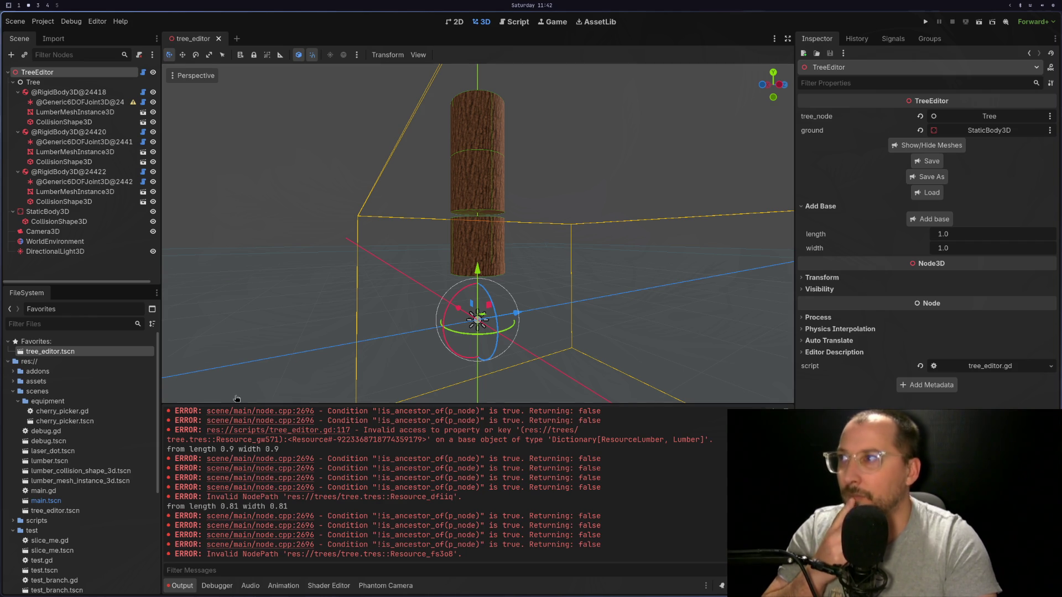
Compare the three lumber meshes' cylinders, each showing top radius 0.364 and height 0.729.
{"action": "left_click", "coordinate": [78, 112]}
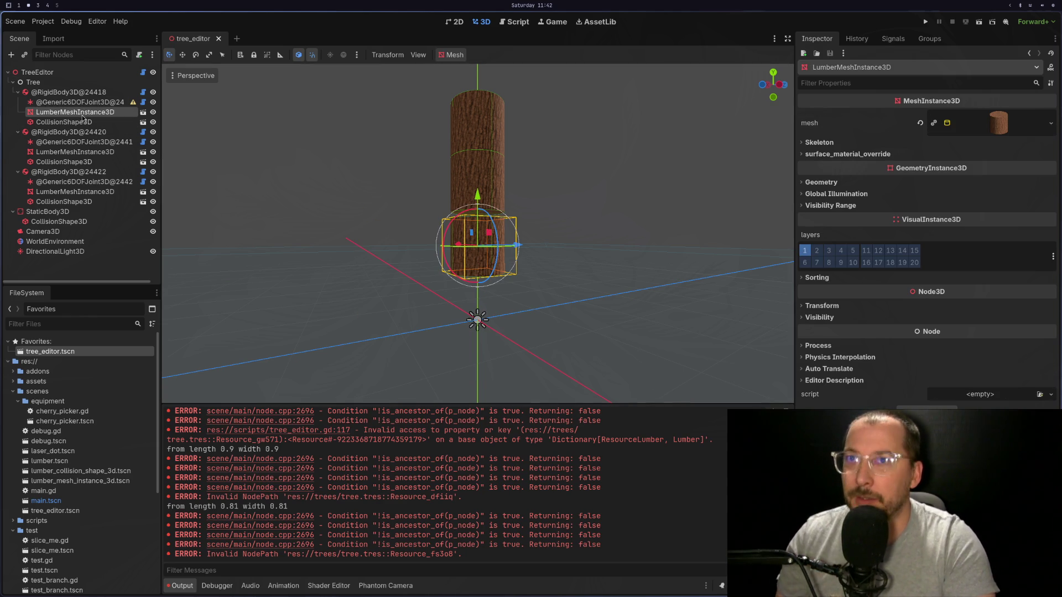
{"action": "left_click", "coordinate": [991, 123]}
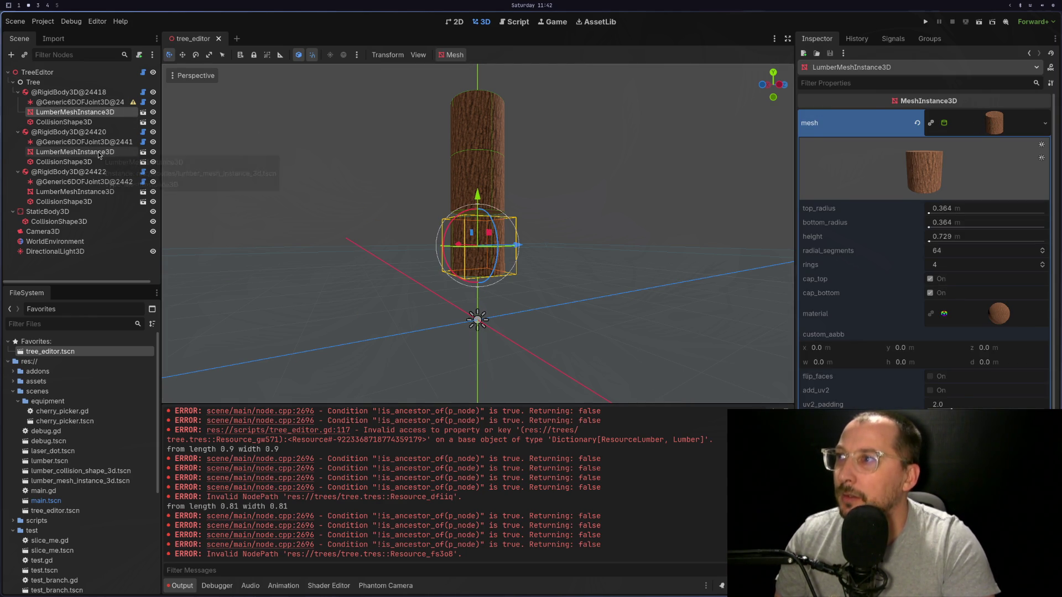
{"action": "left_click", "coordinate": [99, 153]}
{"action": "left_click", "coordinate": [996, 129]}
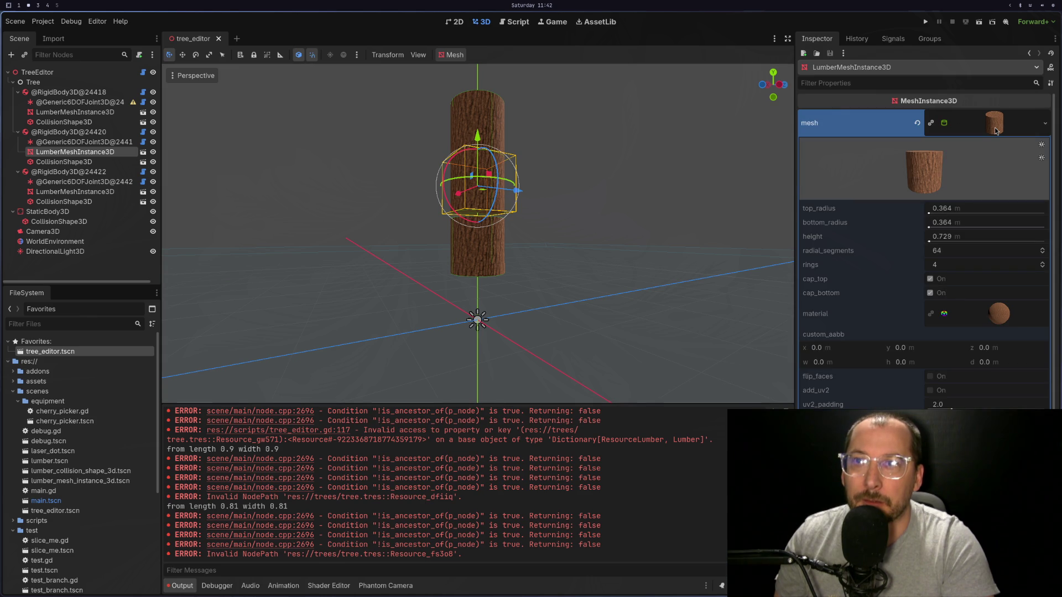
{"action": "left_click", "coordinate": [110, 114]}
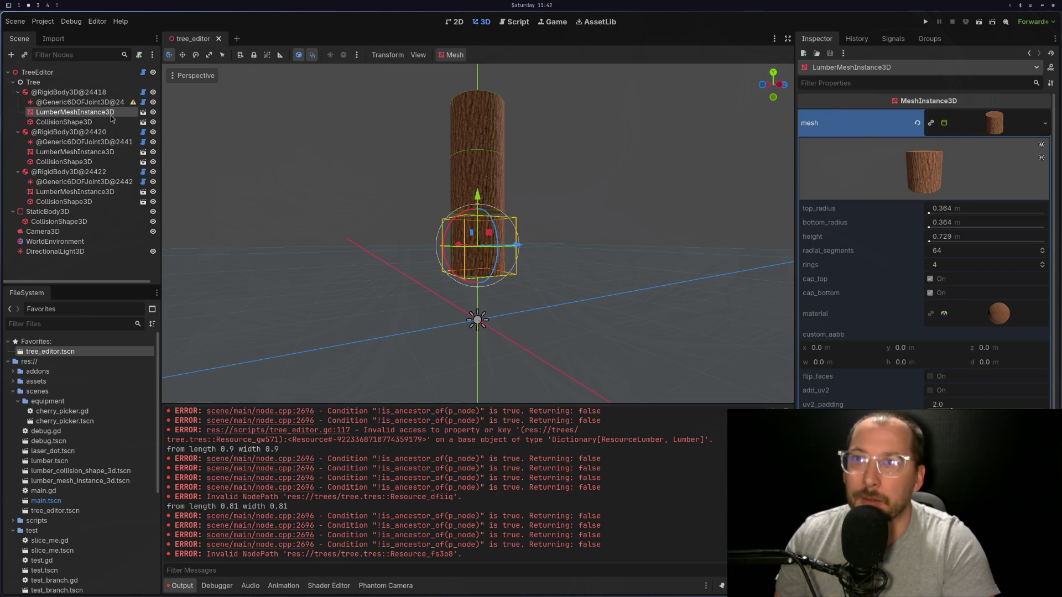
{"action": "left_click", "coordinate": [109, 153]}
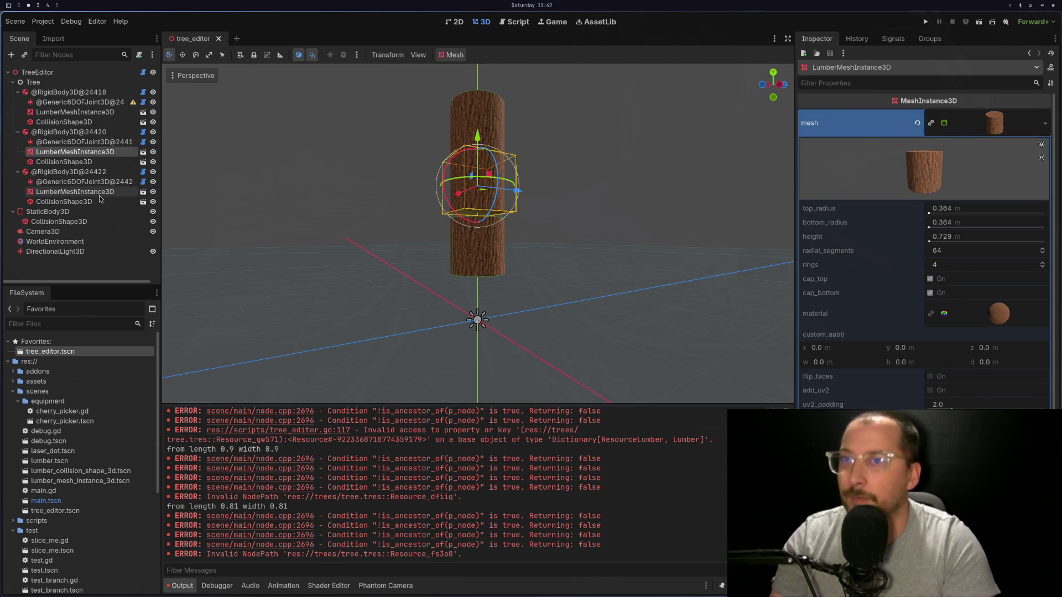
{"action": "left_click", "coordinate": [100, 194]}
{"action": "left_click", "coordinate": [1013, 120]}
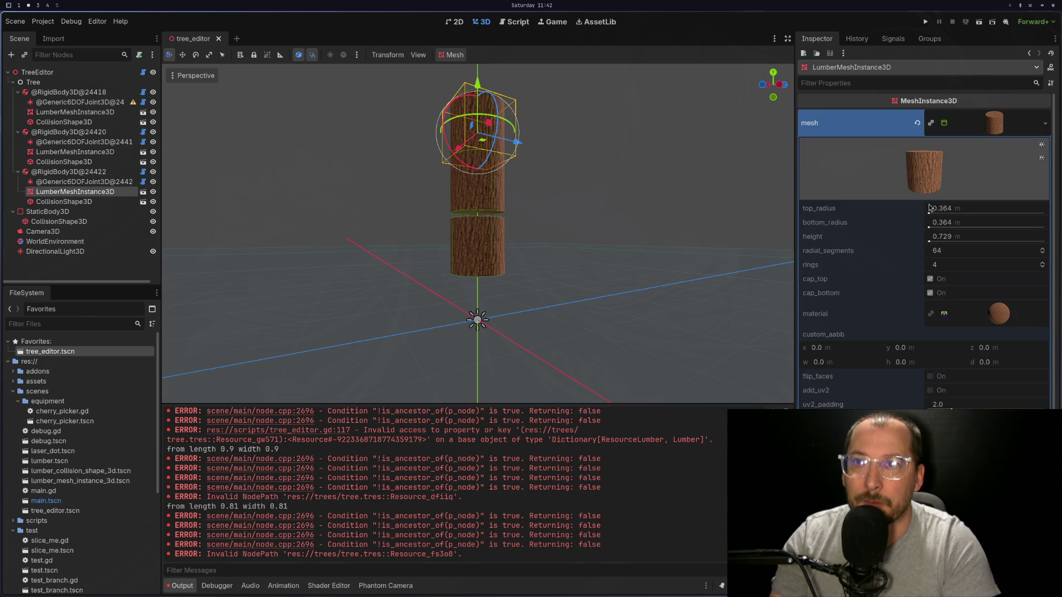
{"action": "key", "text": "super+1"}
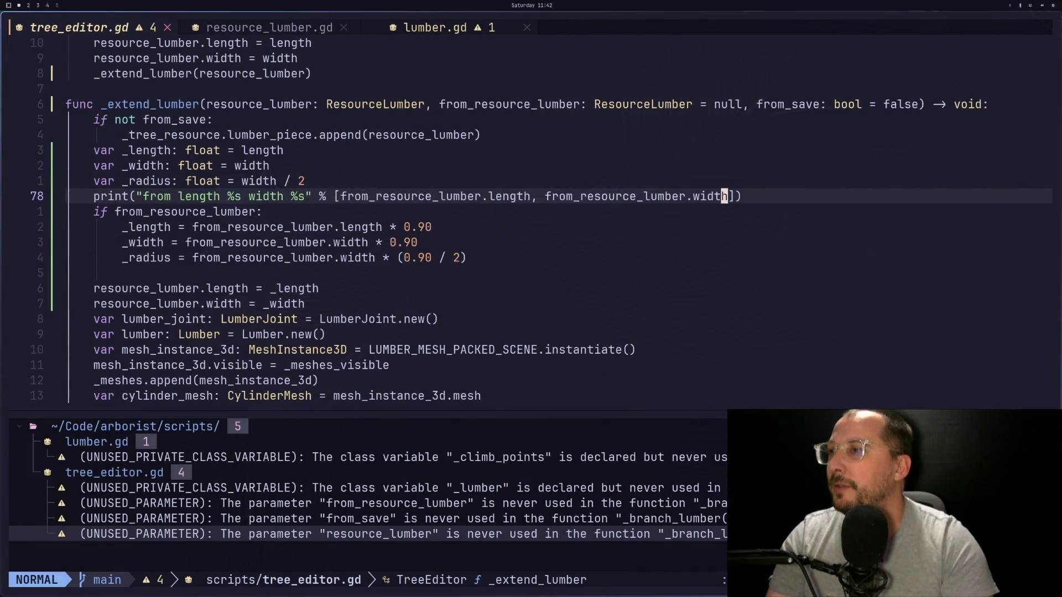
Review the mesh height, top radius and collision sizing lines plus the 0.90 scaling block.
{"action": "key", "text": "j"}
{"action": "key", "text": "j"}
{"action": "key", "text": "j"}
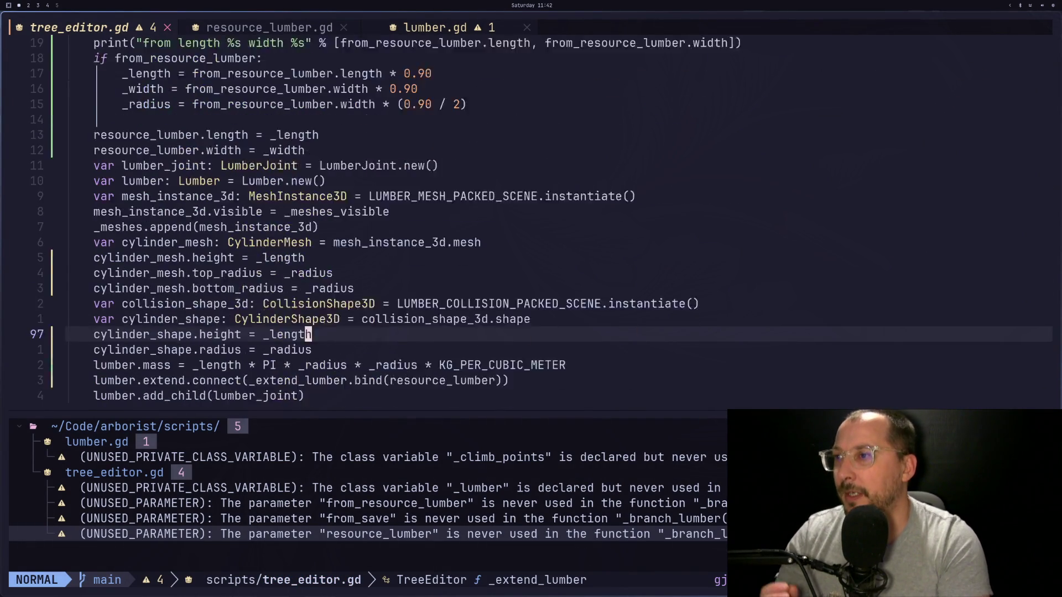
{"action": "key", "text": "k"}
{"action": "key", "text": "k"}
{"action": "key", "text": "k"}
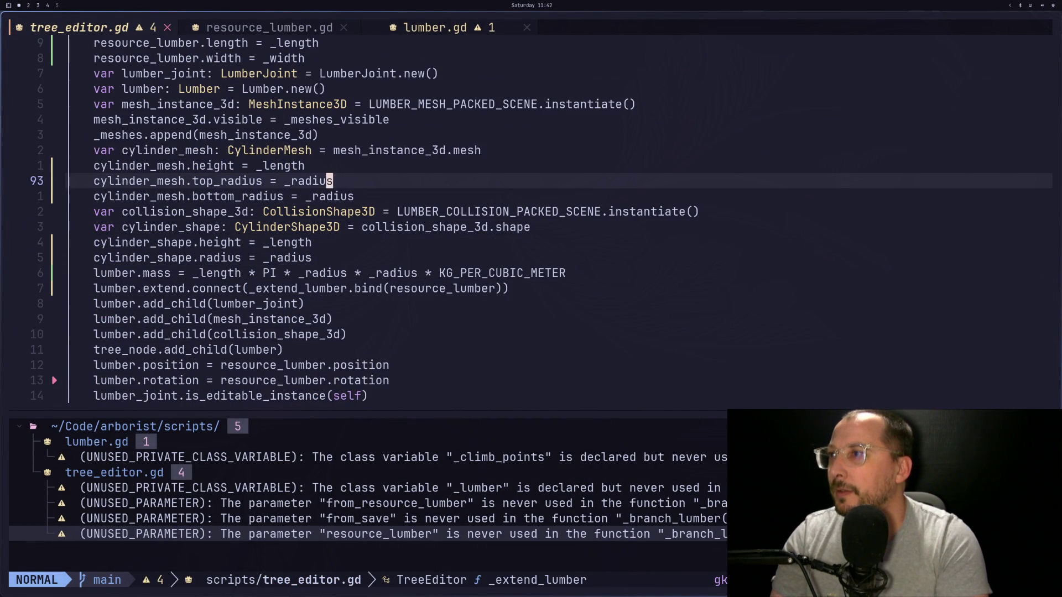
{"action": "key", "text": "k"}
{"action": "key", "text": "k"}
{"action": "key", "text": "k"}
{"action": "key", "text": "k"}
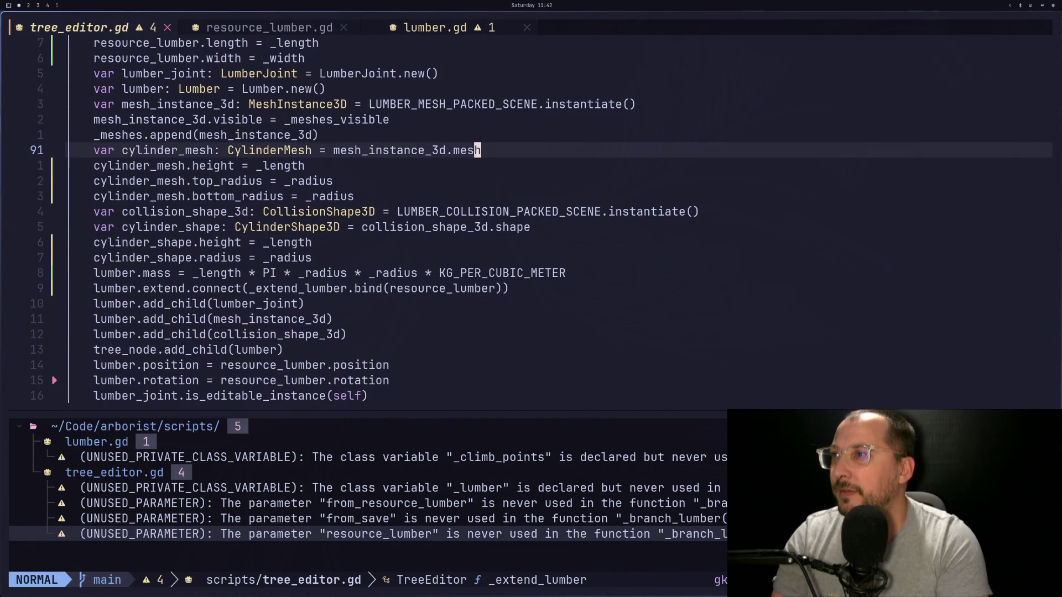
{"action": "key", "text": "j"}
{"action": "key", "text": "j"}
{"action": "key", "text": "j"}
{"action": "key", "text": "k"}
{"action": "key", "text": "k"}
{"action": "key", "text": "k"}
{"action": "key", "text": "j"}
{"action": "key", "text": "j"}
{"action": "key", "text": "j"}
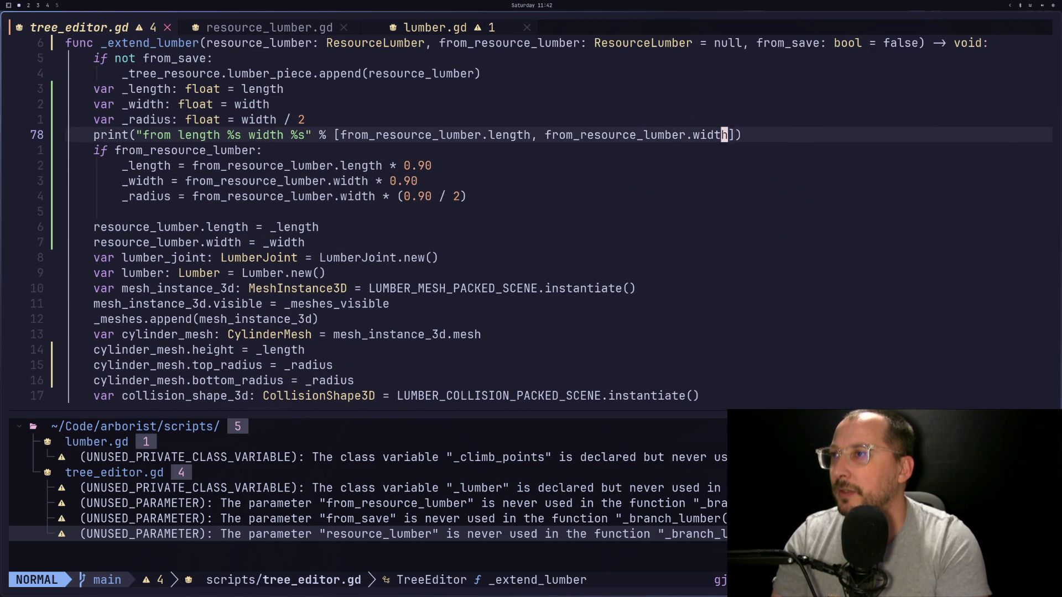
{"action": "key", "text": "k"}
{"action": "key", "text": "k"}
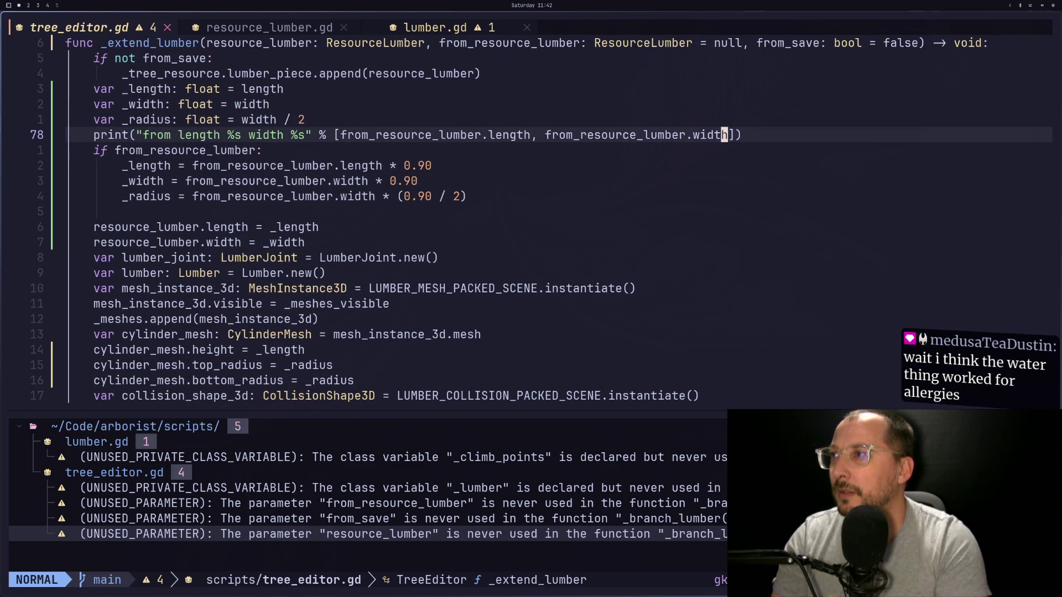
Duplicate the print line below the scaling block and drop the word 'from' from its message.
{"action": "key", "text": "j"}
{"action": "key", "text": "j"}
{"action": "key", "text": "j"}
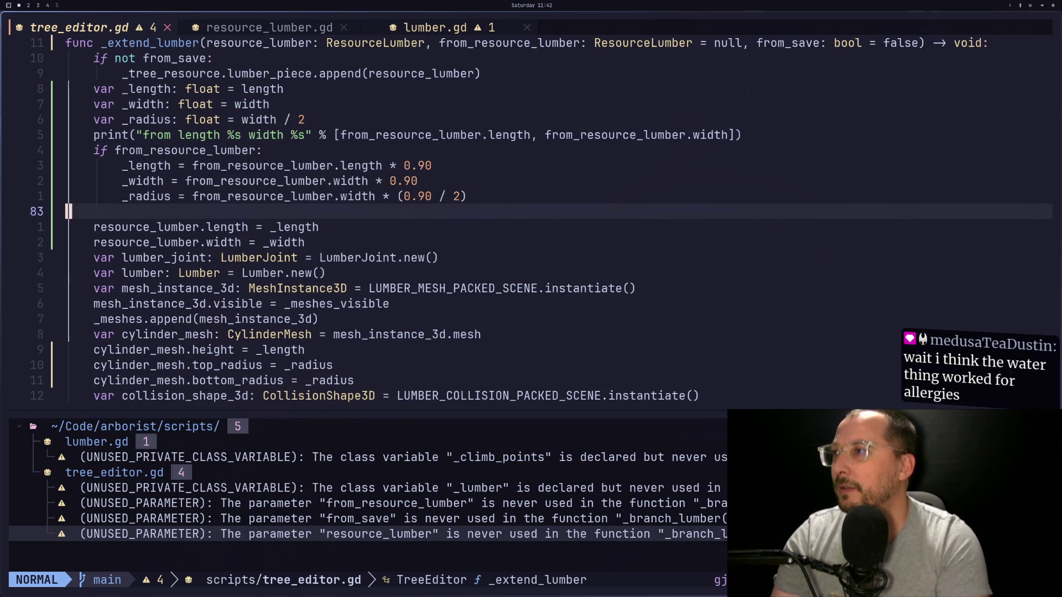
{"action": "key", "text": "p"}
{"action": "key", "text": "k"}
{"action": "key", "text": "d"}
{"action": "key", "text": "d"}
{"action": "key", "text": "w"}
{"action": "key", "text": "w"}
{"action": "key", "text": "d"}
{"action": "key", "text": "w"}
{"action": "key", "text": "l"}
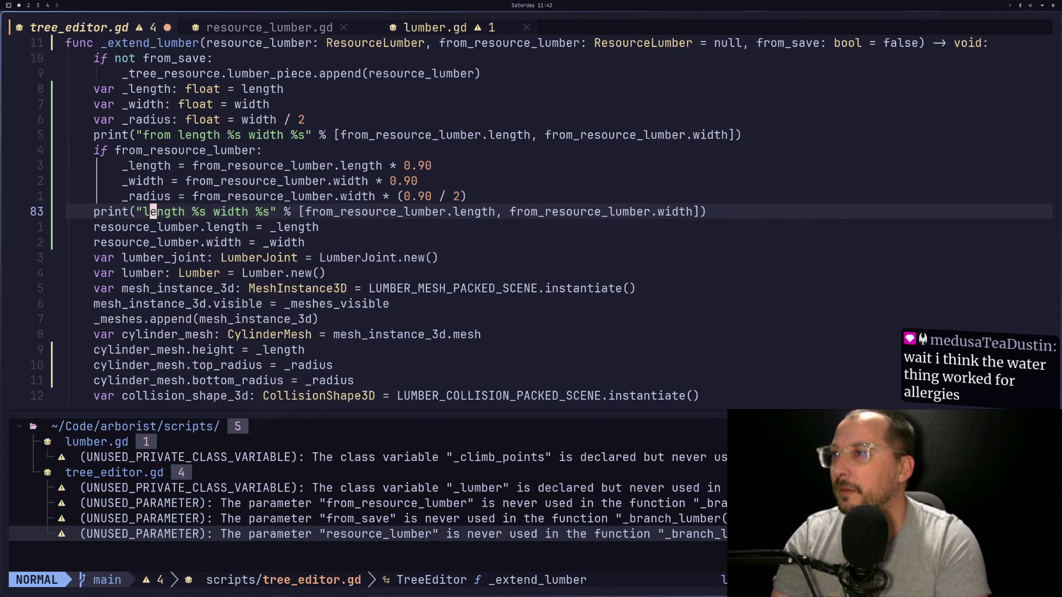
Change the new print's arguments to _length and _width and save the script.
{"action": "key", "text": "W"}
{"action": "key", "text": "W"}
{"action": "key", "text": "W"}
{"action": "key", "text": "l"}
{"action": "type", "text": "dw"}
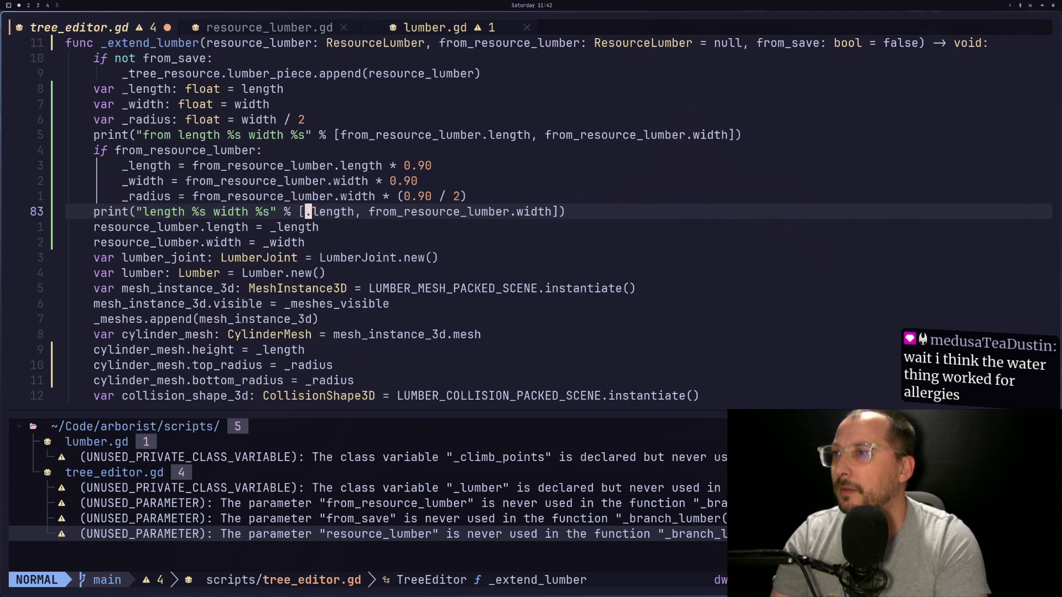
{"action": "type", "text": "s_"}
{"action": "key", "text": "Escape"}
{"action": "key", "text": "l"}
{"action": "key", "text": "l"}
{"action": "key", "text": "l"}
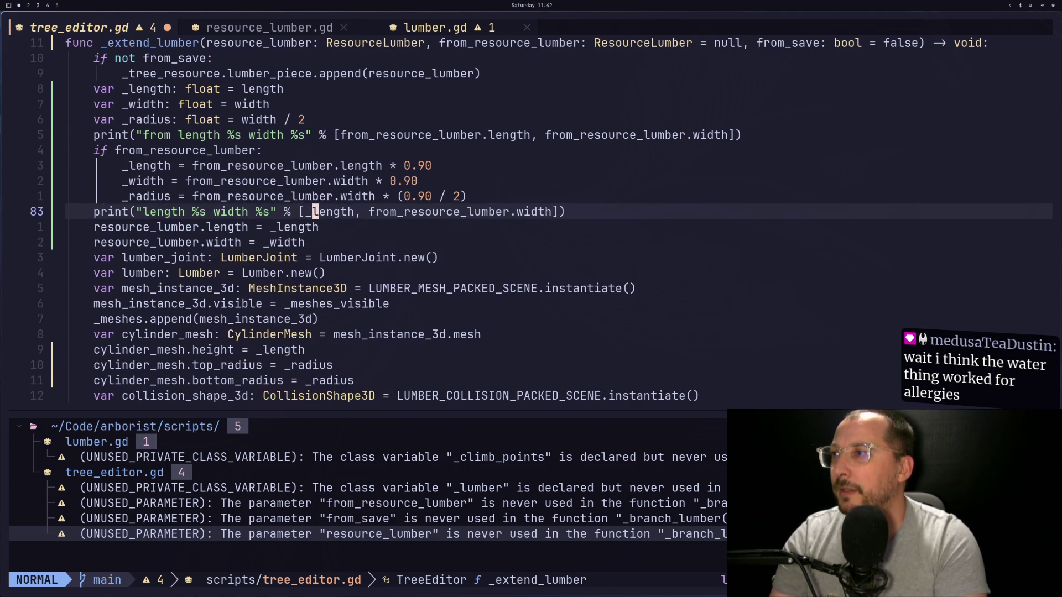
{"action": "key", "text": "l"}
{"action": "key", "text": "l"}
{"action": "key", "text": "l"}
{"action": "type", "text": "dw"}
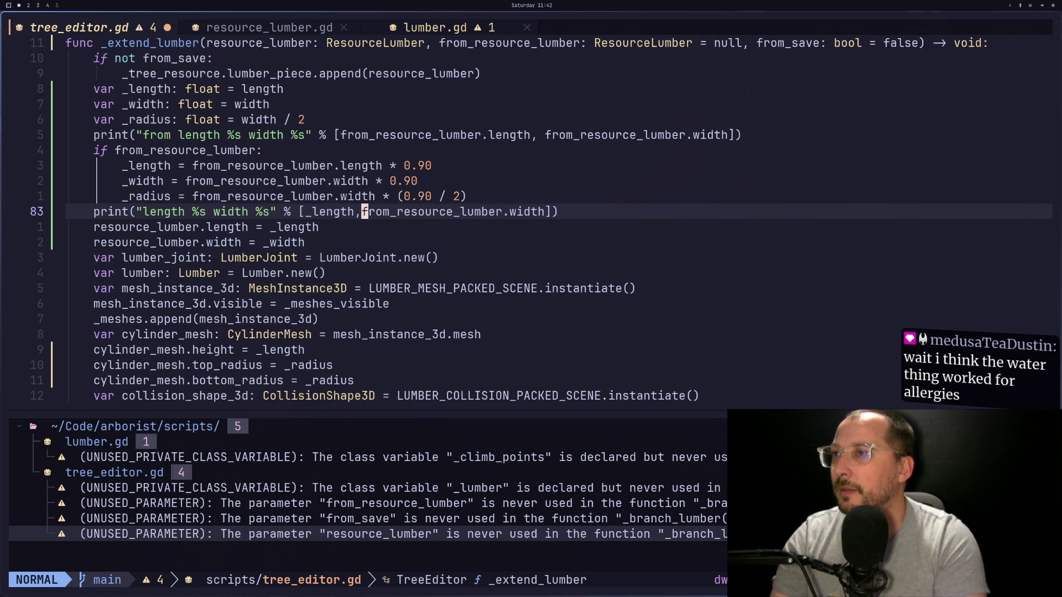
{"action": "type", "text": "cf. "}
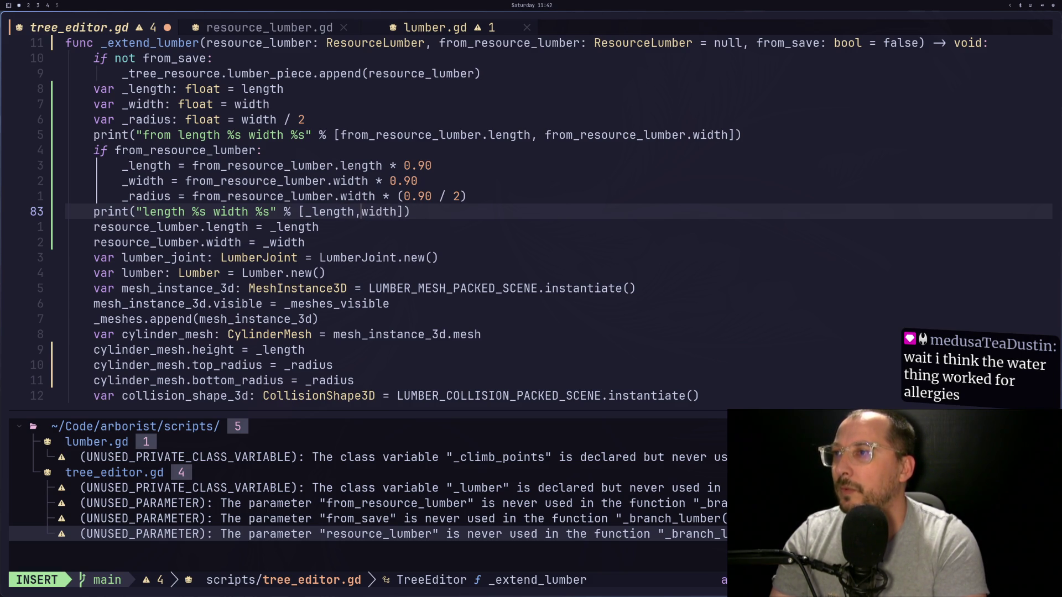
{"action": "type", "text": "_"}
{"action": "key", "text": "Escape"}
{"action": "key", "text": "ctrl+s"}
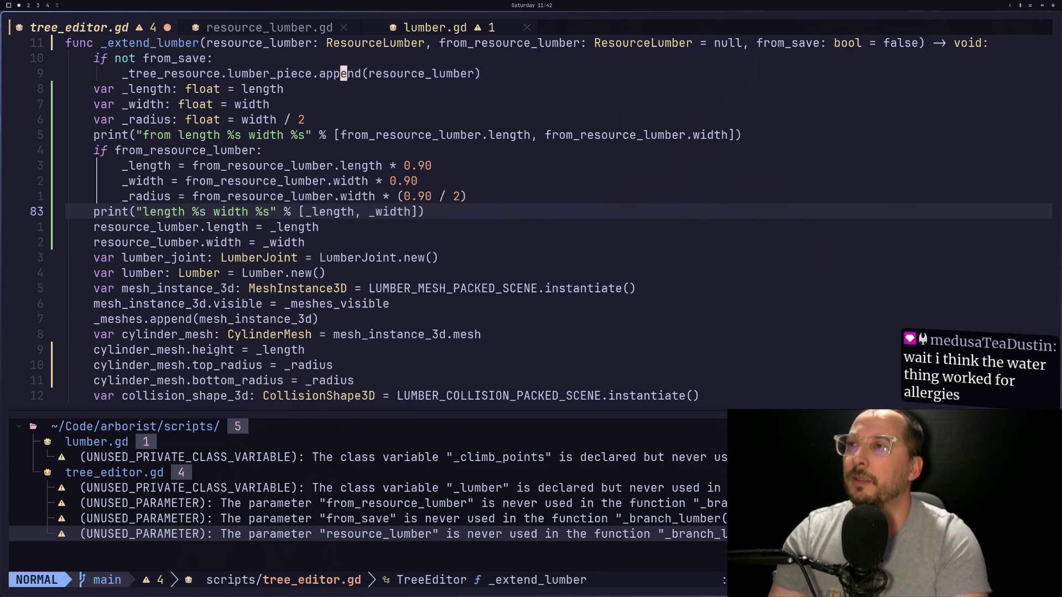
{"action": "key", "text": "super+2"}
{"action": "left_click", "coordinate": [86, 71]}
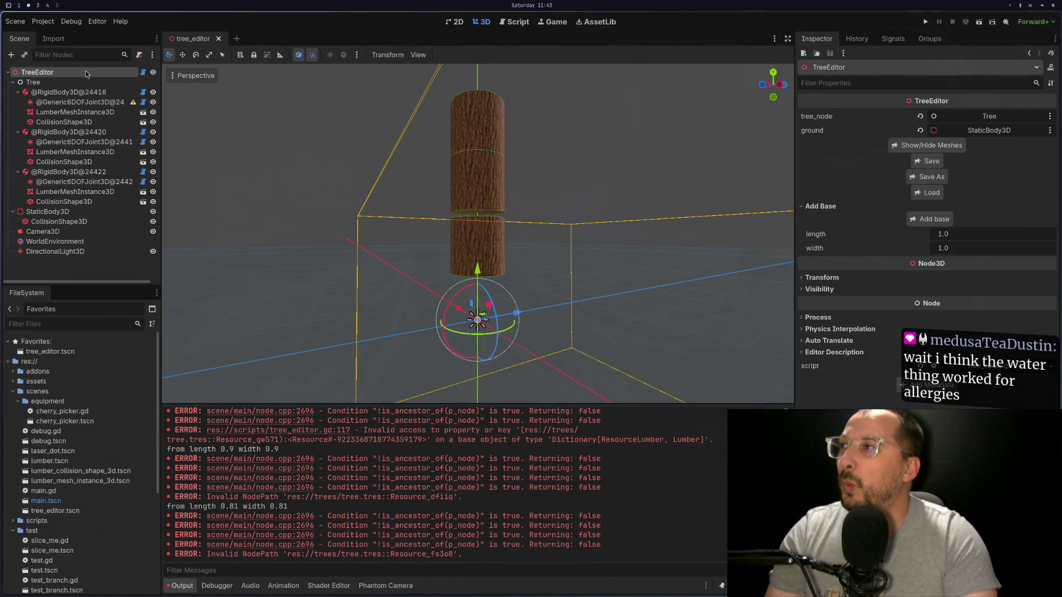
Load tree.tres into TreeEditor and clear the Output log.
{"action": "left_click", "coordinate": [929, 193]}
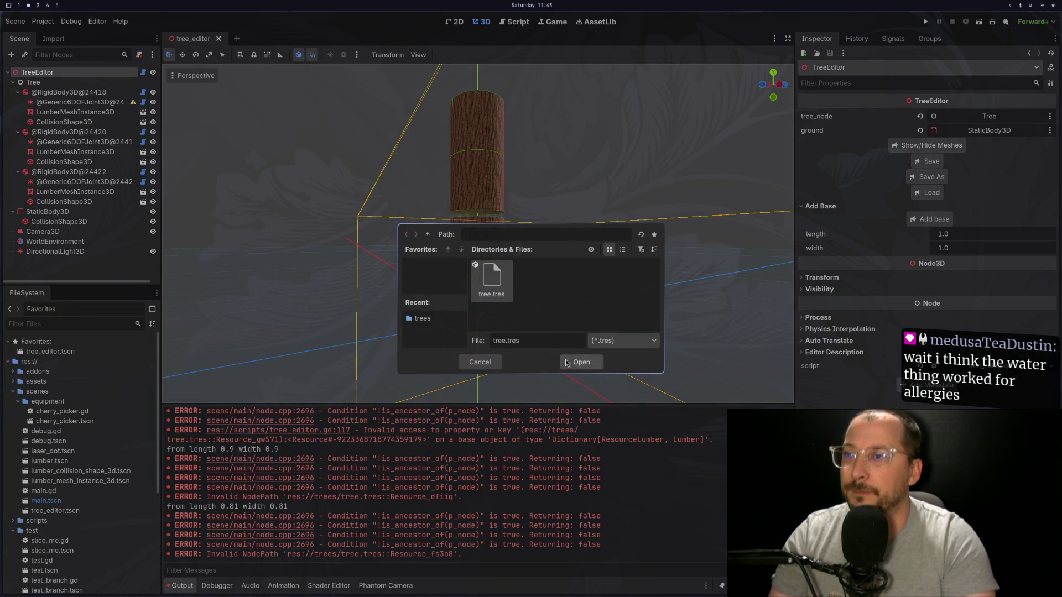
{"action": "left_click", "coordinate": [570, 362]}
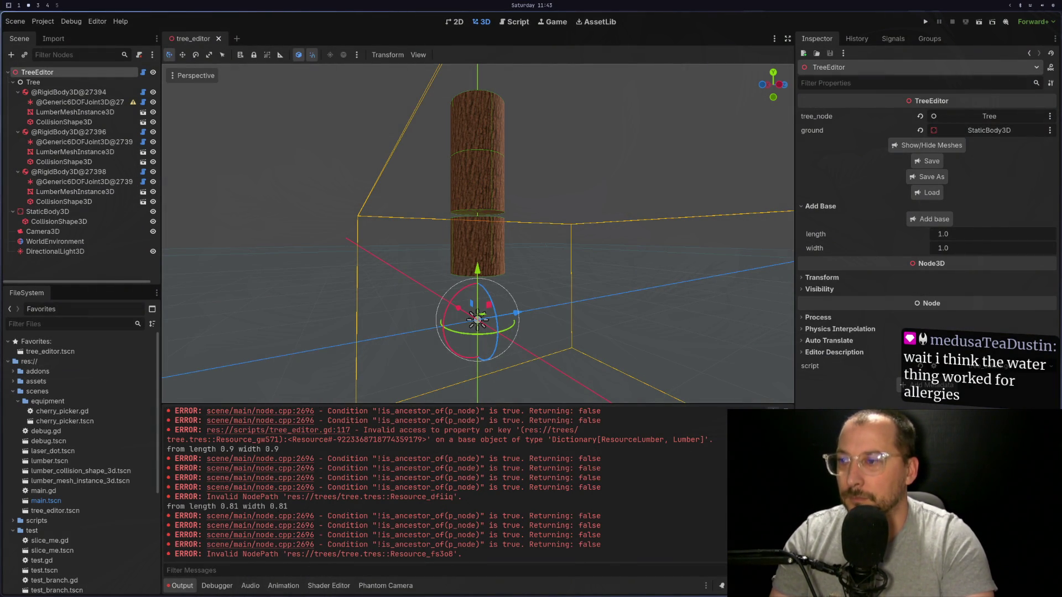
{"action": "key", "text": "ctrl+shift+k"}
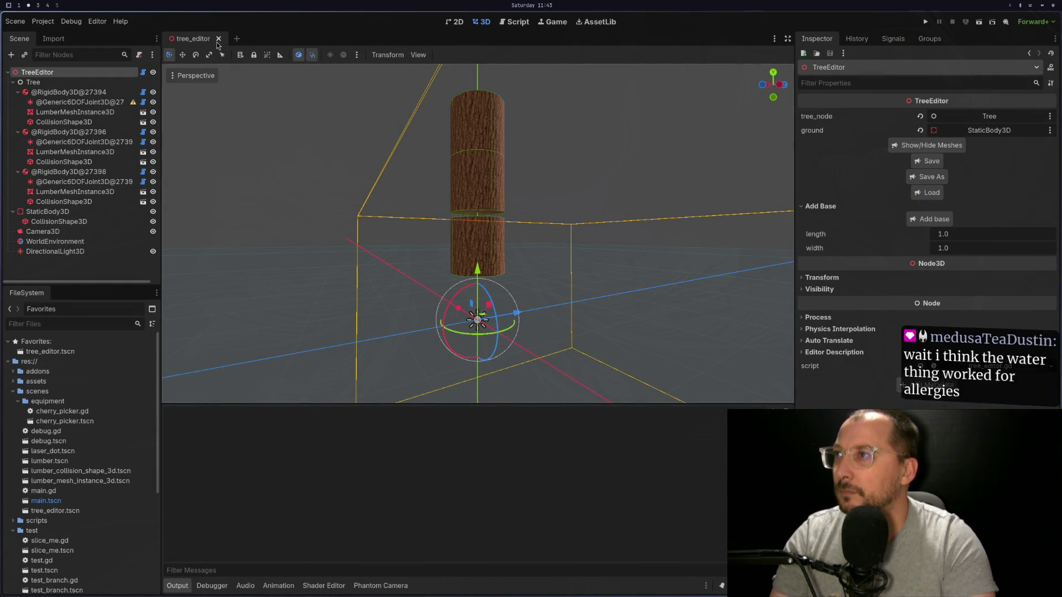
Reopen tree_editor.tscn and reload tree.tres to log the scaled piece sizes.
{"action": "left_click", "coordinate": [219, 39]}
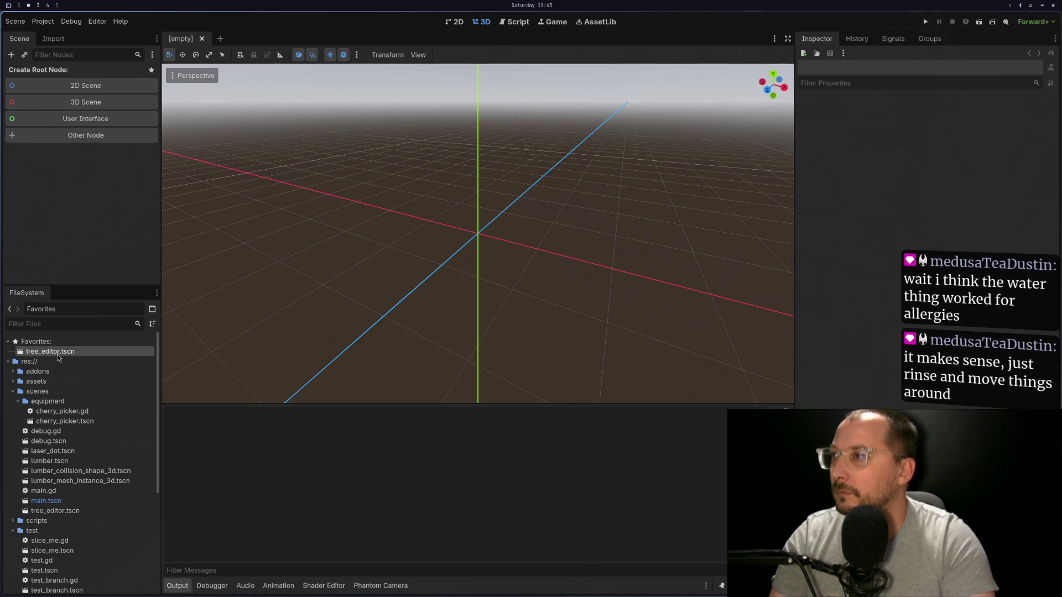
{"action": "double_click", "coordinate": [58, 353]}
{"action": "left_click", "coordinate": [44, 72]}
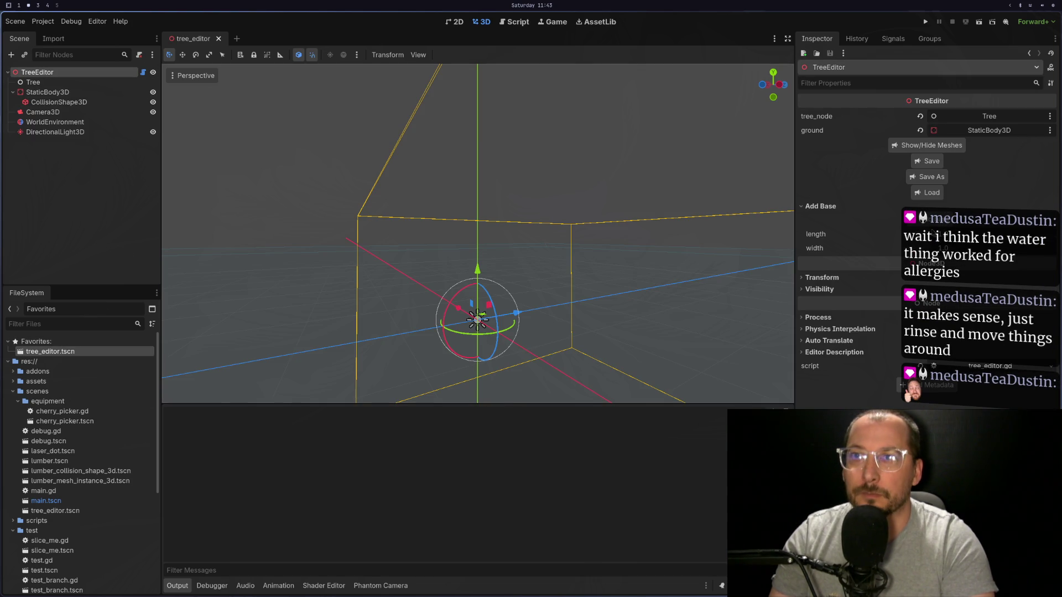
{"action": "left_click", "coordinate": [931, 193]}
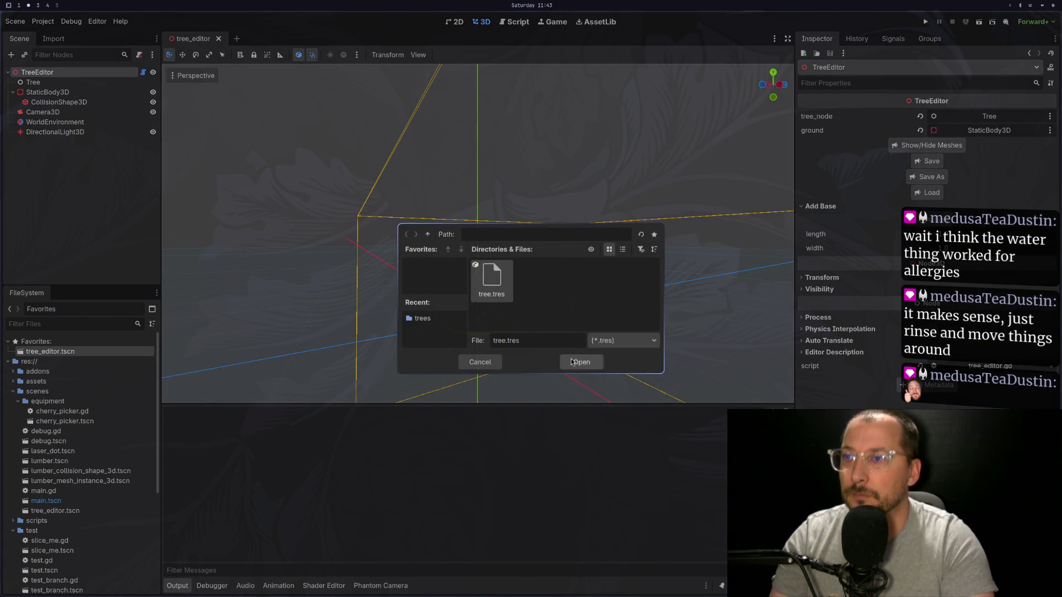
{"action": "left_click", "coordinate": [576, 362]}
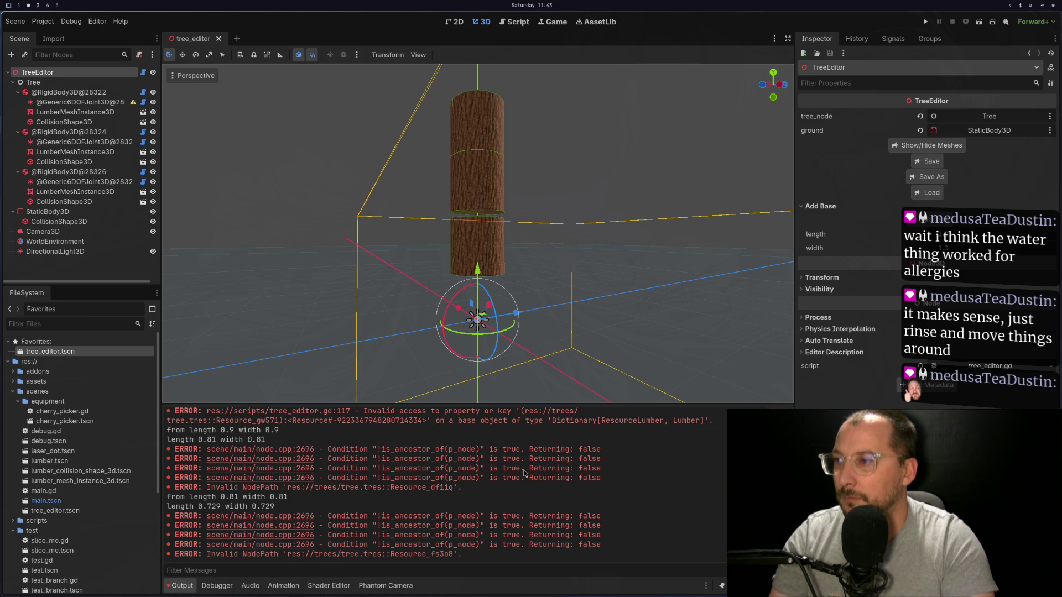
{"action": "scroll", "coordinate": [524, 473], "scroll_direction": "up", "scroll_amount": 3}
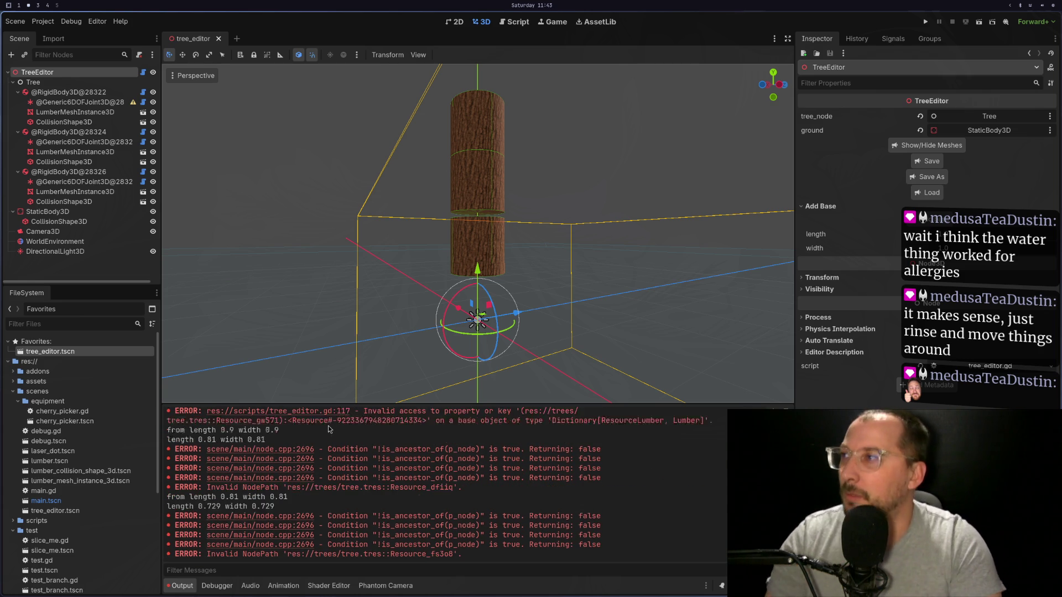
{"action": "scroll", "coordinate": [400, 439], "scroll_direction": "down", "scroll_amount": 3}
Inspect the first lumber piece's cylinder mesh properties.
{"action": "left_click", "coordinate": [70, 113]}
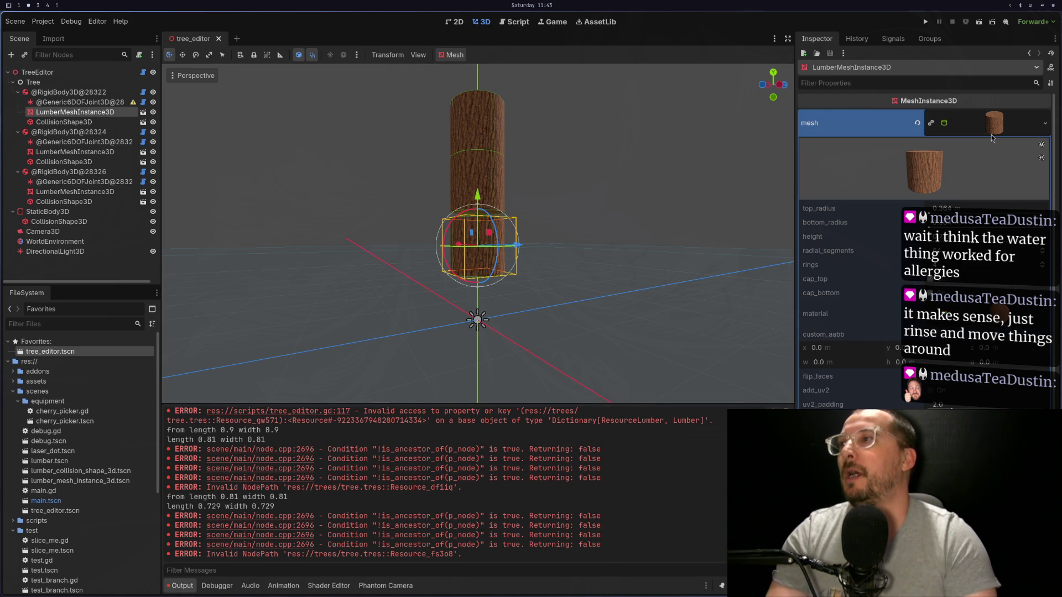
{"action": "scroll", "coordinate": [428, 295], "scroll_direction": "up", "scroll_amount": 3}
{"action": "scroll", "coordinate": [429, 294], "scroll_direction": "down", "scroll_amount": 3}
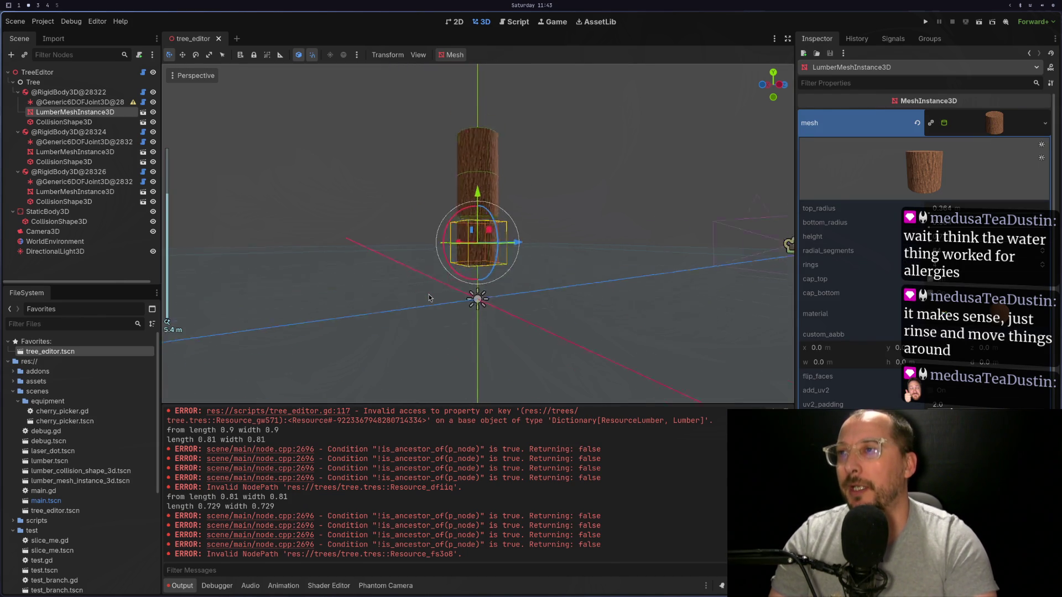
{"action": "scroll", "coordinate": [429, 297], "scroll_direction": "up", "scroll_amount": 3}
{"action": "key", "text": "super+1"}
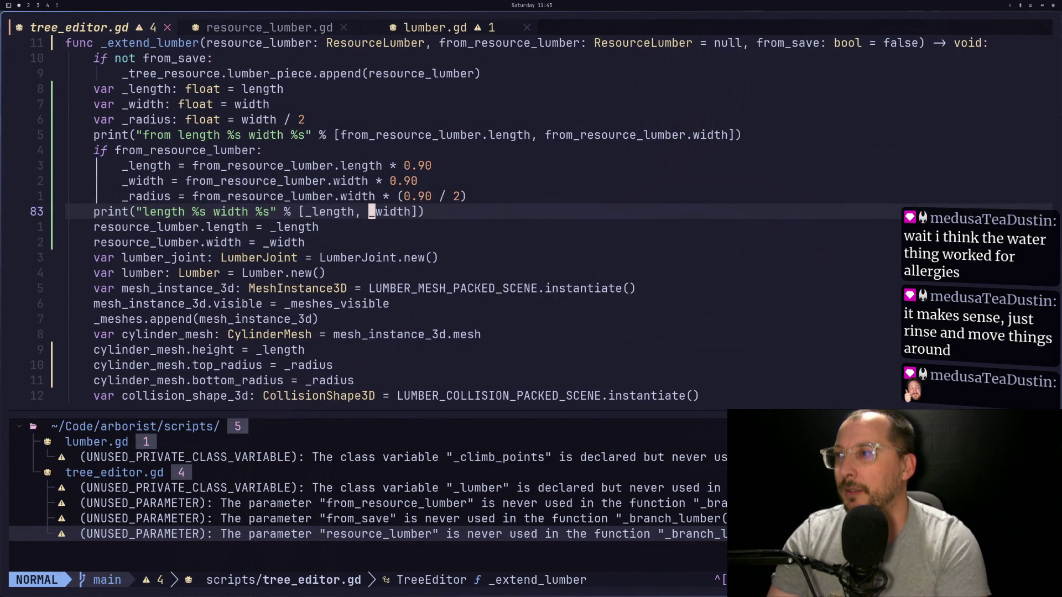
Walk through the mesh radius, height, add_child and cylinder_shape radius lines in _extend_lumber.
{"action": "key", "text": "super+2"}
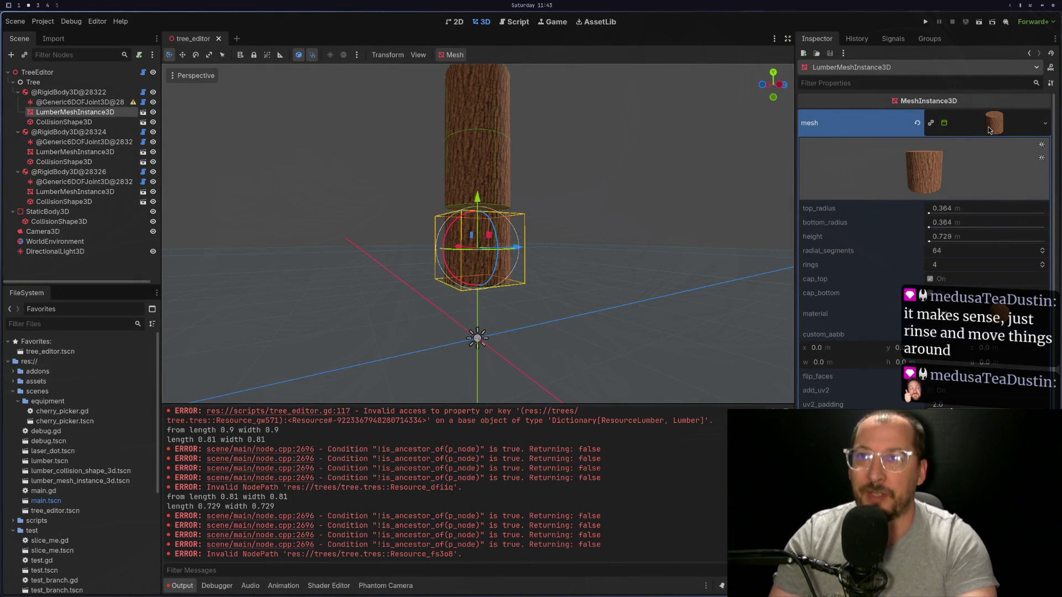
{"action": "key", "text": "super+1"}
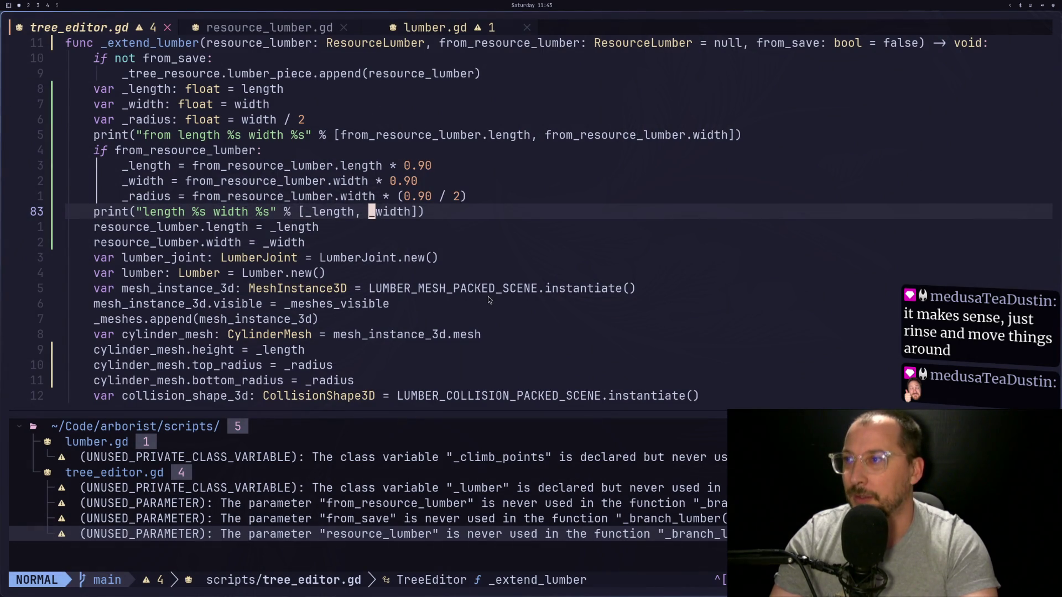
{"action": "left_click", "coordinate": [251, 291]}
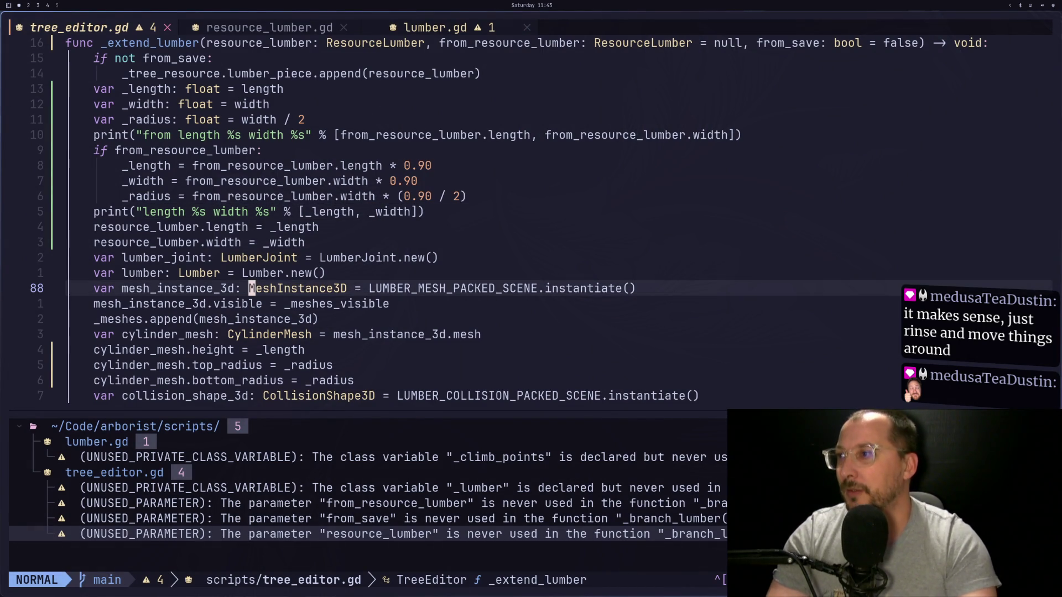
{"action": "key", "text": "j"}
{"action": "key", "text": "j"}
{"action": "key", "text": "j"}
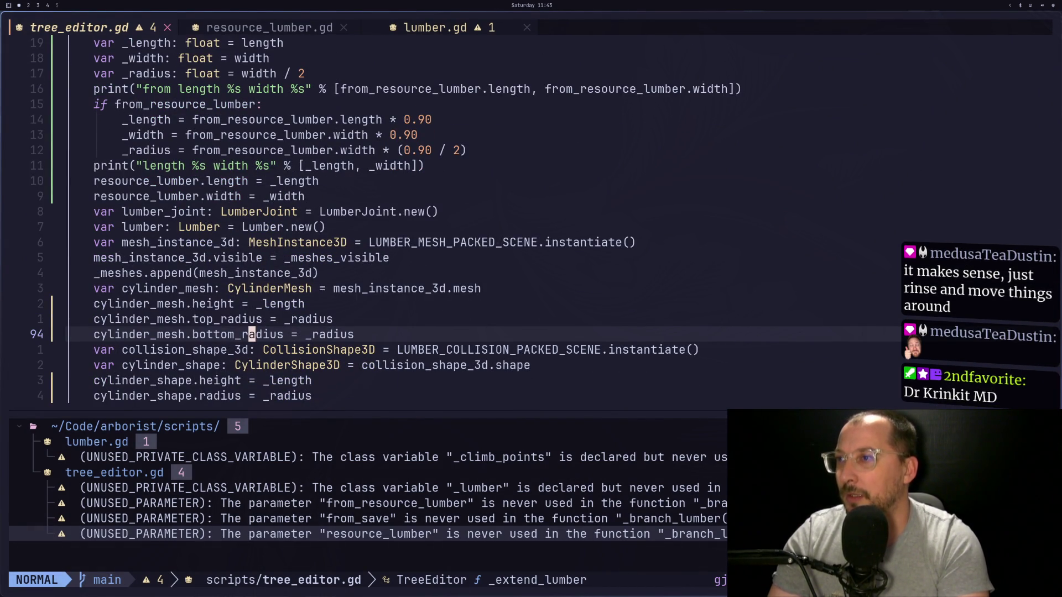
{"action": "key", "text": "k"}
{"action": "key", "text": "k"}
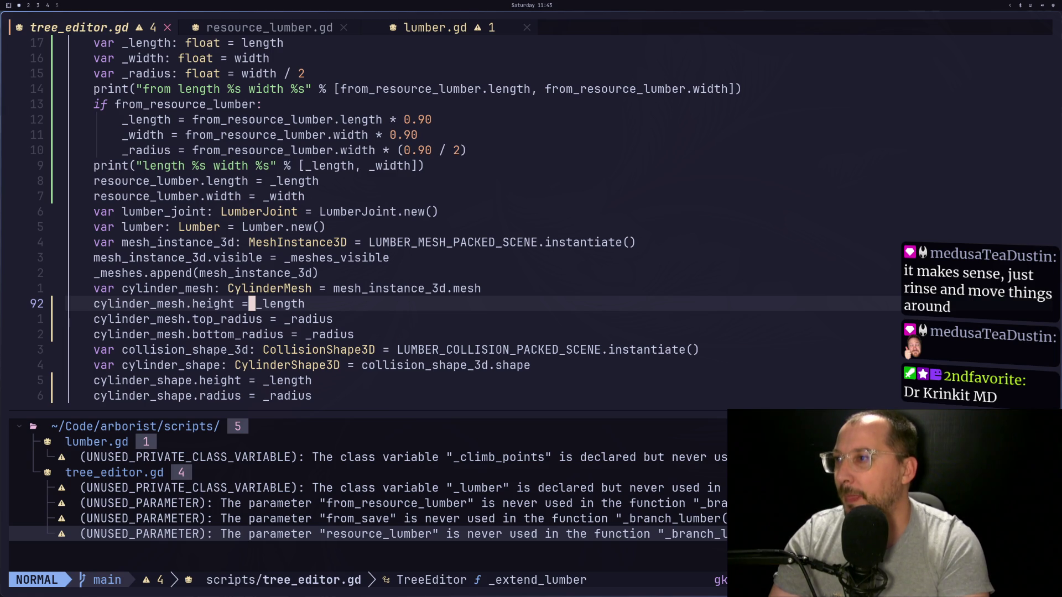
{"action": "key", "text": "k"}
{"action": "key", "text": "k"}
{"action": "key", "text": "k"}
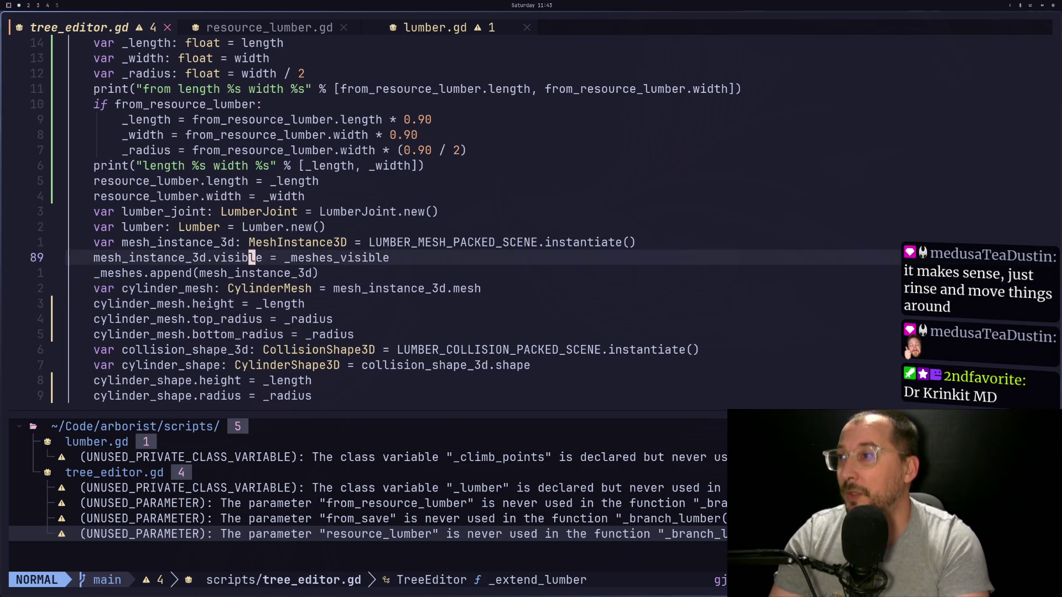
{"action": "key", "text": "j"}
{"action": "key", "text": "j"}
{"action": "key", "text": "j"}
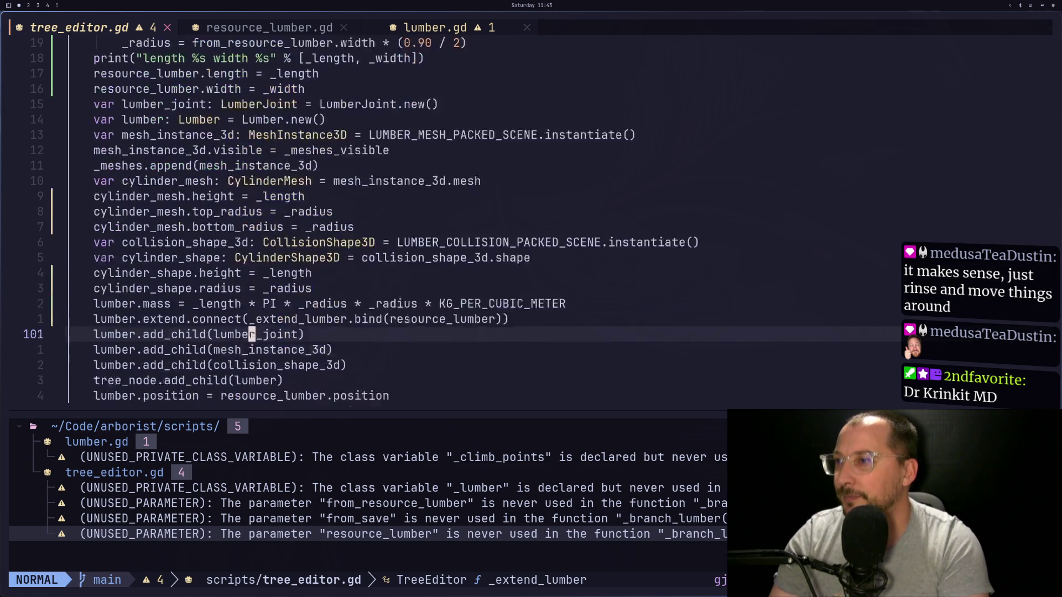
{"action": "key", "text": "k"}
{"action": "key", "text": "k"}
{"action": "key", "text": "k"}
{"action": "key", "text": "k"}
{"action": "key", "text": "k"}
{"action": "key", "text": "k"}
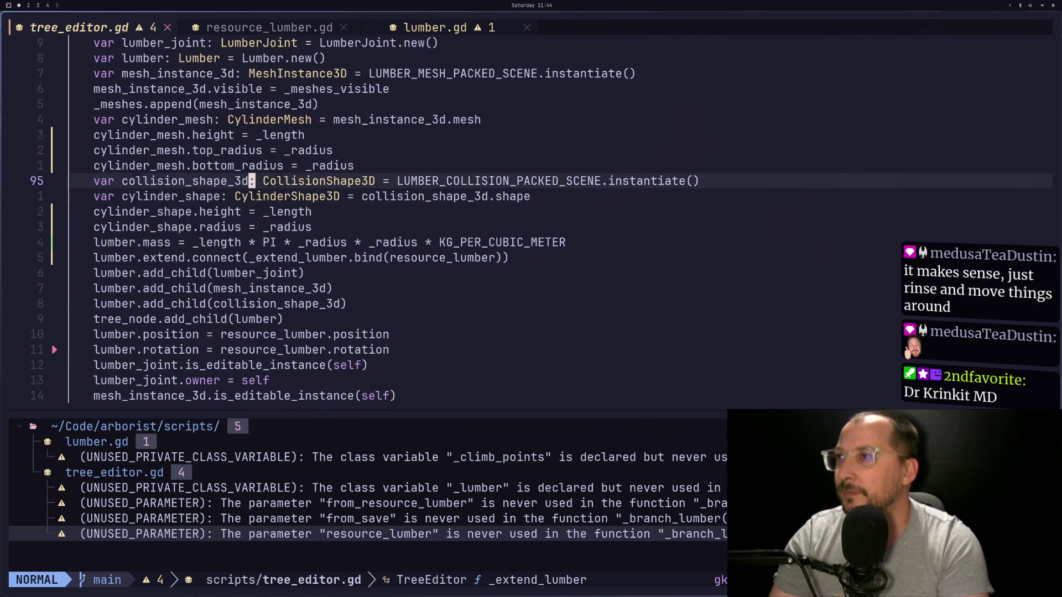
{"action": "key", "text": "j"}
{"action": "key", "text": "j"}
{"action": "key", "text": "j"}
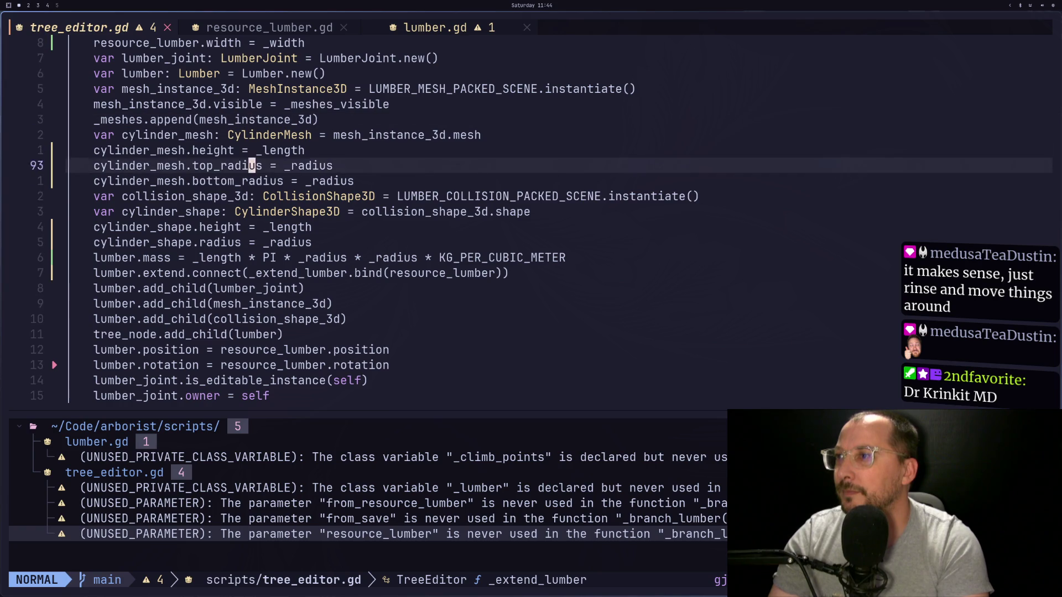
{"action": "key", "text": "j"}
{"action": "key", "text": "j"}
{"action": "key", "text": "super+2"}
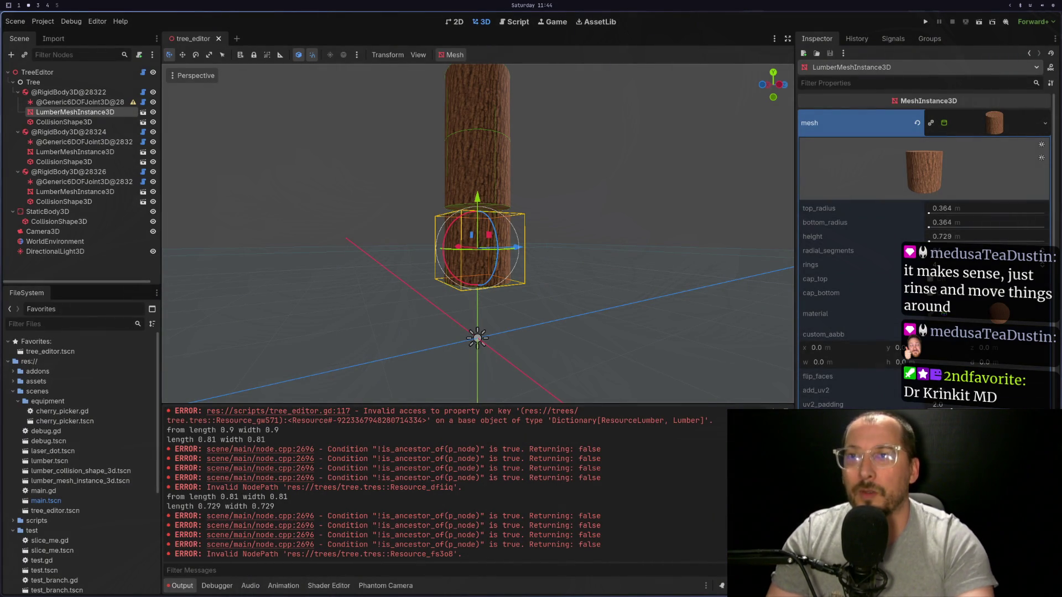
Inspect the top piece's CylinderShape3D height and radius.
{"action": "left_click", "coordinate": [65, 202]}
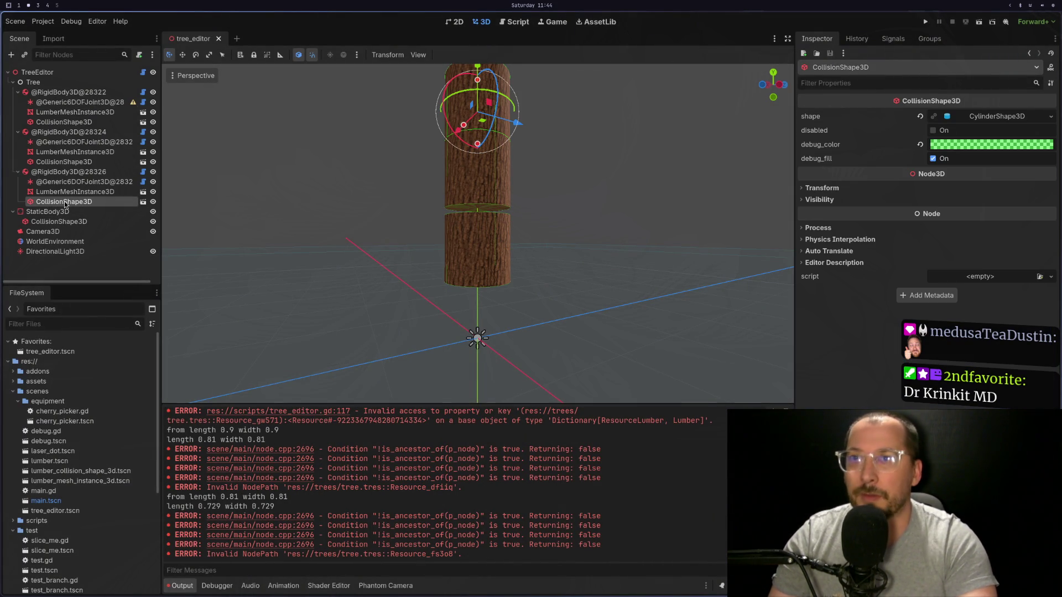
{"action": "left_click", "coordinate": [975, 117]}
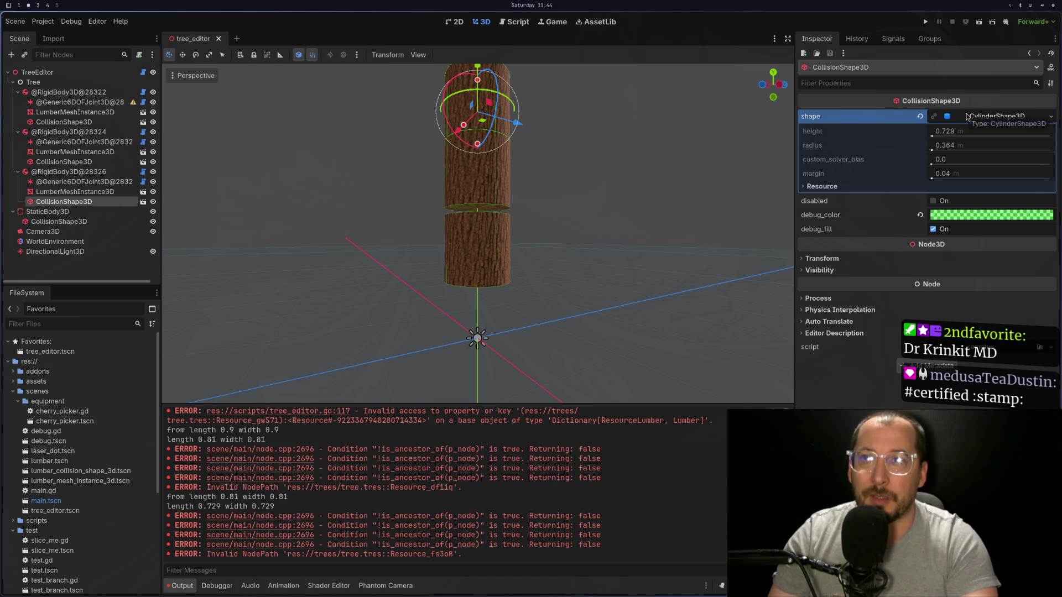
{"action": "key", "text": "super+1"}
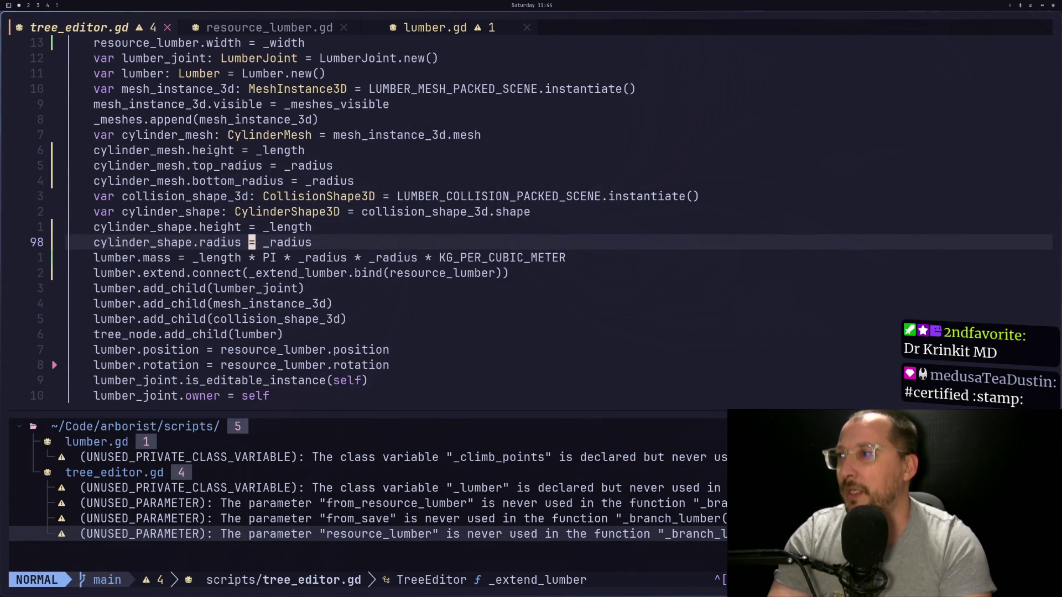
{"action": "key", "text": "super+2"}
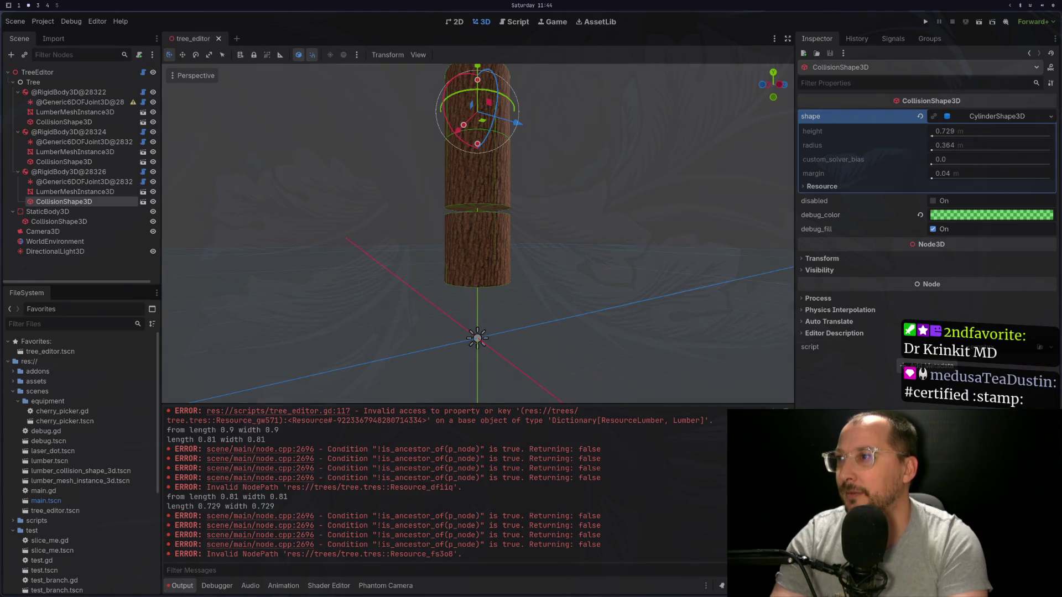
{"action": "key", "text": "super+1"}
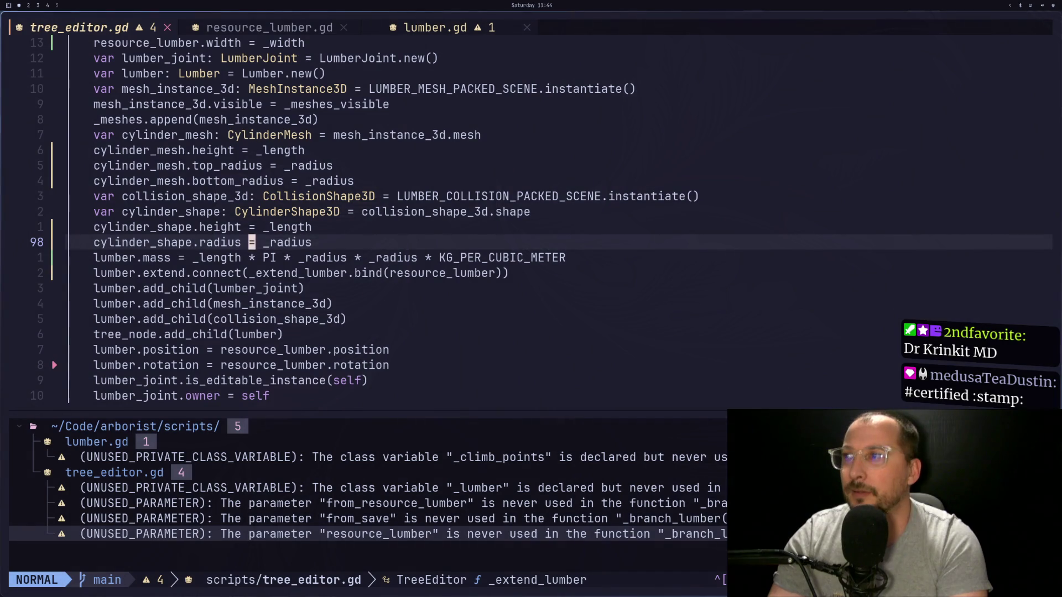
Append .duplicate() to the cylinder_shape declaration so each piece gets its own shape.
{"action": "key", "text": "b"}
{"action": "key", "text": "k"}
{"action": "key", "text": "k"}
{"action": "key", "text": "l"}
{"action": "key", "text": "l"}
{"action": "key", "text": "l"}
{"action": "type", "text": "A.d"}
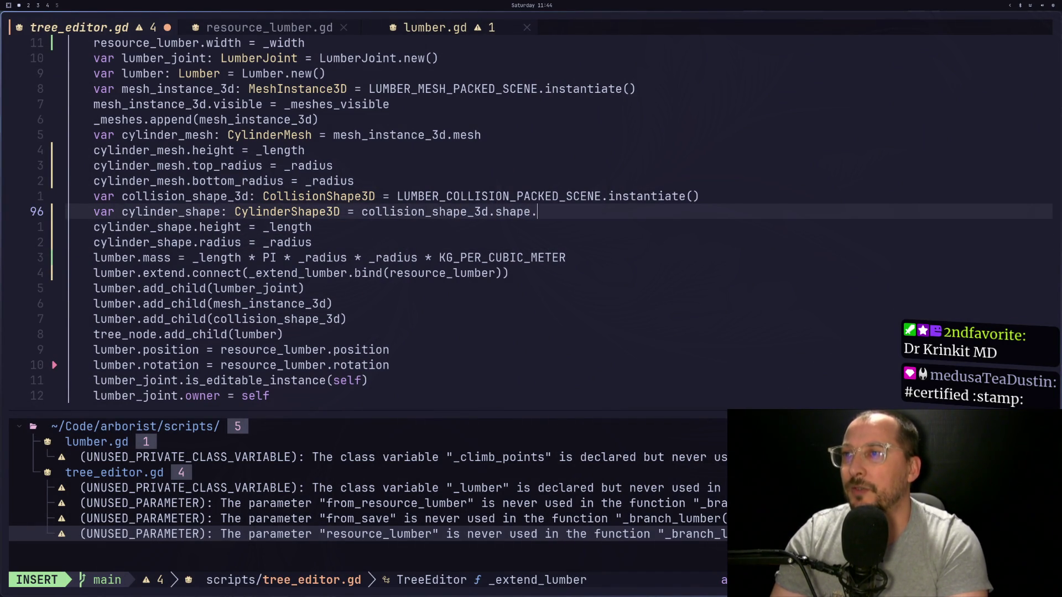
{"action": "type", "text": "icate()"}
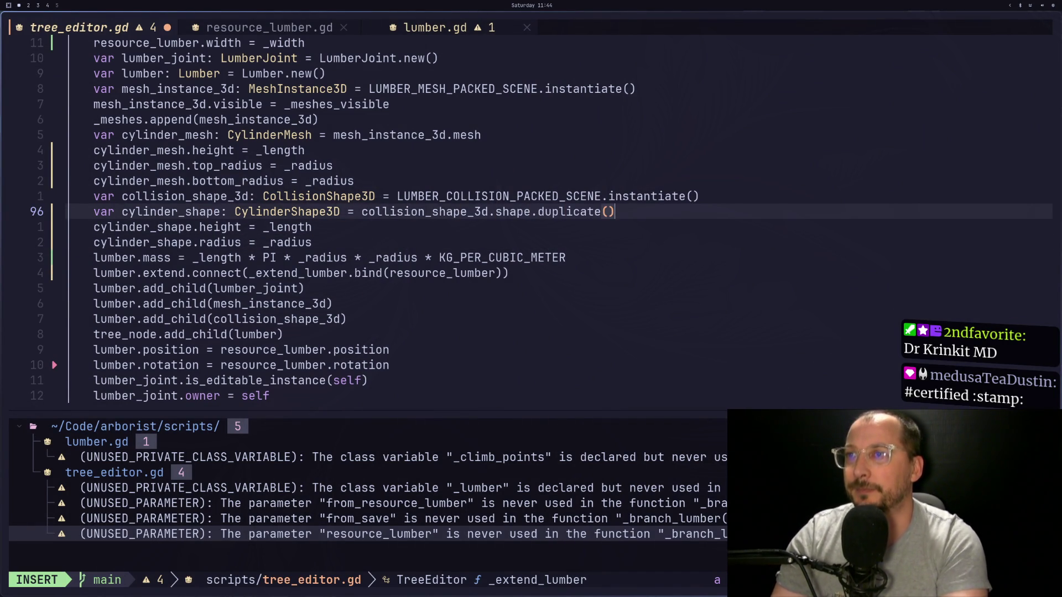
{"action": "key", "text": "Escape"}
{"action": "key", "text": "colon"}
{"action": "key", "text": "super+2"}
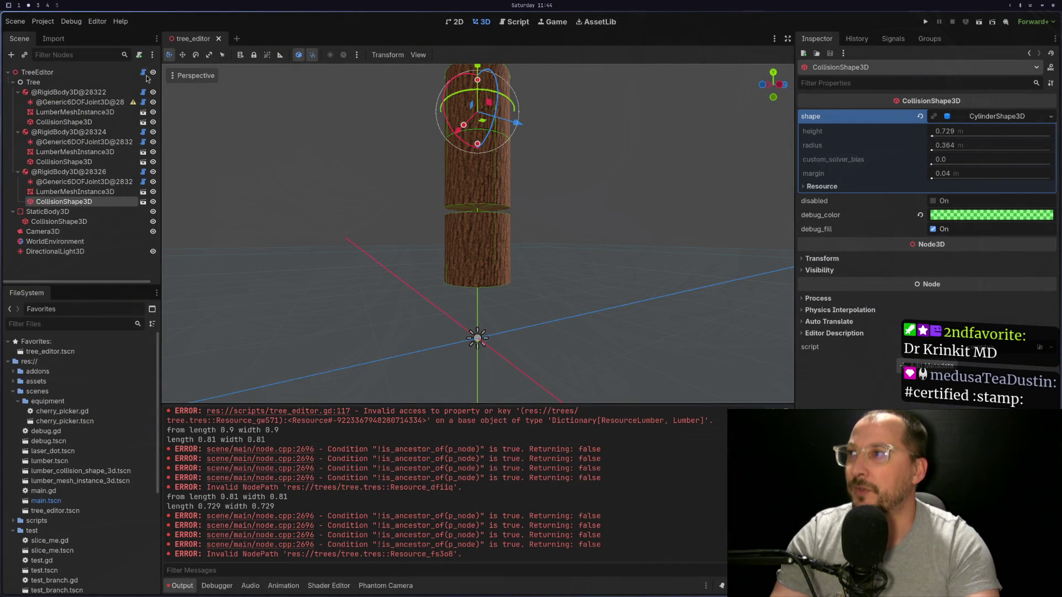
Reopen tree_editor.tscn and load tree.tres.
{"action": "left_click", "coordinate": [218, 38]}
{"action": "double_click", "coordinate": [81, 351]}
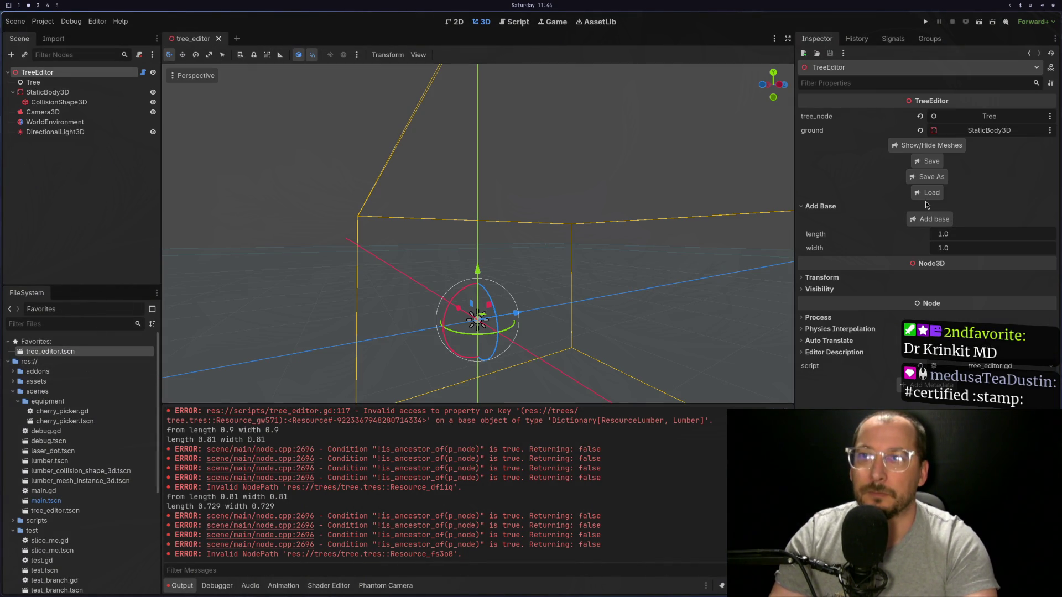
{"action": "left_click", "coordinate": [928, 192]}
{"action": "left_click", "coordinate": [581, 362]}
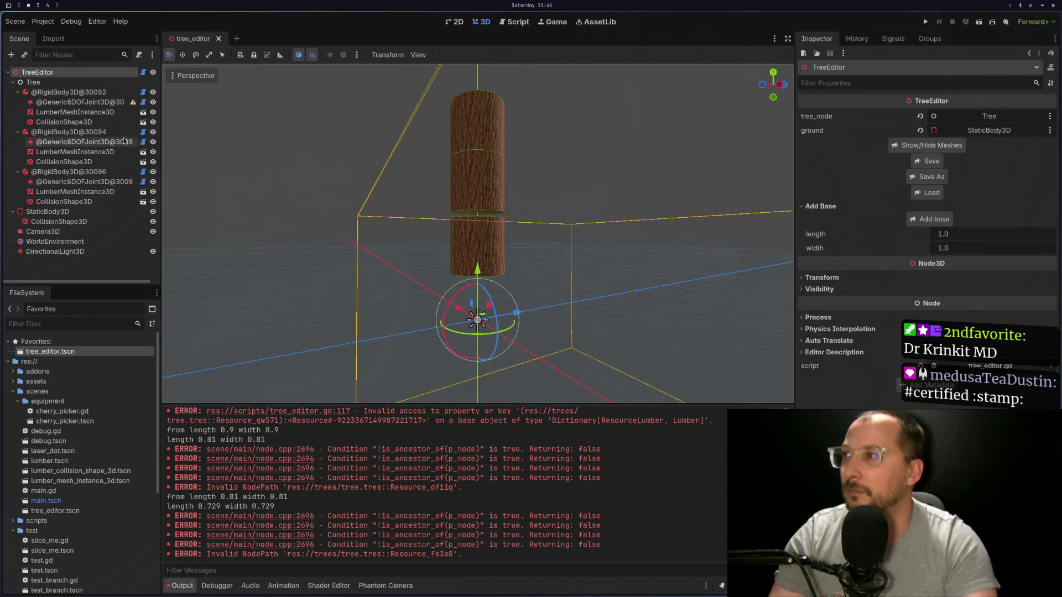
Compare the pieces' collision cylinders, the second still showing height 0.729 and radius 0.364.
{"action": "left_click", "coordinate": [104, 204]}
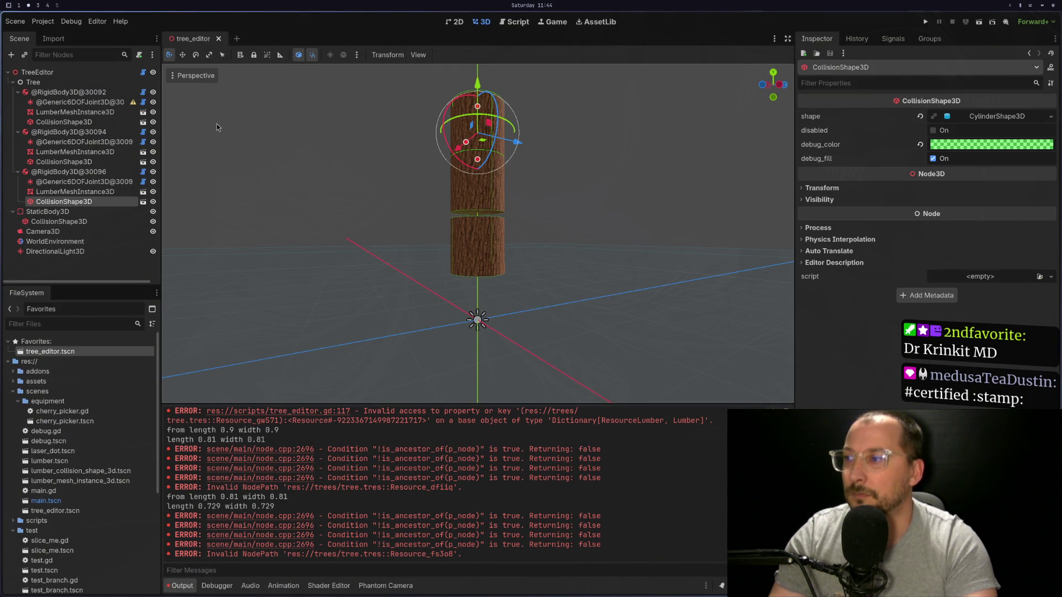
{"action": "left_click", "coordinate": [108, 121]}
{"action": "left_click", "coordinate": [997, 118]}
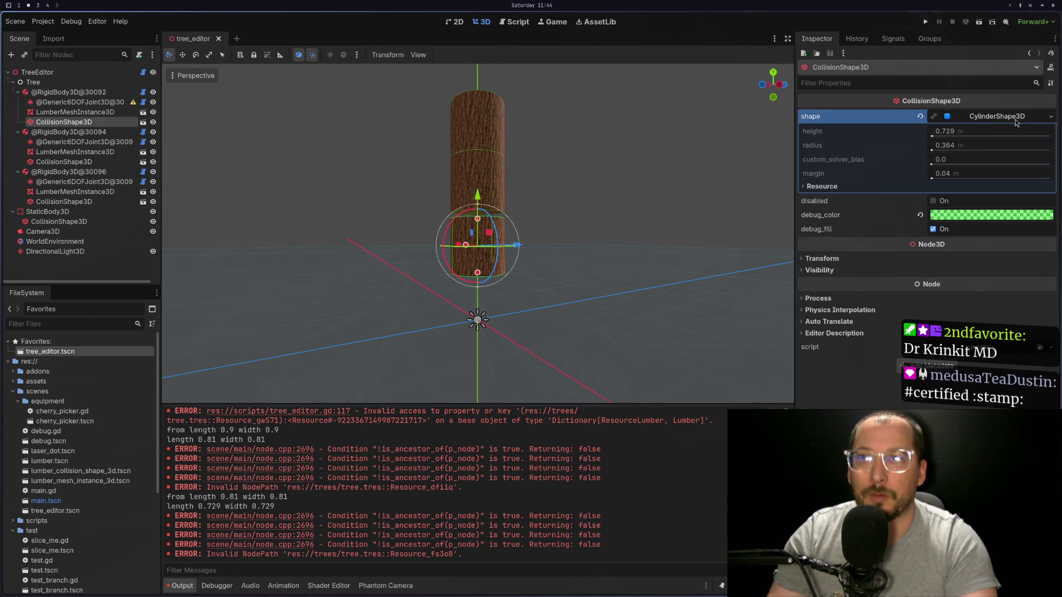
{"action": "left_click", "coordinate": [1050, 116]}
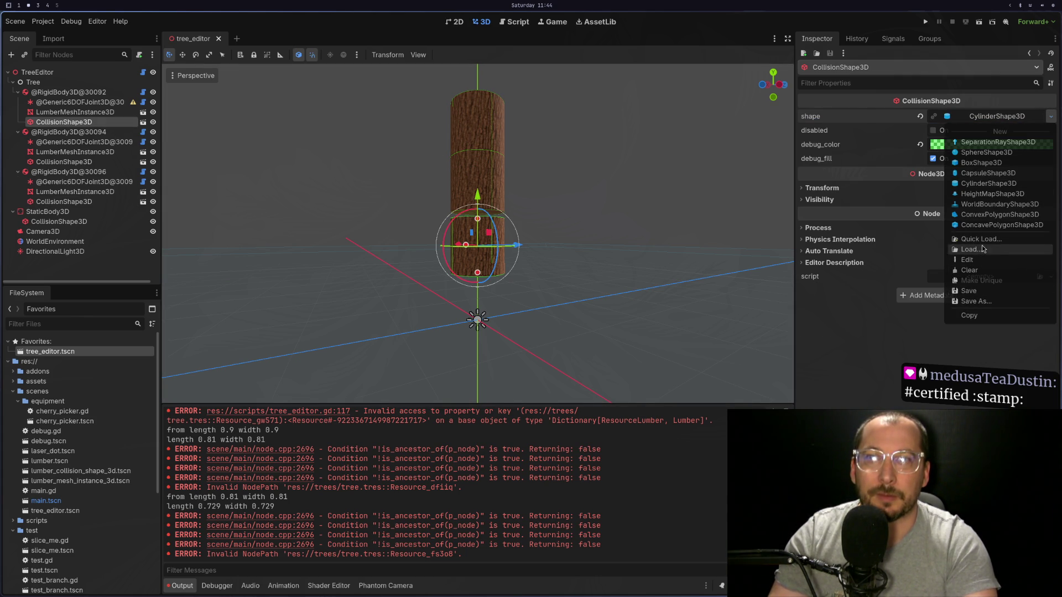
{"action": "left_click", "coordinate": [888, 251]}
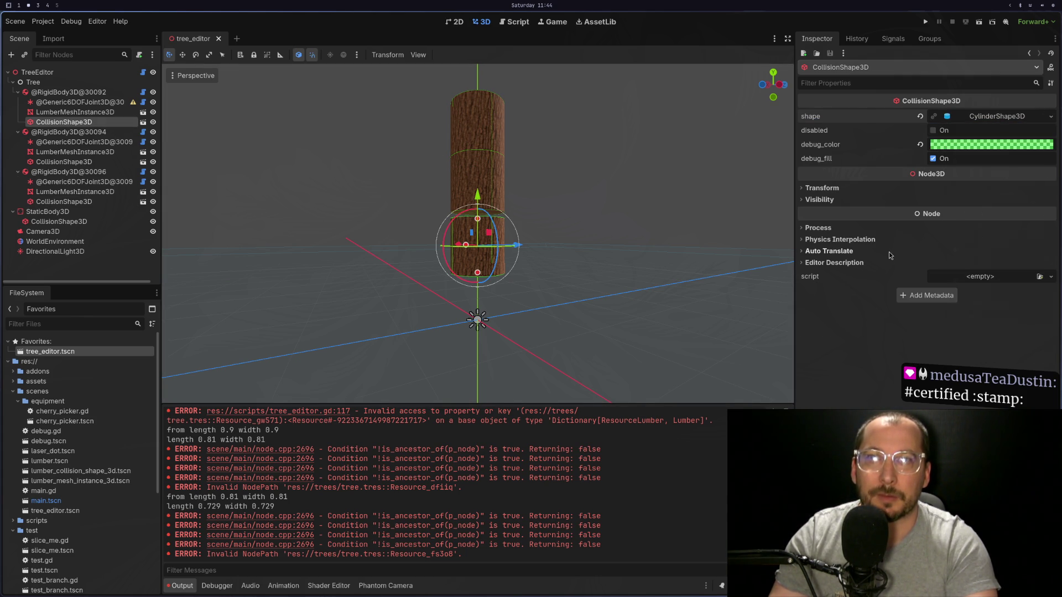
{"action": "left_click", "coordinate": [971, 115]}
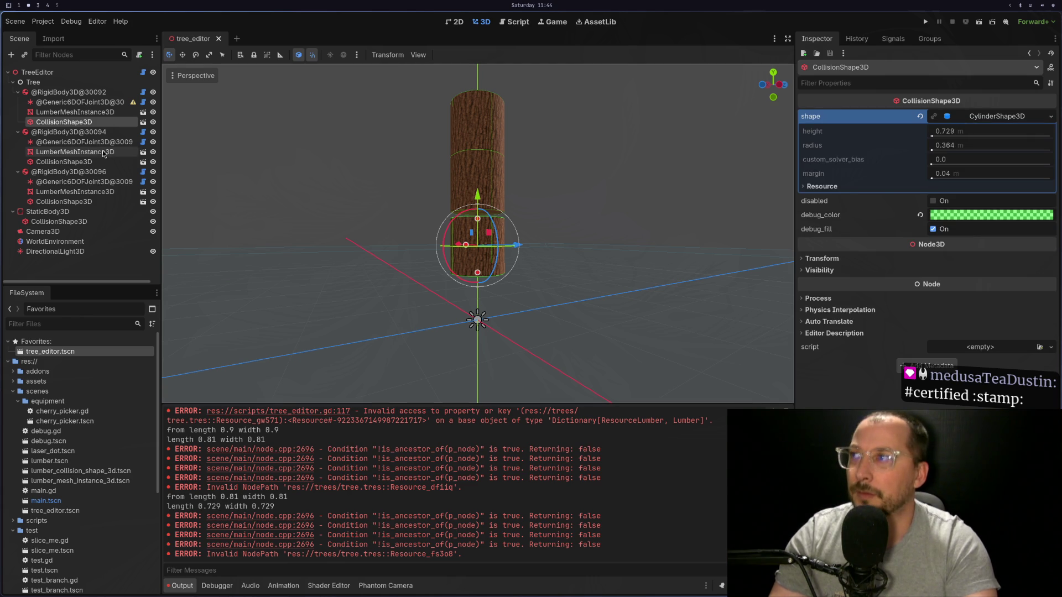
{"action": "left_click", "coordinate": [83, 161]}
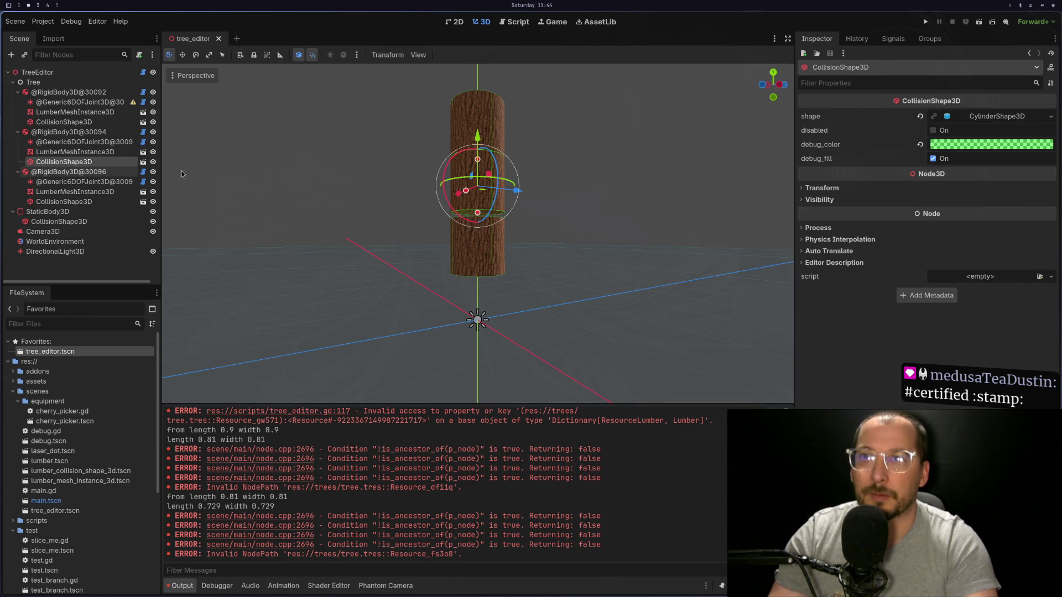
{"action": "left_click", "coordinate": [963, 119]}
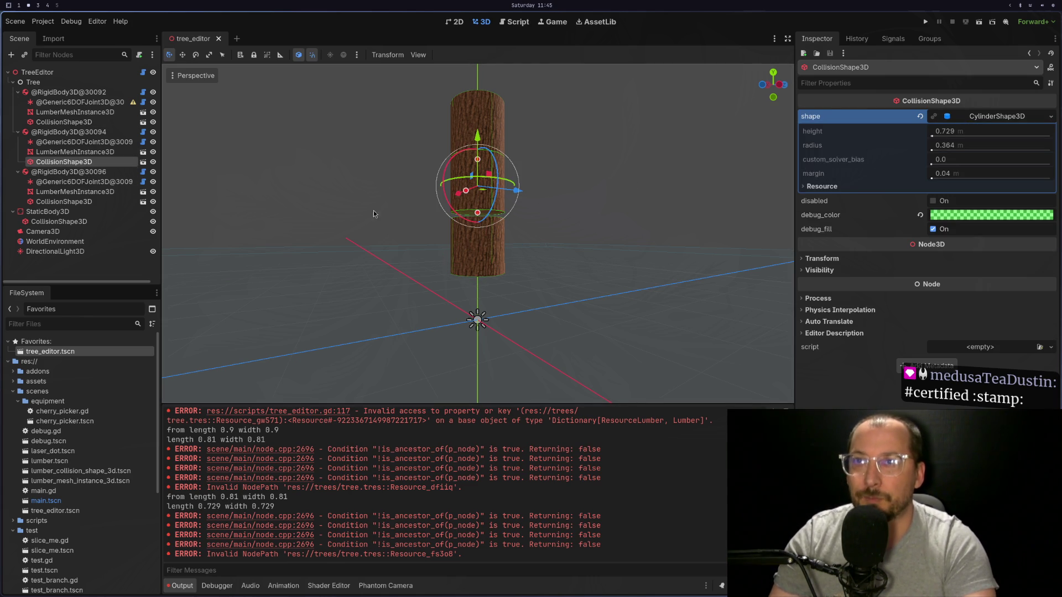
{"action": "key", "text": "super+1"}
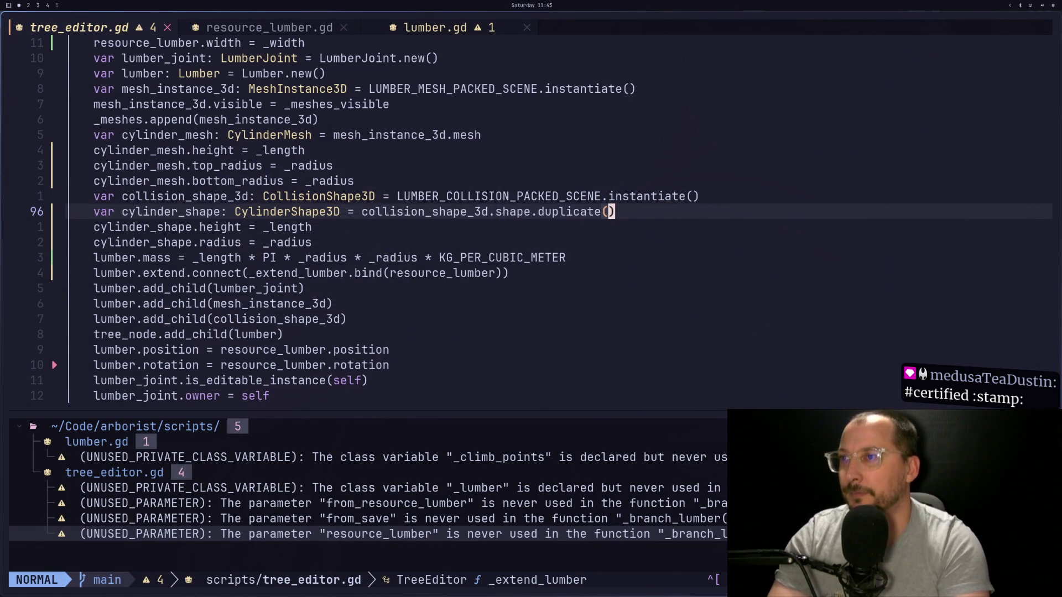
Remove the duplicate() call from the shape on line 96 and save the script.
{"action": "key", "text": "d"}
{"action": "key", "text": "a"}
{"action": "key", "text": "parenleft"}
{"action": "key", "text": "a"}
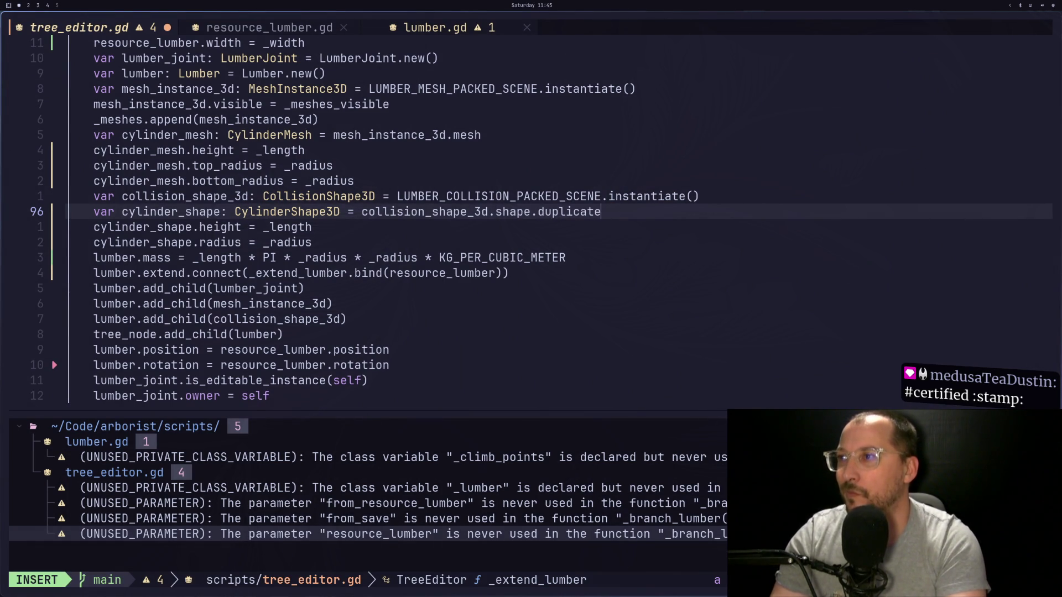
{"action": "key", "text": "BackSpace"}
{"action": "key", "text": "BackSpace"}
{"action": "key", "text": "BackSpace"}
{"action": "key", "text": "Escape"}
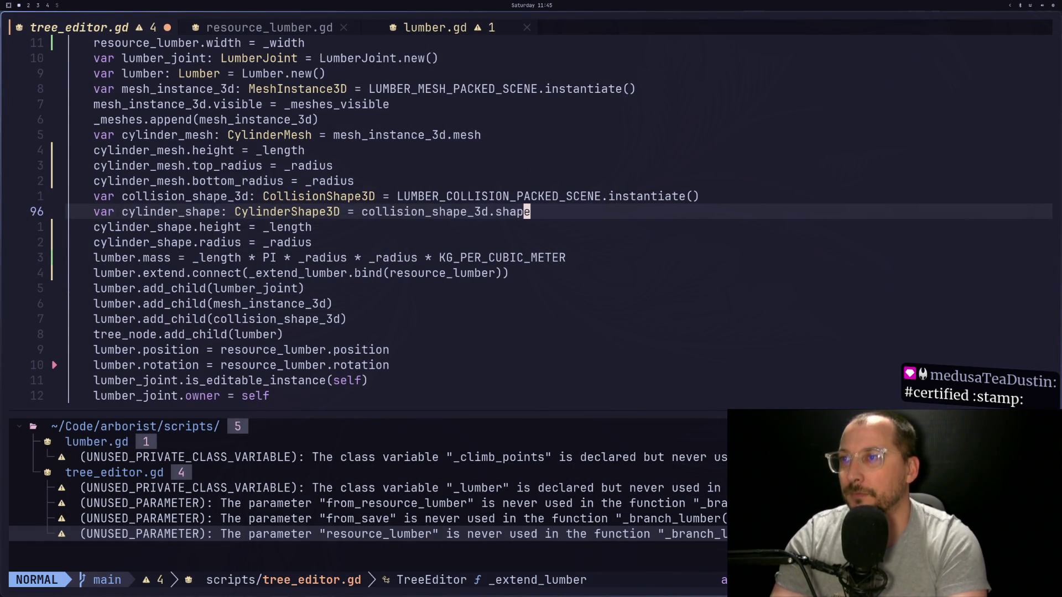
{"action": "key", "text": "colon"}
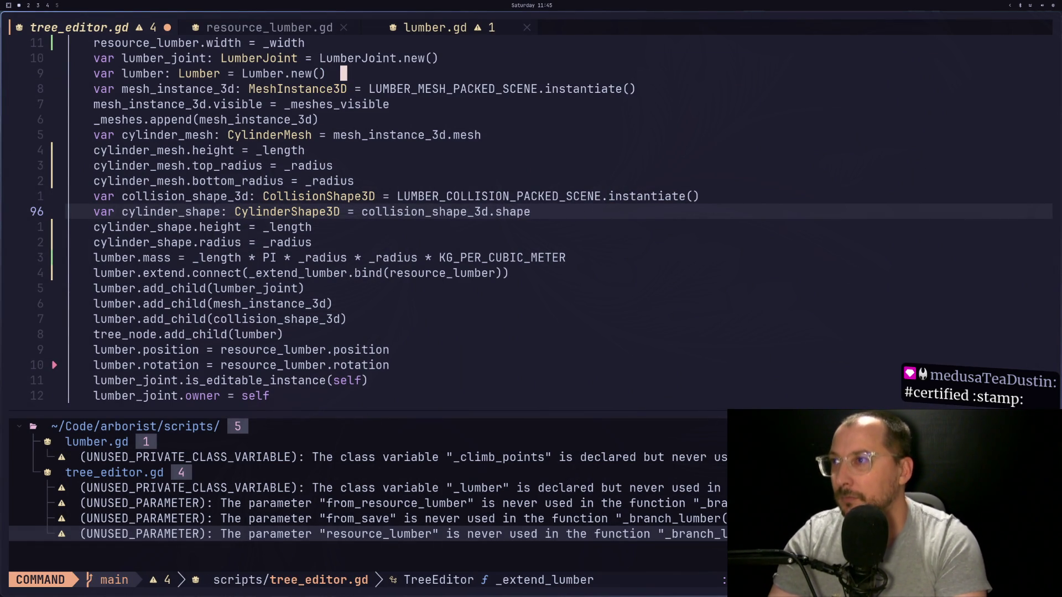
{"action": "type", "text": "w"}
{"action": "key", "text": "Return"}
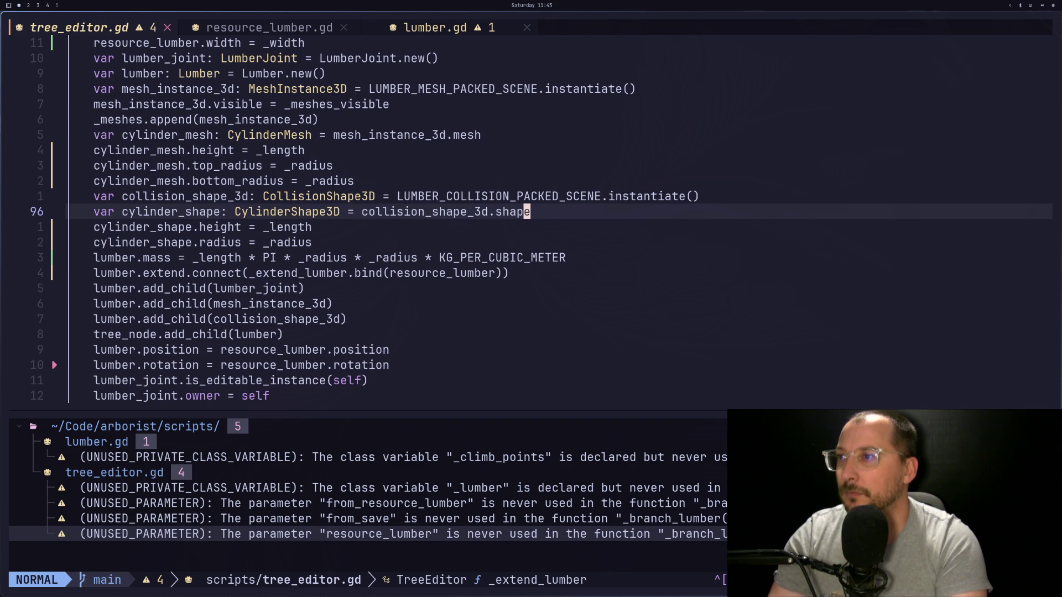
Restore the duplicate() call on line 96 and save the script again.
{"action": "type", "text": "a."}
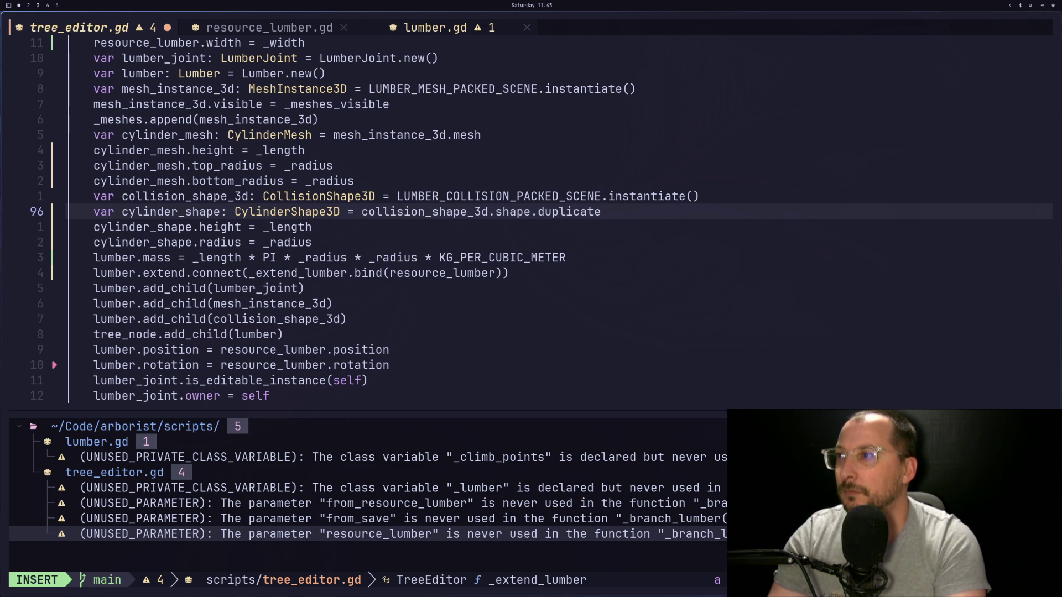
{"action": "type", "text": "()"}
{"action": "key", "text": "Escape"}
{"action": "key", "text": ":"}
{"action": "key", "text": "Escape"}
{"action": "type", "text": ":w"}
{"action": "key", "text": "Return"}
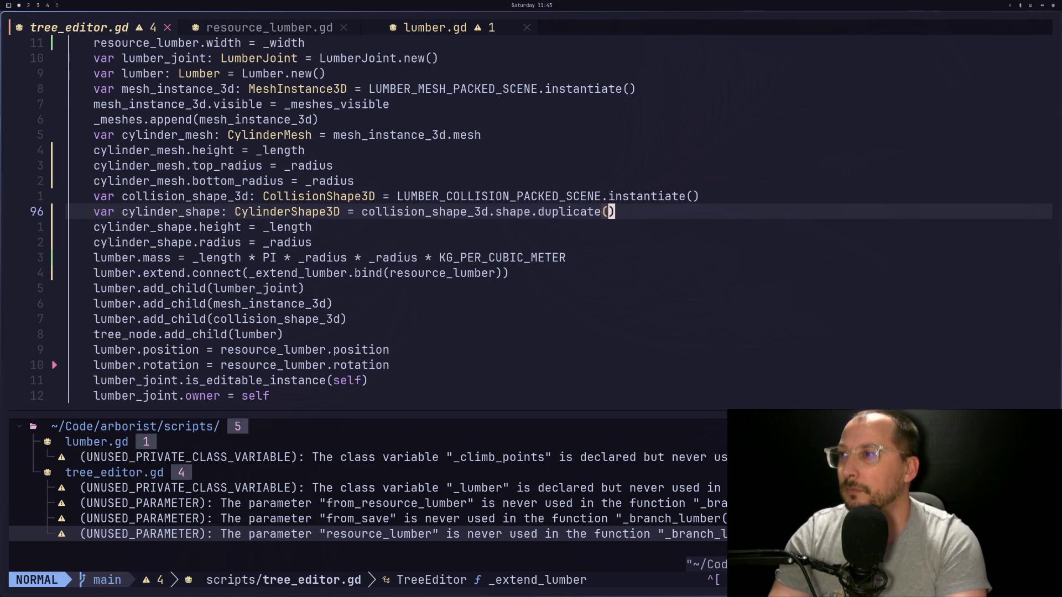
Add 'collision_shape_3d.shape = cylinder_shape' below the cylinder radius line and save tree_editor.gd.
{"action": "key", "text": "j"}
{"action": "key", "text": "j"}
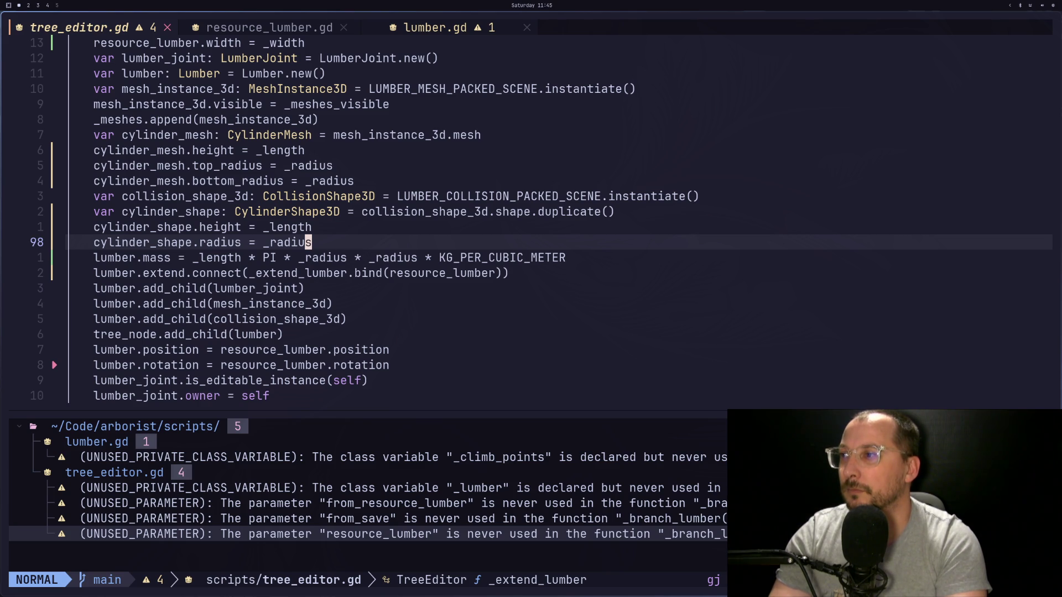
{"action": "key", "text": "a"}
{"action": "key", "text": "Return"}
{"action": "type", "text": "c"}
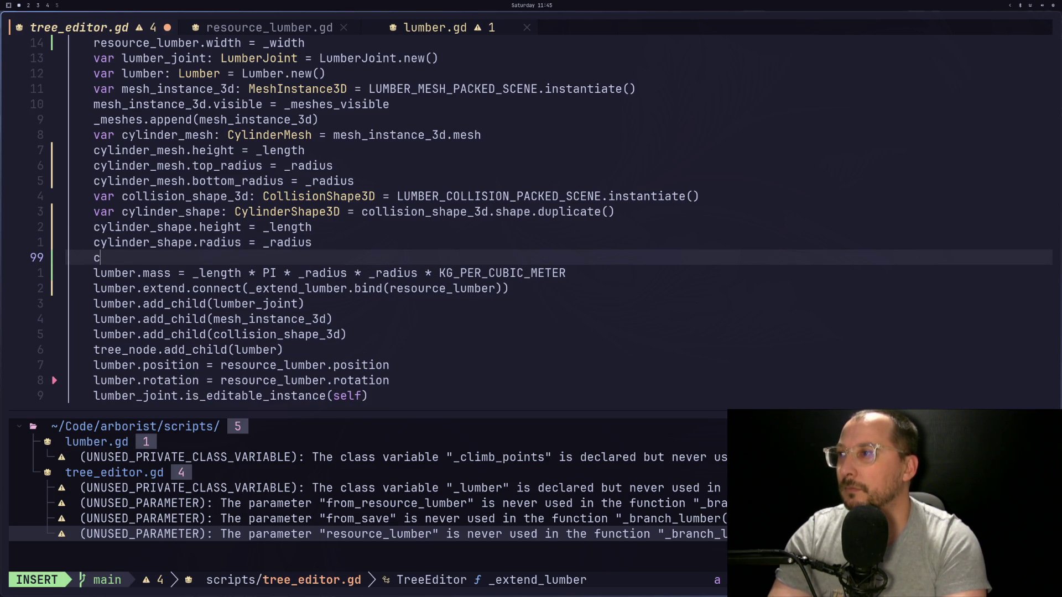
{"action": "type", "text": "ollision_shap"}
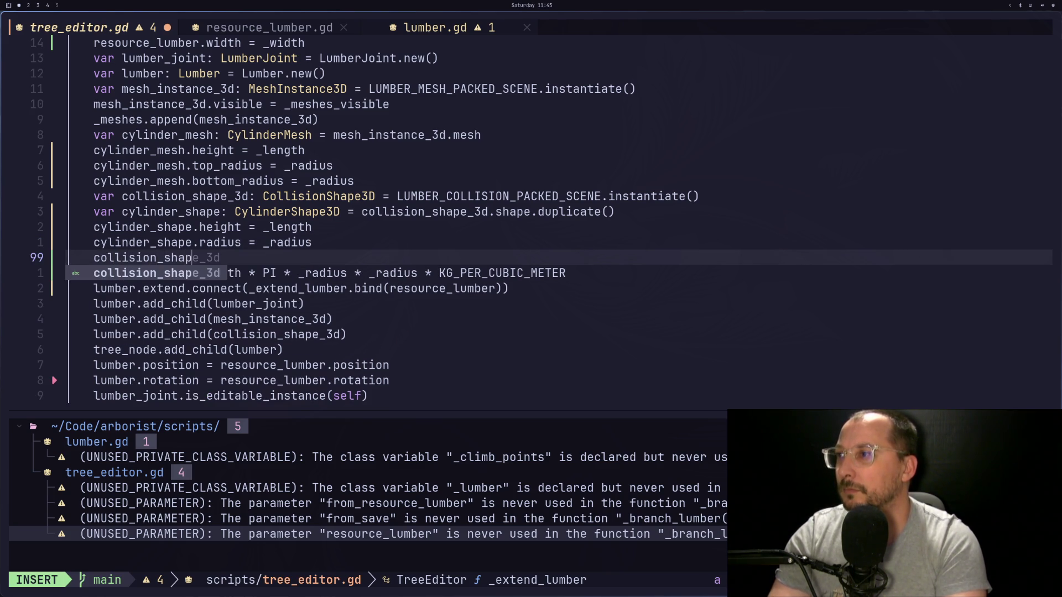
{"action": "key", "text": "Tab"}
{"action": "type", "text": ".sha"}
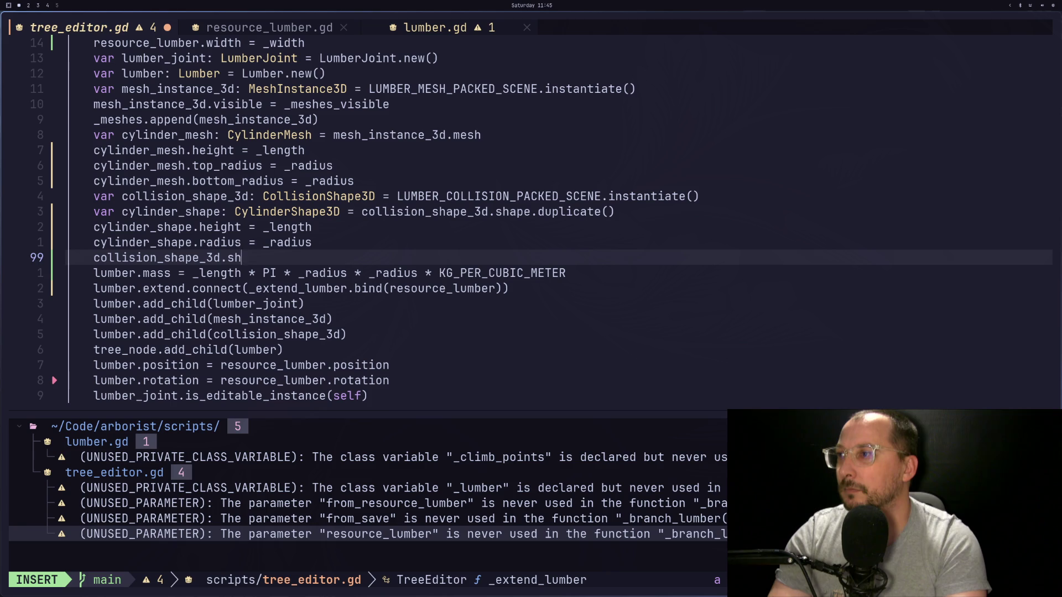
{"action": "type", "text": "pe = c"}
{"action": "type", "text": "ylind"}
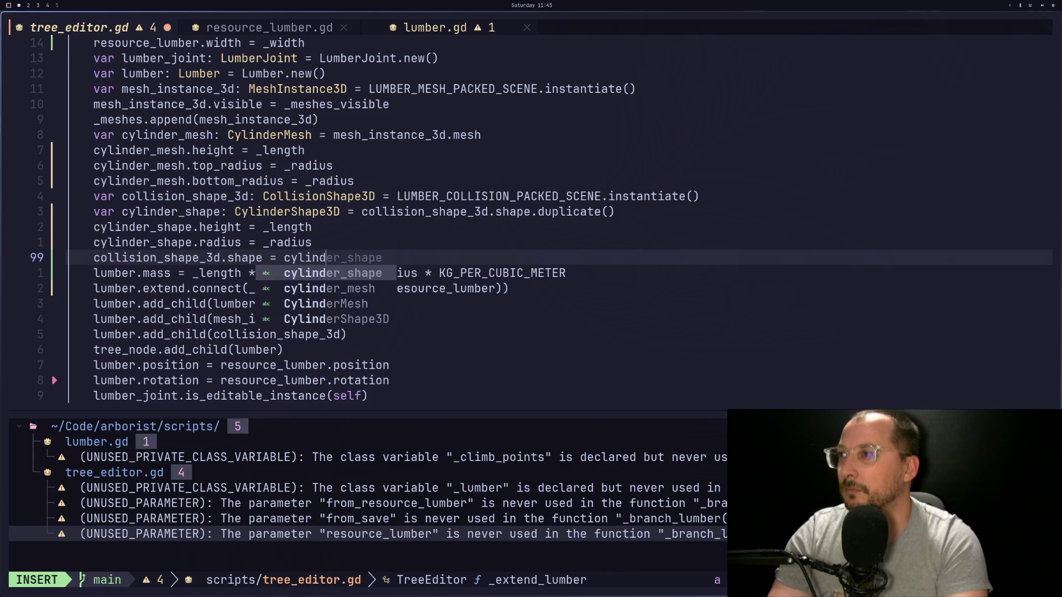
{"action": "type", "text": "er_shape"}
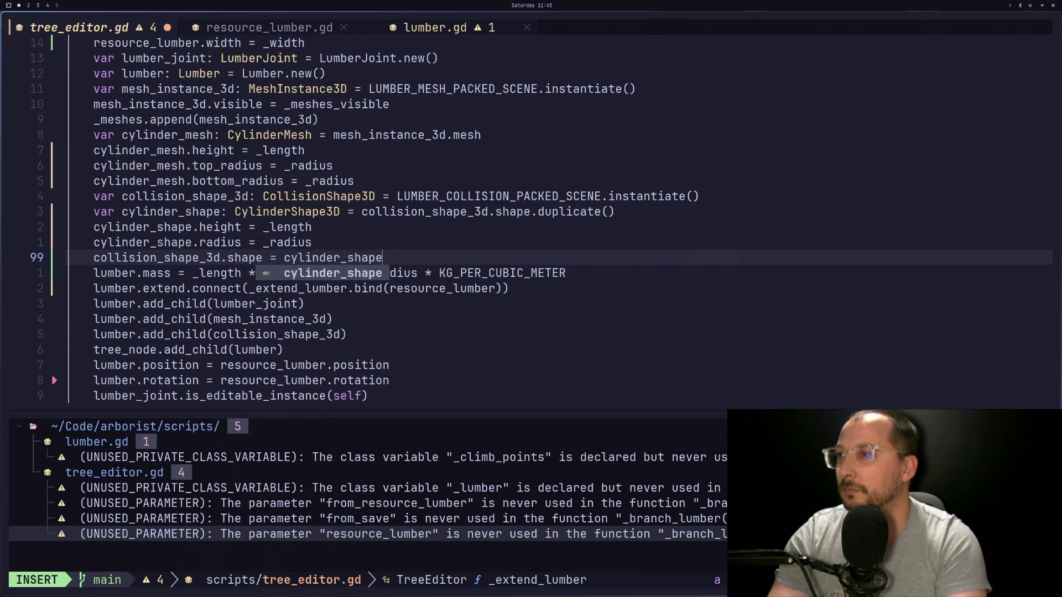
{"action": "key", "text": "Escape"}
{"action": "type", "text": ":w"}
{"action": "key", "text": "Return"}
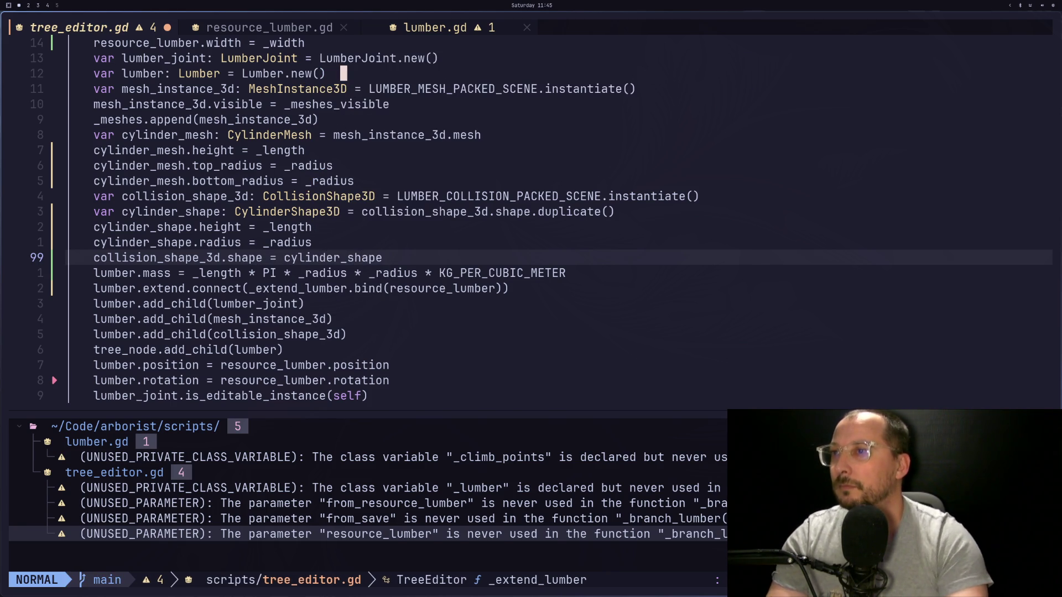
{"action": "key", "text": "super+2"}
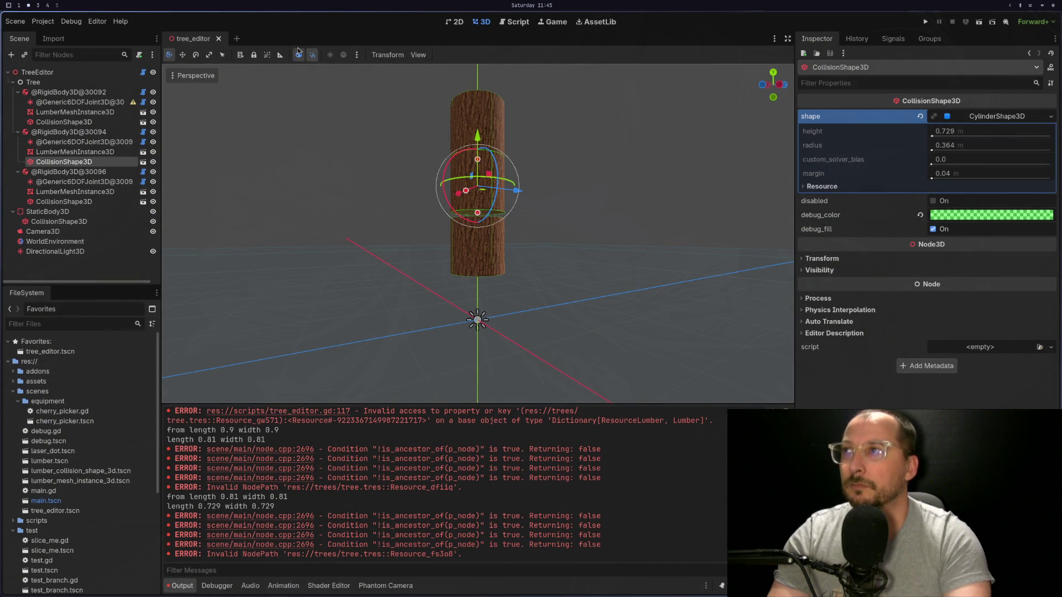
Reopen tree_editor.tscn from Favorites, then load tree.tres on the TreeEditor node to view the trunk.
{"action": "left_click", "coordinate": [218, 39]}
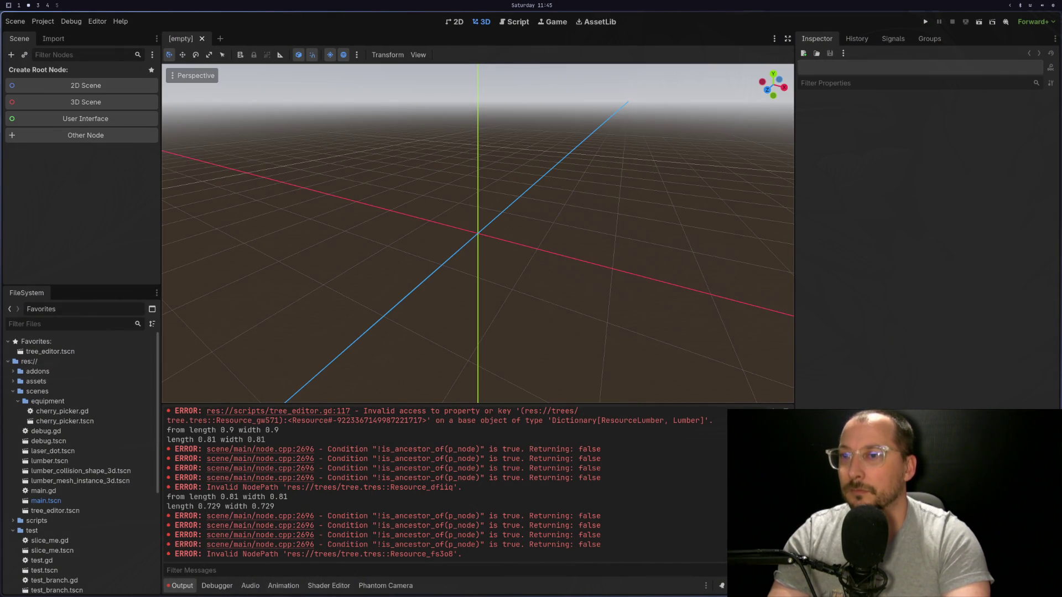
{"action": "double_click", "coordinate": [43, 352]}
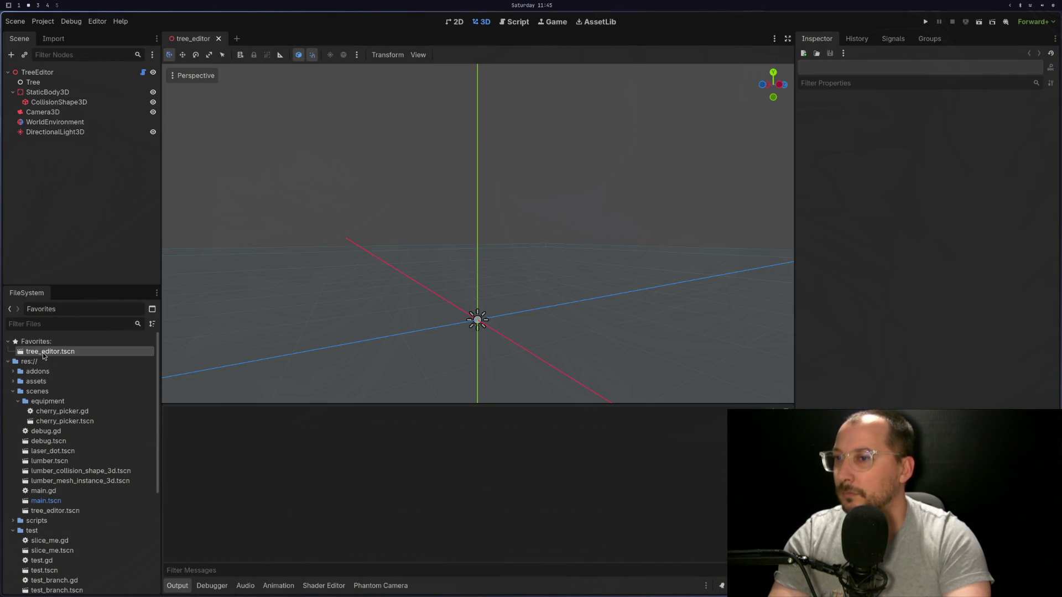
{"action": "left_click", "coordinate": [111, 72]}
{"action": "left_click", "coordinate": [926, 193]}
{"action": "left_click", "coordinate": [578, 361]}
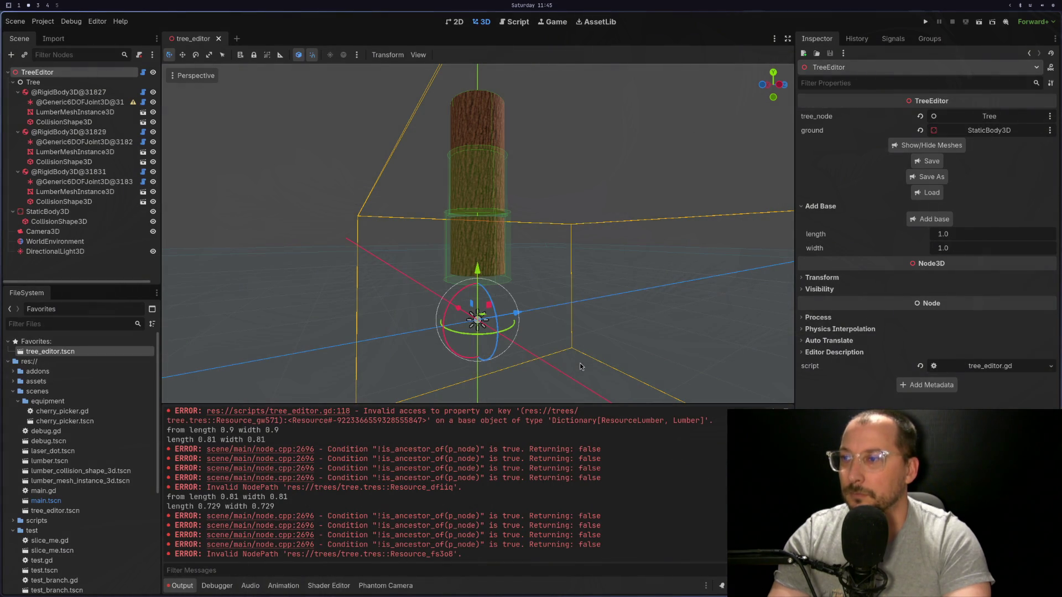
{"action": "mouse_move", "coordinate": [544, 354]}
{"action": "left_mouse_down"}
{"action": "mouse_move", "coordinate": [540, 301]}
{"action": "mouse_move", "coordinate": [539, 330]}
{"action": "mouse_move", "coordinate": [562, 267]}
{"action": "mouse_move", "coordinate": [550, 215]}
{"action": "mouse_move", "coordinate": [542, 237]}
{"action": "mouse_move", "coordinate": [580, 181]}
{"action": "mouse_move", "coordinate": [580, 225]}
{"action": "mouse_move", "coordinate": [599, 219]}
{"action": "mouse_move", "coordinate": [568, 220]}
{"action": "mouse_move", "coordinate": [526, 258]}
{"action": "mouse_move", "coordinate": [552, 233]}
{"action": "mouse_move", "coordinate": [526, 210]}
{"action": "left_mouse_up"}
{"action": "scroll", "coordinate": [578, 195], "scroll_direction": "down", "scroll_amount": 2}
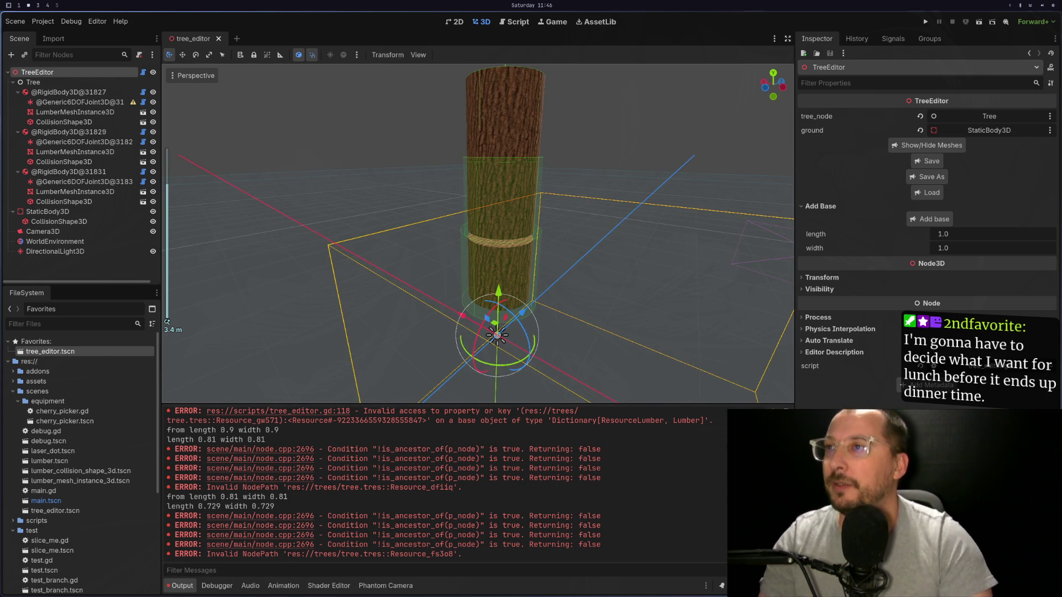
{"action": "key", "text": "super+1"}
Append .duplicate() to the cylinder mesh line so each piece gets its own mesh.
{"action": "key", "text": "j"}
{"action": "key", "text": "j"}
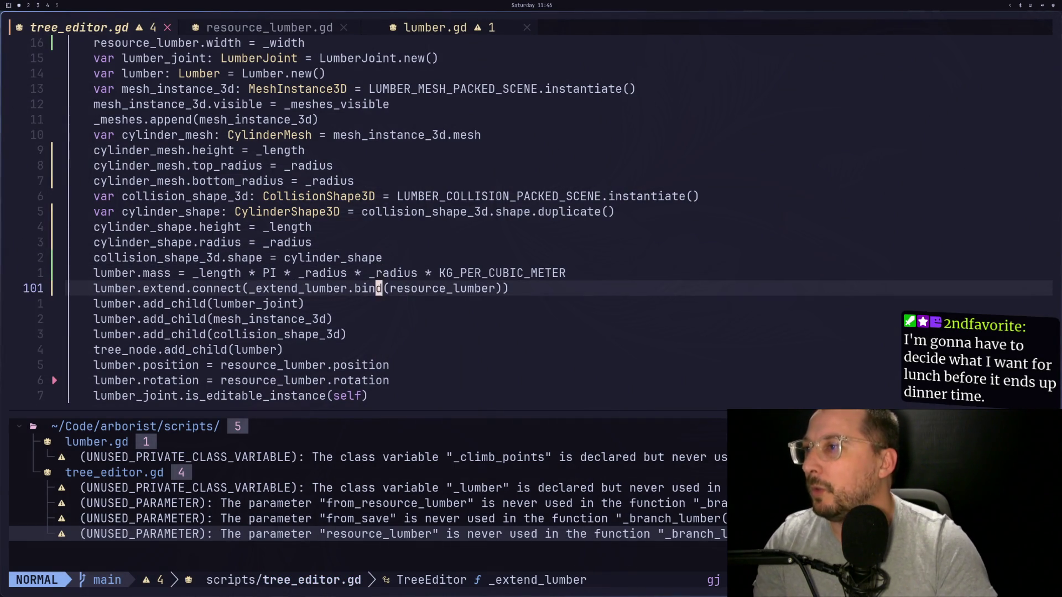
{"action": "key", "text": "k"}
{"action": "key", "text": "k"}
{"action": "key", "text": "k"}
{"action": "key", "text": "k"}
{"action": "key", "text": "k"}
{"action": "key", "text": "k"}
{"action": "key", "text": "j"}
{"action": "key", "text": "j"}
{"action": "key", "text": "j"}
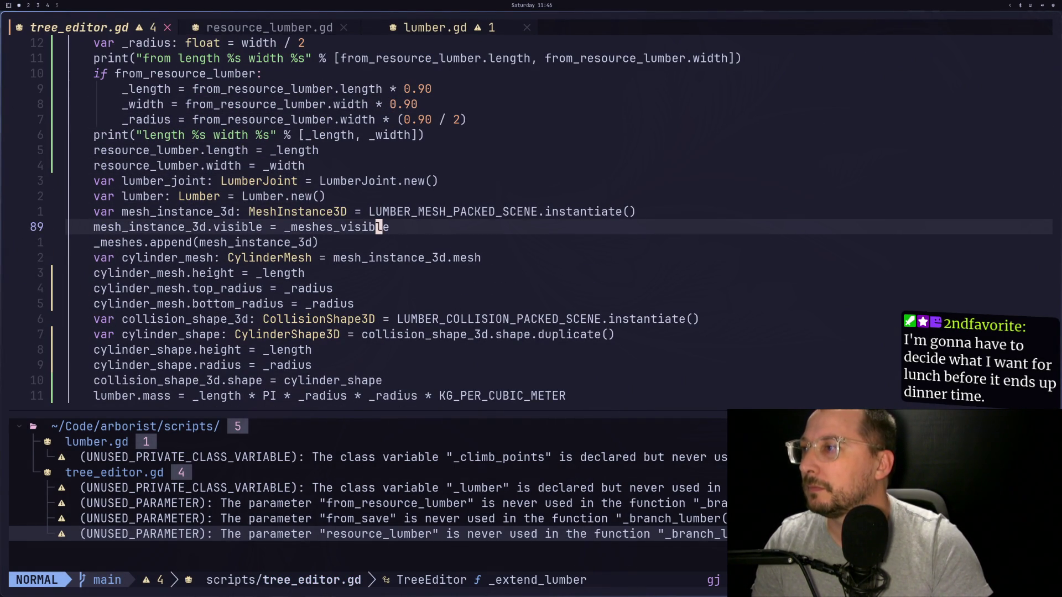
{"action": "key", "text": "j"}
{"action": "key", "text": "j"}
{"action": "key", "text": "k"}
{"action": "key", "text": "l"}
{"action": "key", "text": "l"}
{"action": "key", "text": "l"}
{"action": "key", "text": "dollar"}
{"action": "type", "text": "a.duop"}
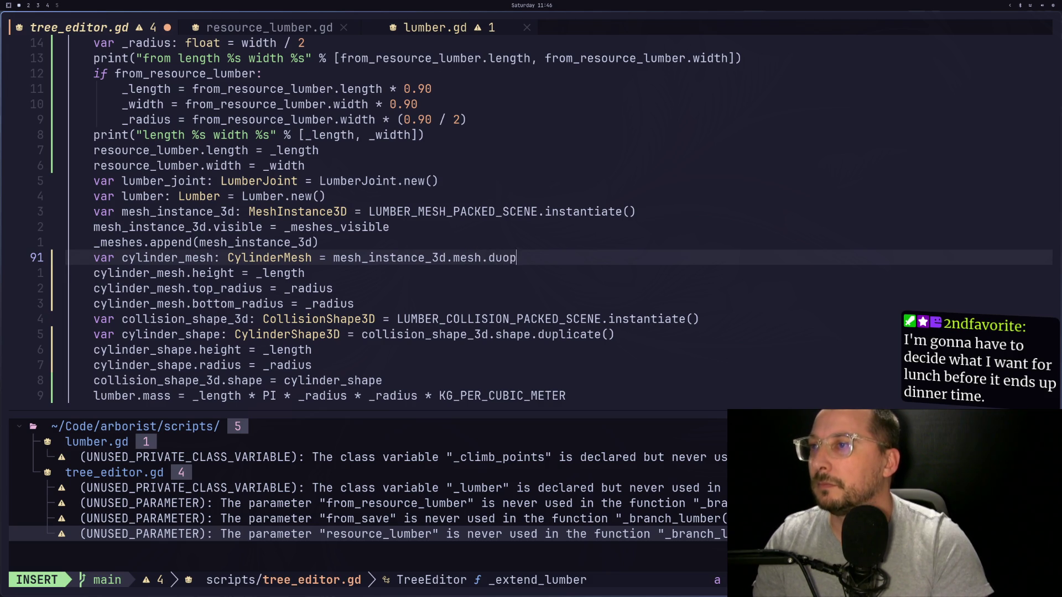
{"action": "key", "text": "BackSpace"}
{"action": "key", "text": "BackSpace"}
{"action": "type", "text": "plicate()"}
{"action": "key", "text": "Escape"}
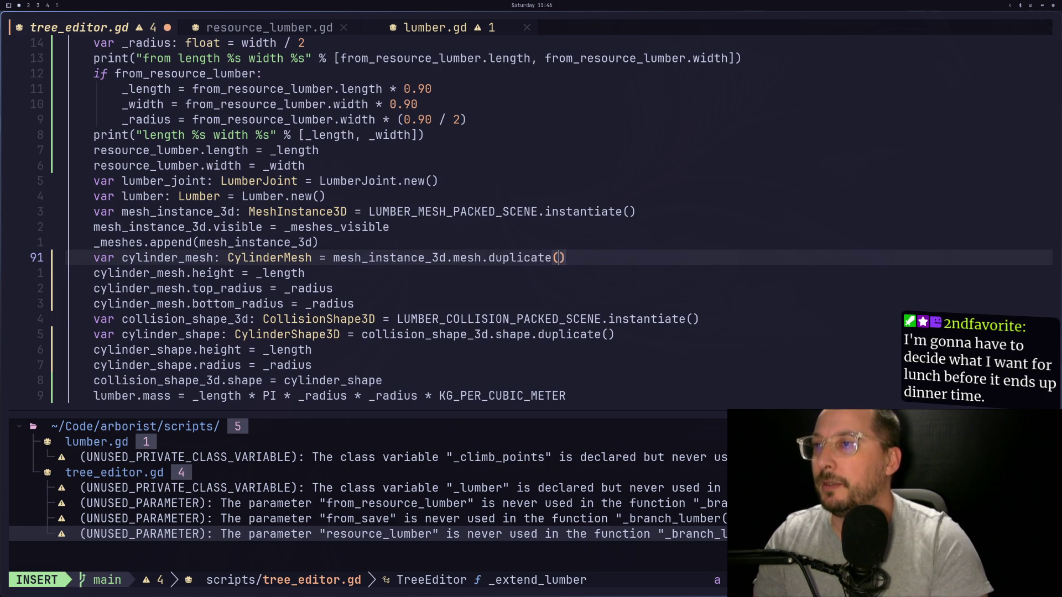
{"action": "key", "text": "colon"}
{"action": "type", "text": "w"}
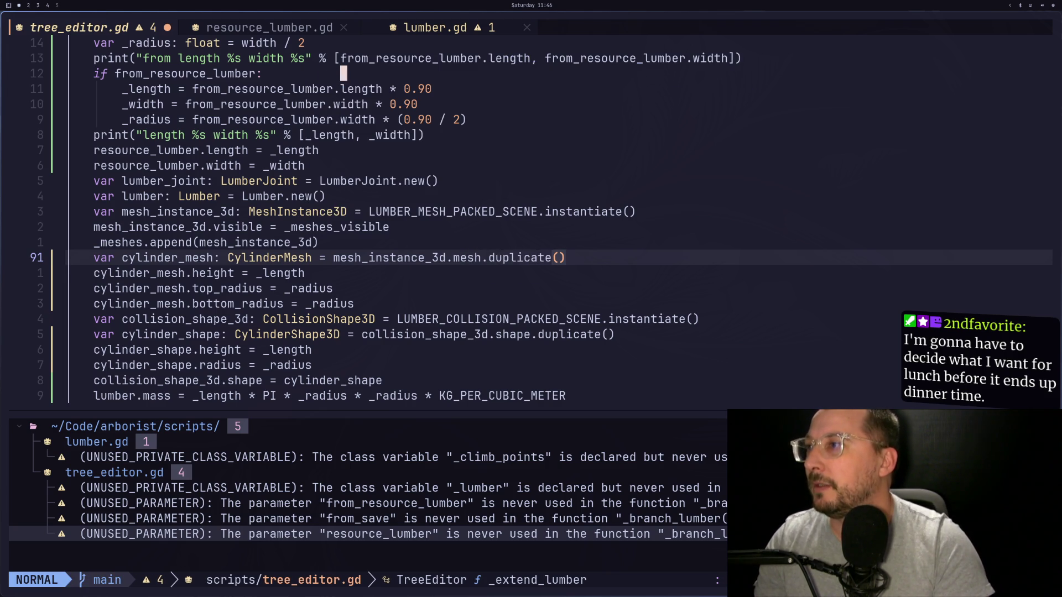
Add 'mesh_instance_3d.mesh = cylinder_mesh' below bottom_radius and save tree_editor.gd.
{"action": "key", "text": "j"}
{"action": "key", "text": "j"}
{"action": "key", "text": "j"}
{"action": "key", "text": "a"}
{"action": "key", "text": "Return"}
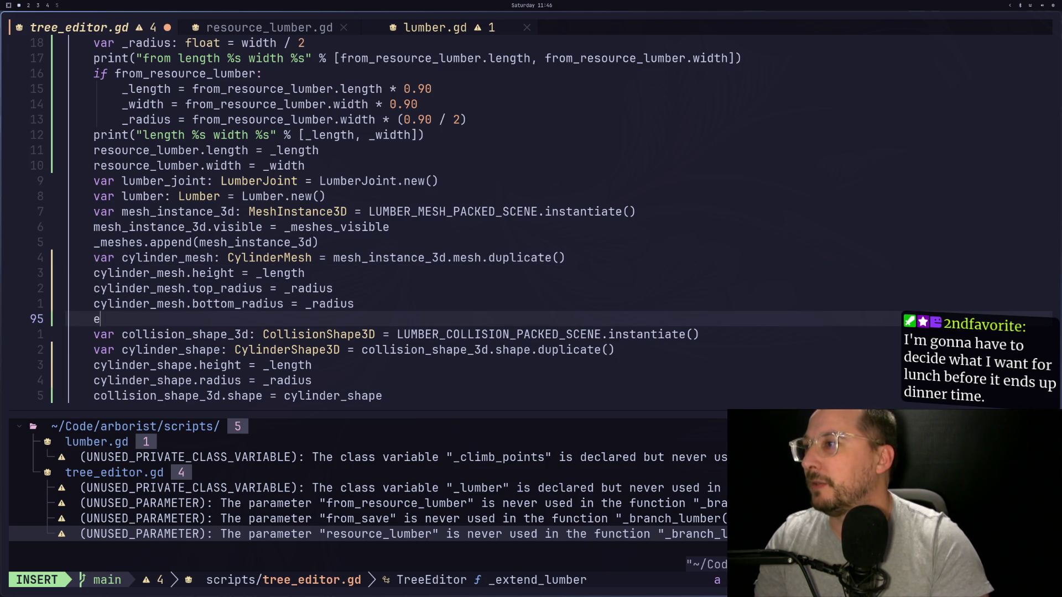
{"action": "key", "text": "BackSpace"}
{"action": "type", "text": "mesh_in"}
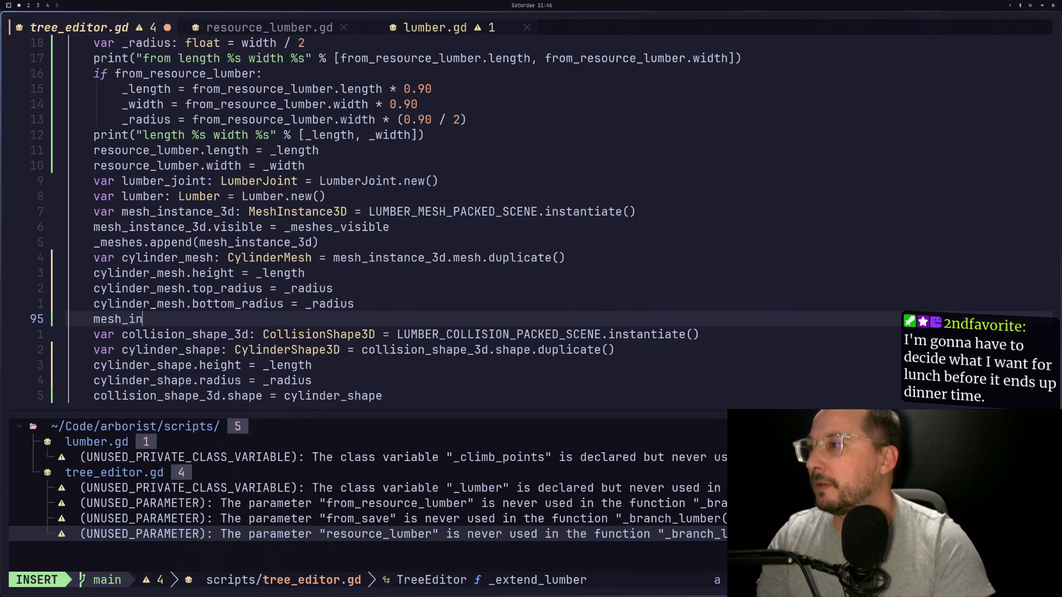
{"action": "type", "text": "stance_3d.mesh = cylinde"}
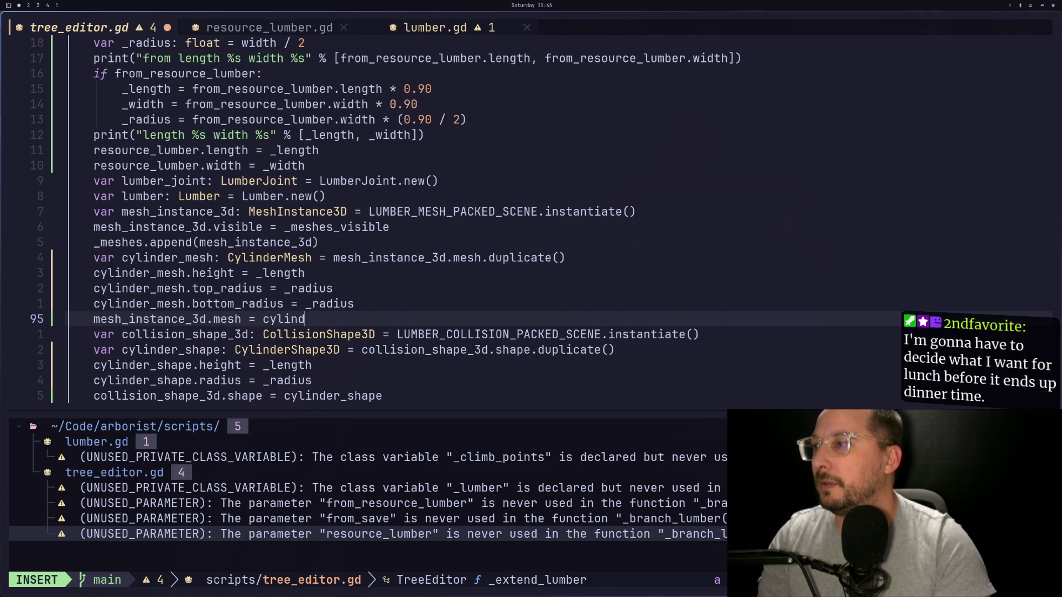
{"action": "type", "text": "r_mesh"}
{"action": "key", "text": "Escape"}
{"action": "type", "text": ":w"}
{"action": "key", "text": "Return"}
{"action": "key", "text": "super+2"}
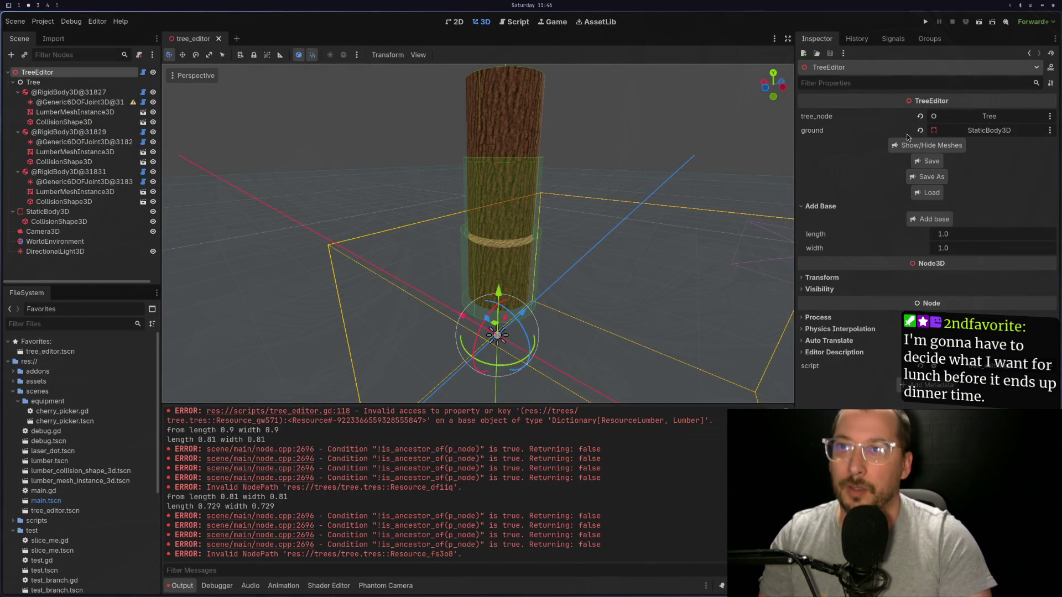
Load tree.tres, reopen tree_editor.tscn, load tree.tres again, and select the top log's mesh.
{"action": "left_click", "coordinate": [924, 193]}
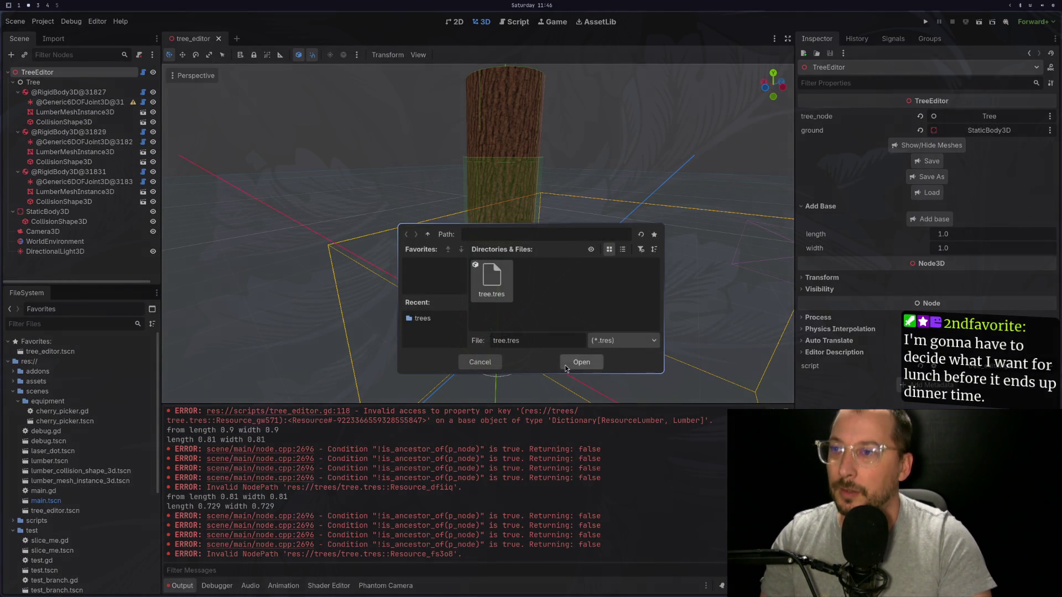
{"action": "left_click", "coordinate": [566, 365]}
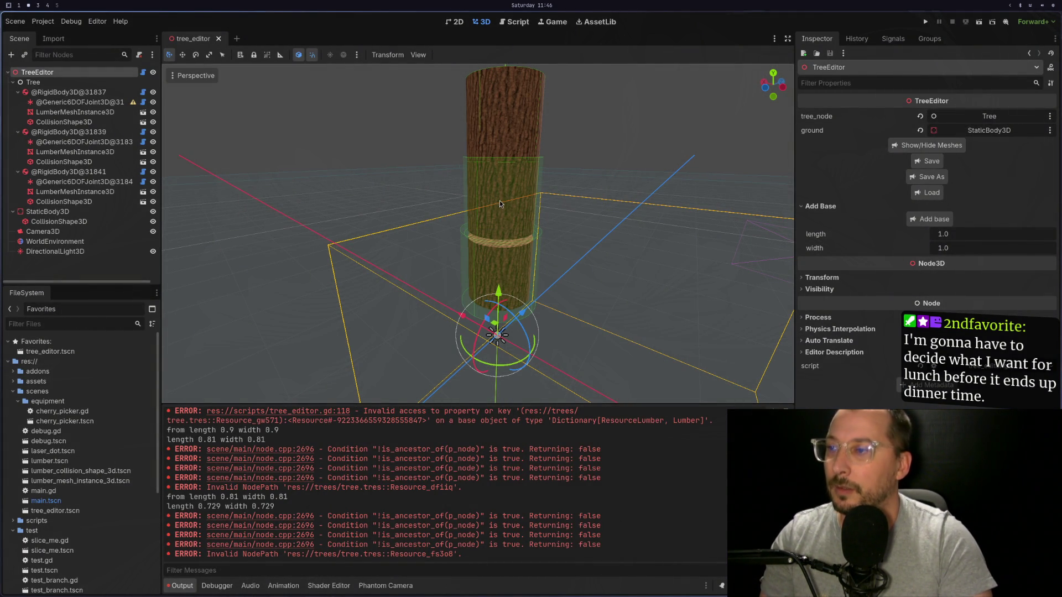
{"action": "left_click", "coordinate": [218, 38]}
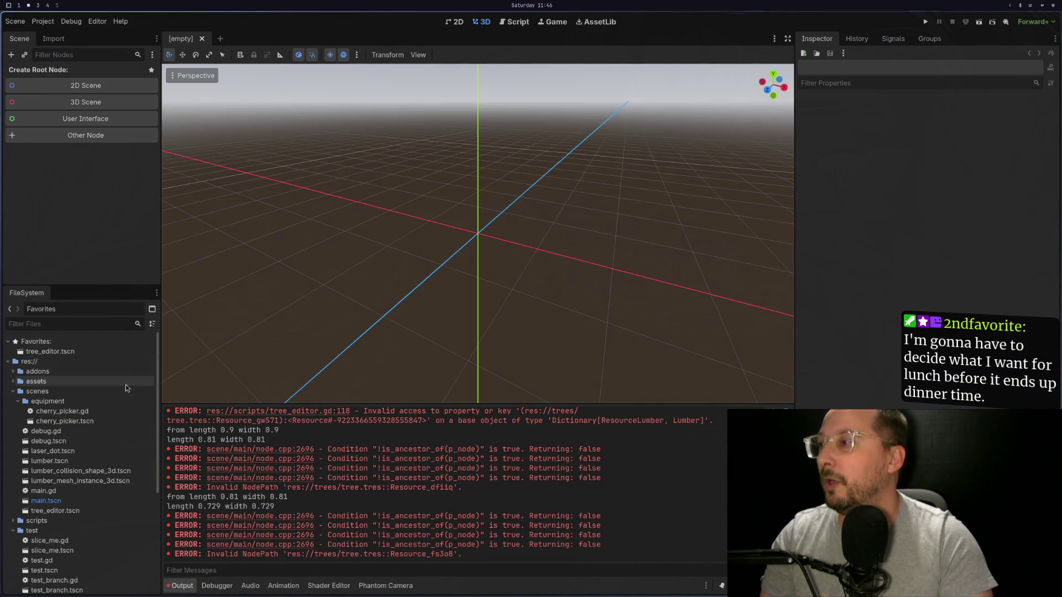
{"action": "double_click", "coordinate": [67, 353]}
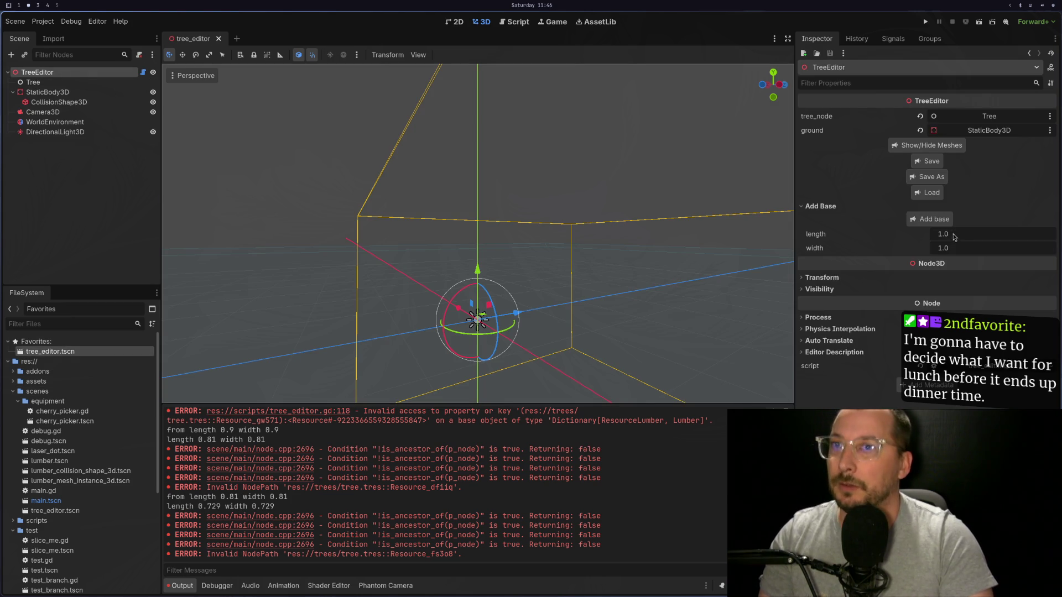
{"action": "left_click", "coordinate": [927, 195]}
{"action": "left_click", "coordinate": [488, 279]}
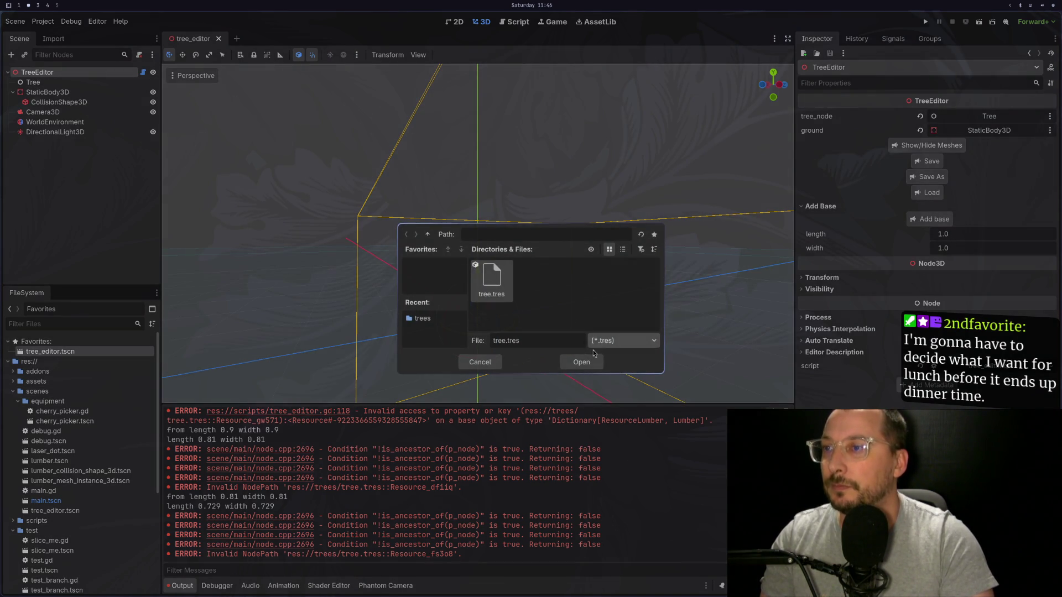
{"action": "left_click", "coordinate": [581, 363]}
{"action": "scroll", "coordinate": [577, 233], "scroll_direction": "up", "scroll_amount": 3}
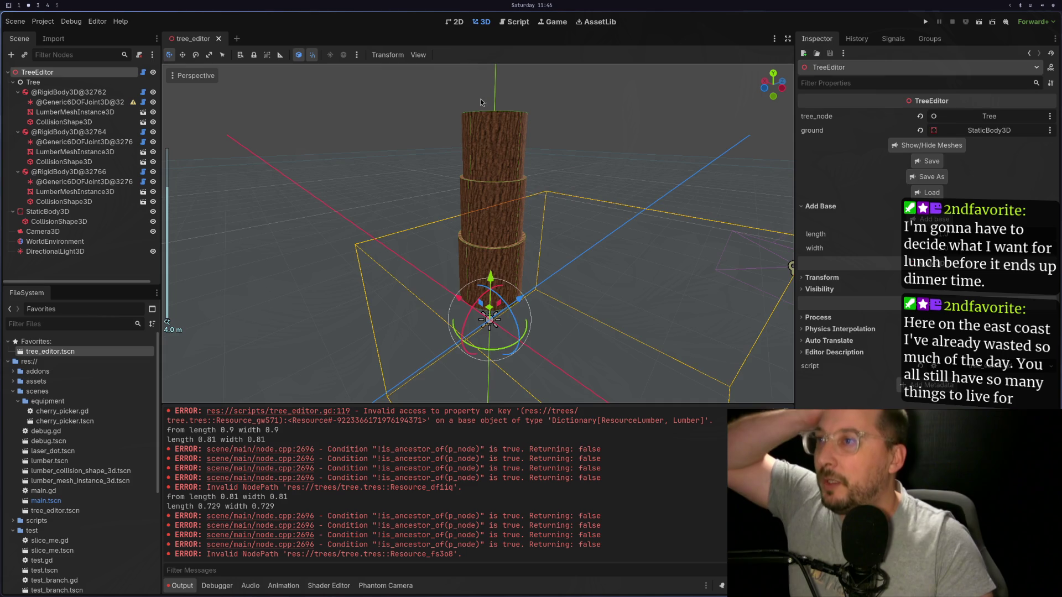
{"action": "left_click", "coordinate": [492, 150]}
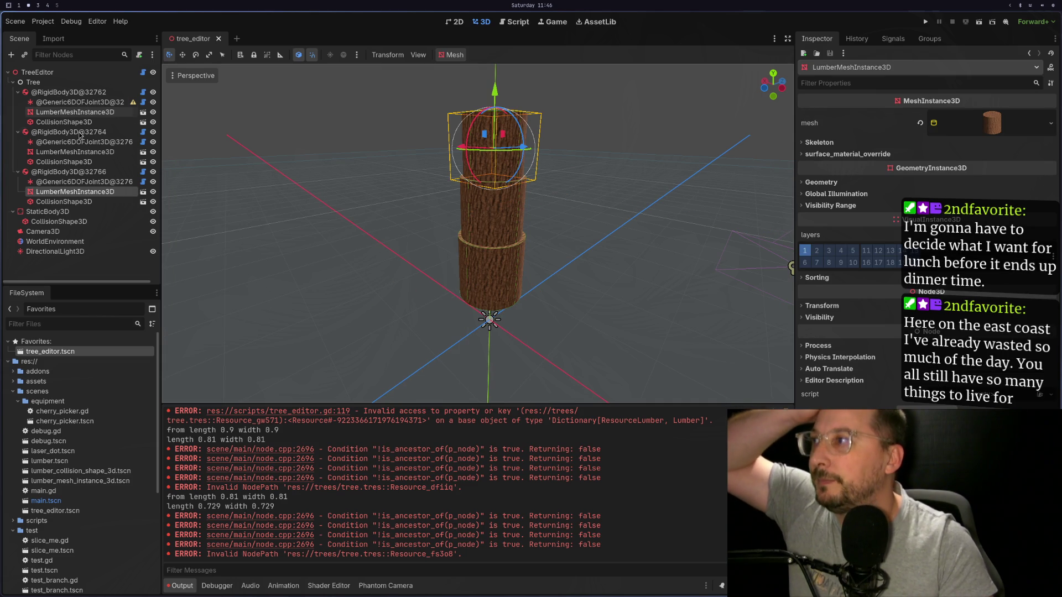
{"action": "left_click", "coordinate": [69, 171]}
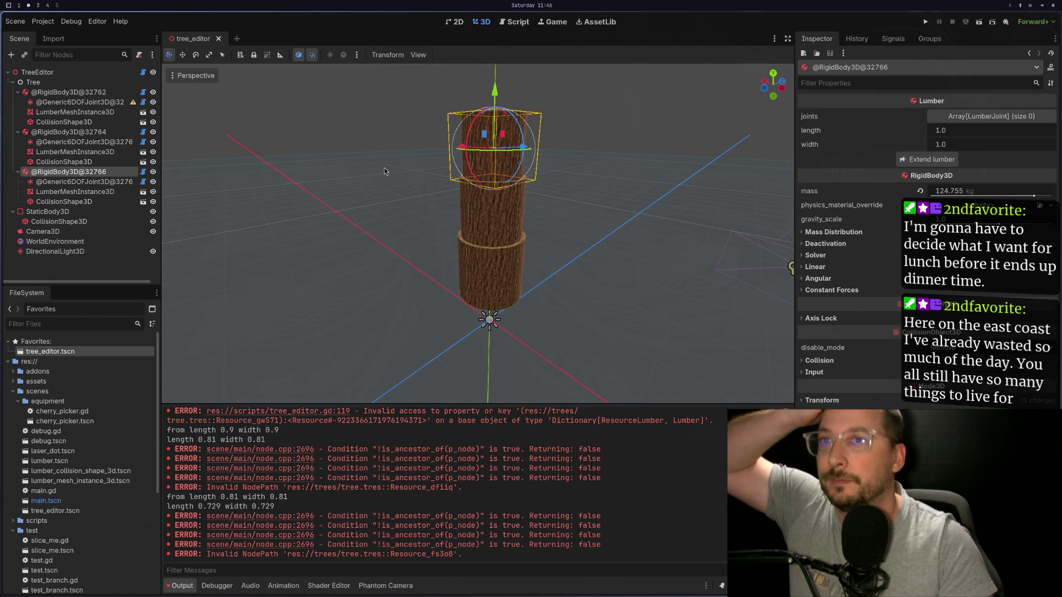
{"action": "left_click", "coordinate": [927, 160]}
{"action": "scroll", "coordinate": [595, 197], "scroll_direction": "down", "scroll_amount": 3}
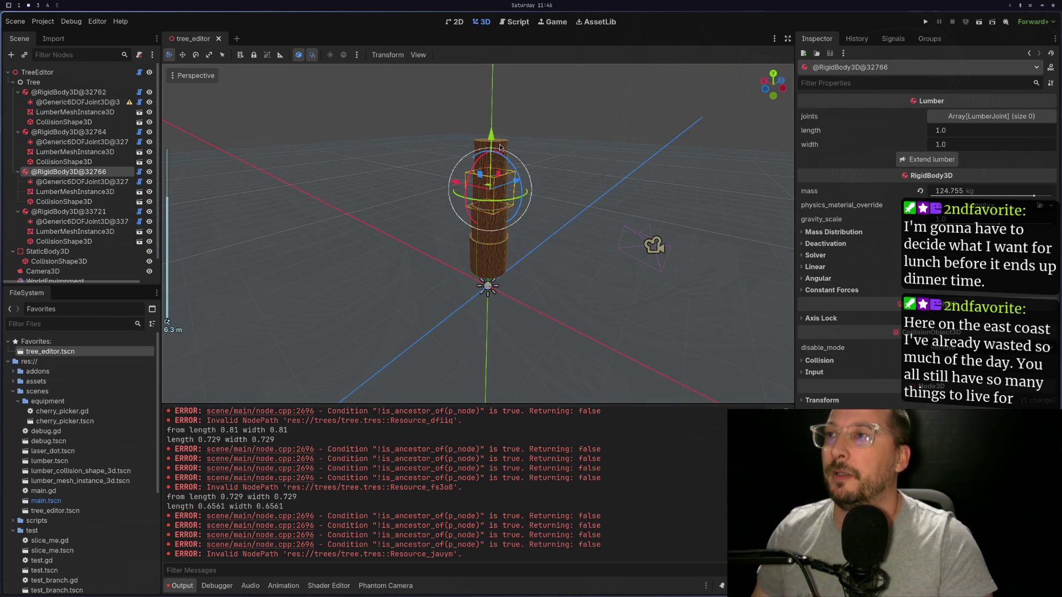
{"action": "scroll", "coordinate": [499, 151], "scroll_direction": "up", "scroll_amount": 5}
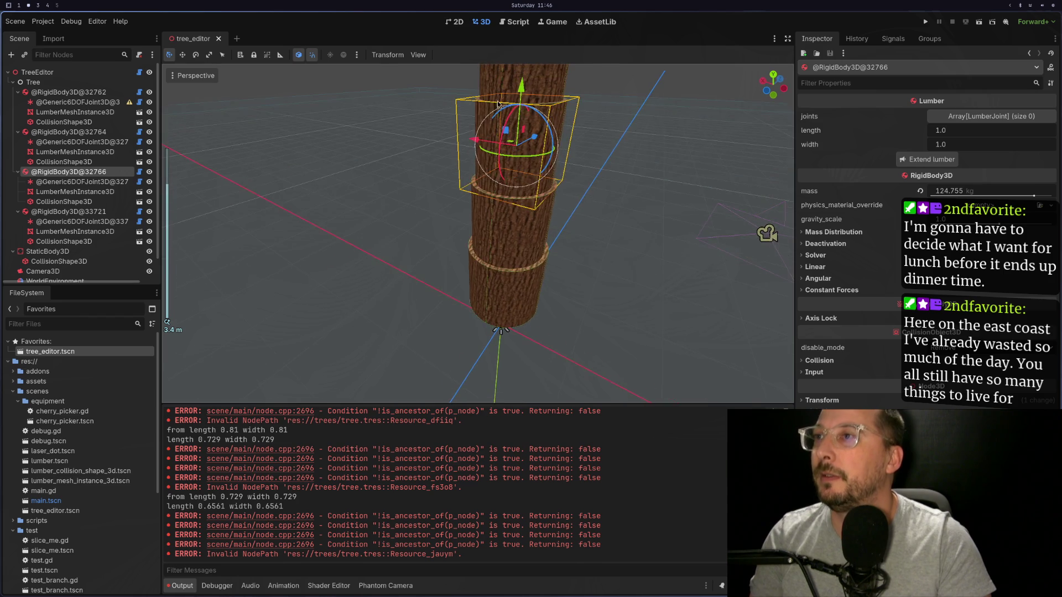
{"action": "scroll", "coordinate": [498, 104], "scroll_direction": "down", "scroll_amount": 3}
Select the new top log's rigid body and extend it with another lumber piece.
{"action": "left_click", "coordinate": [485, 150]}
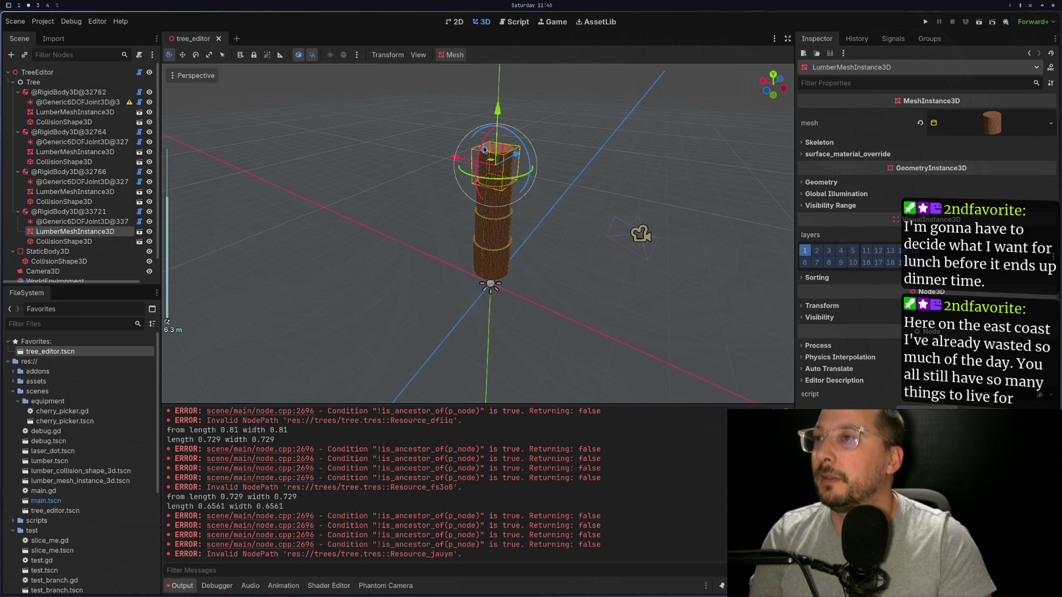
{"action": "left_click", "coordinate": [500, 148]}
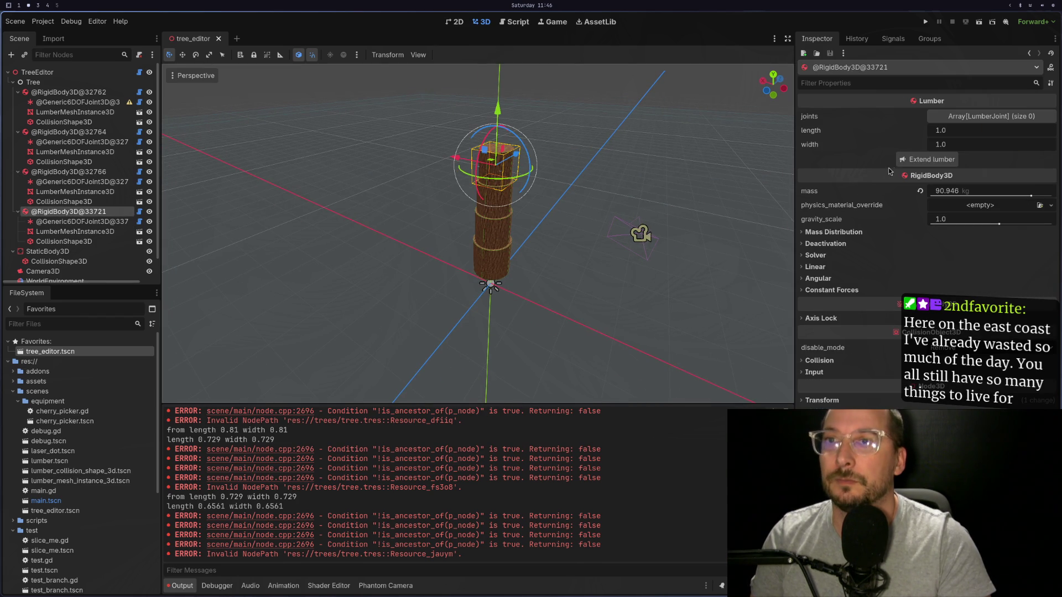
{"action": "left_click", "coordinate": [904, 160]}
{"action": "scroll", "coordinate": [665, 247], "scroll_direction": "up", "scroll_amount": 5}
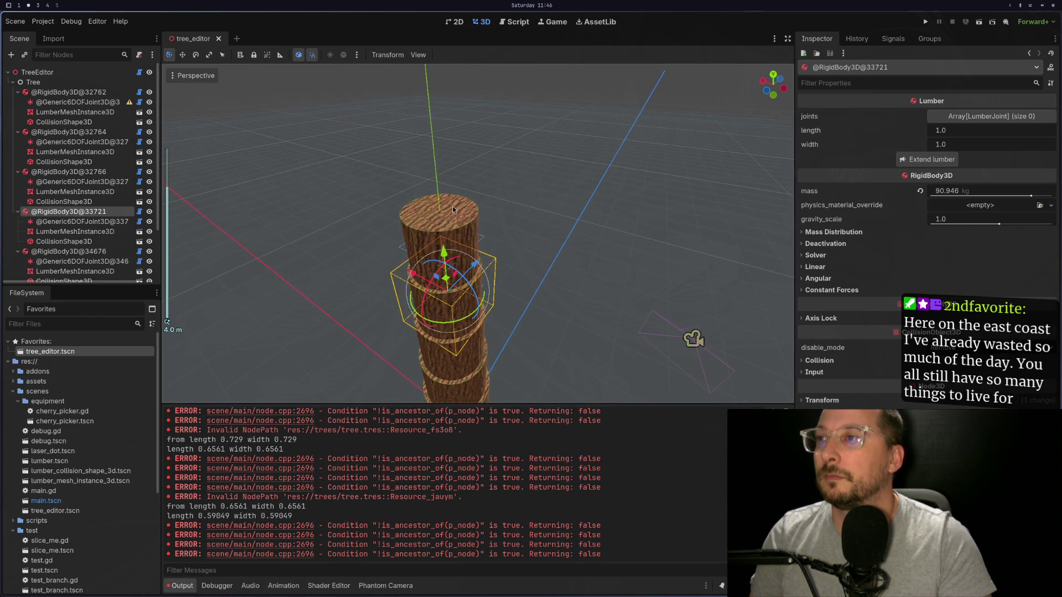
Select the newest top log and stack one more lumber piece on the tower.
{"action": "left_click", "coordinate": [452, 208]}
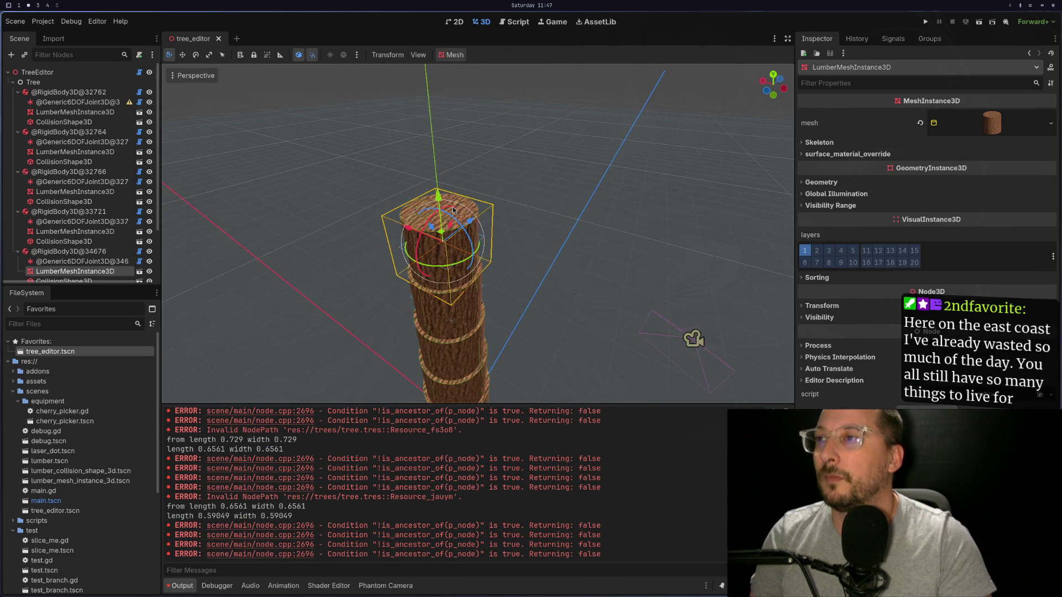
{"action": "left_click", "coordinate": [88, 251]}
{"action": "scroll", "coordinate": [523, 217], "scroll_direction": "down", "scroll_amount": 3}
{"action": "mouse_move", "coordinate": [523, 217]}
{"action": "left_mouse_down"}
{"action": "mouse_move", "coordinate": [574, 171]}
{"action": "mouse_move", "coordinate": [555, 247]}
{"action": "left_mouse_up"}
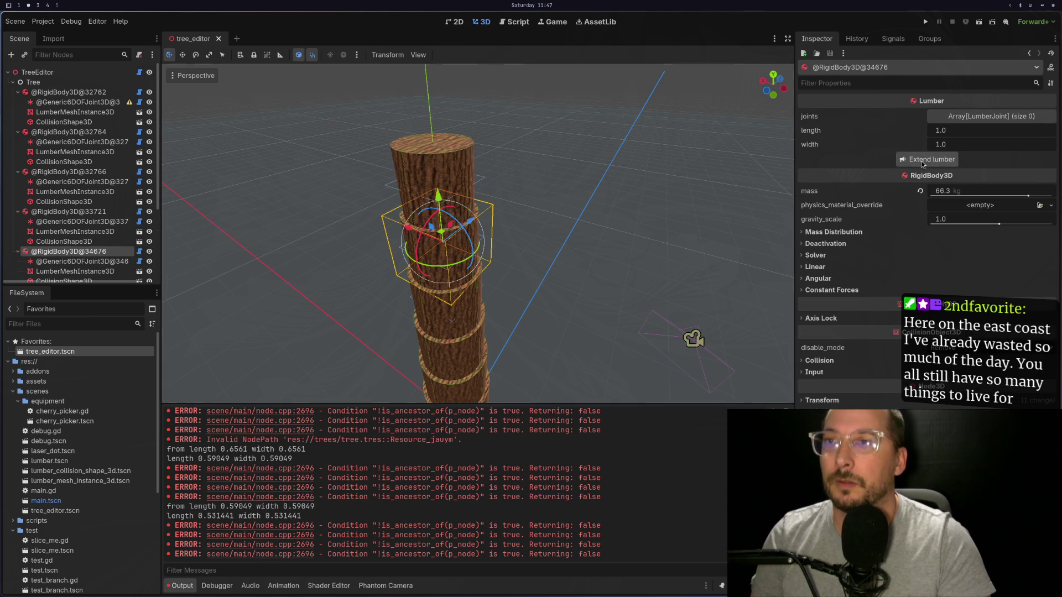
{"action": "scroll", "coordinate": [582, 271], "scroll_direction": "up", "scroll_amount": 3}
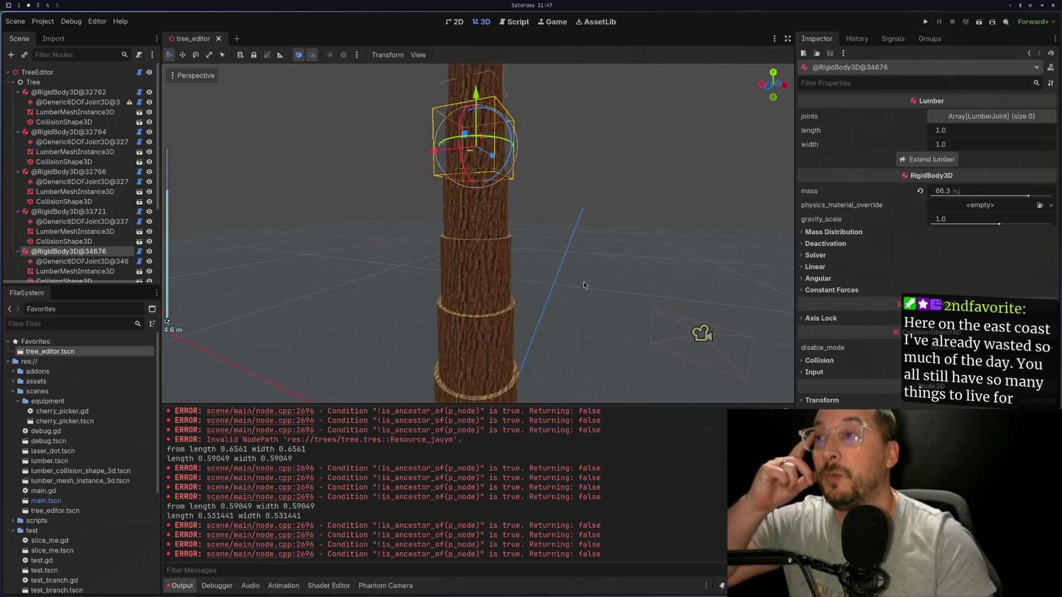
{"action": "scroll", "coordinate": [586, 198], "scroll_direction": "down", "scroll_amount": 4}
{"action": "scroll", "coordinate": [594, 266], "scroll_direction": "up", "scroll_amount": 2}
{"action": "scroll", "coordinate": [594, 266], "scroll_direction": "up", "scroll_amount": 3}
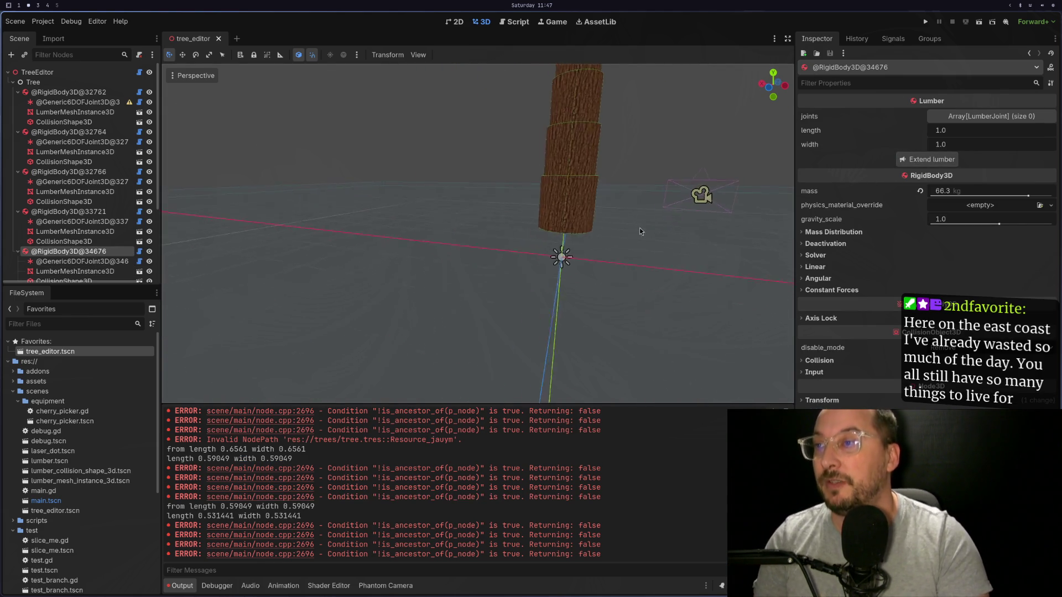
{"action": "scroll", "coordinate": [594, 267], "scroll_direction": "down", "scroll_amount": 2}
{"action": "scroll", "coordinate": [594, 267], "scroll_direction": "up", "scroll_amount": 3}
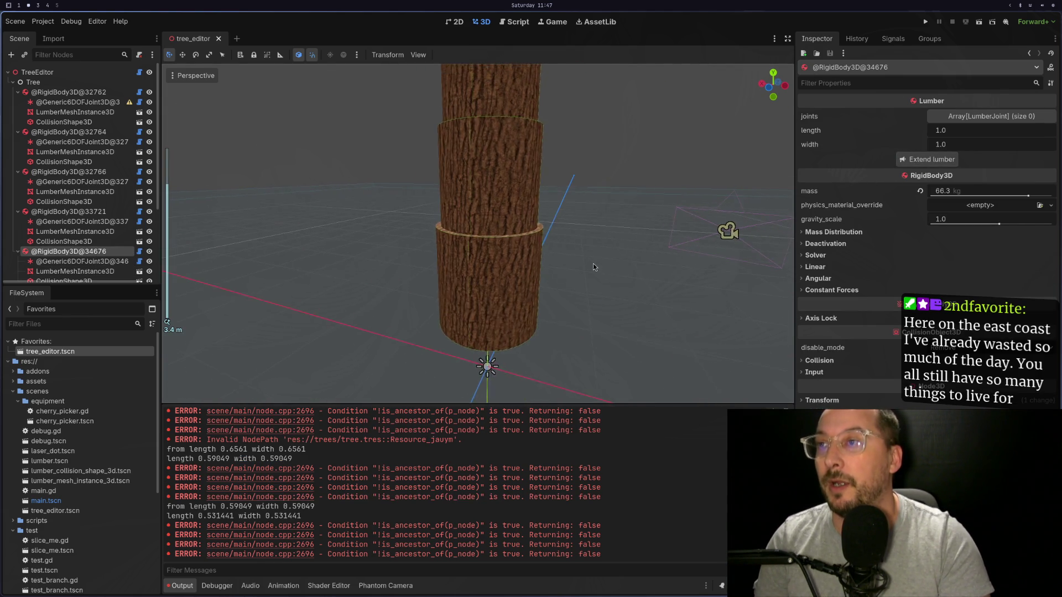
{"action": "scroll", "coordinate": [496, 233], "scroll_direction": "up", "scroll_amount": 4}
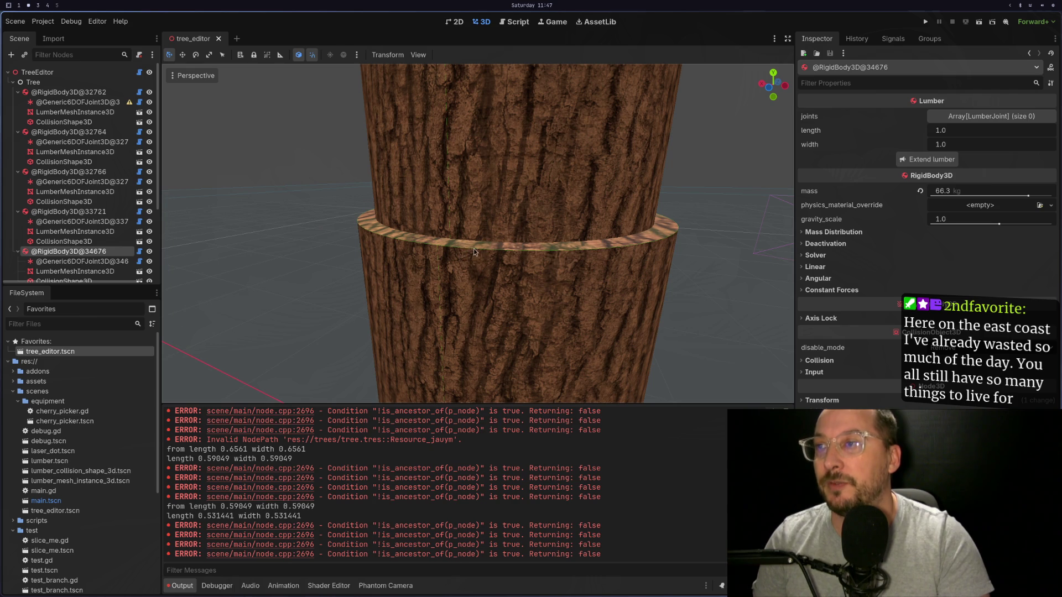
{"action": "scroll", "coordinate": [473, 251], "scroll_direction": "down", "scroll_amount": 3}
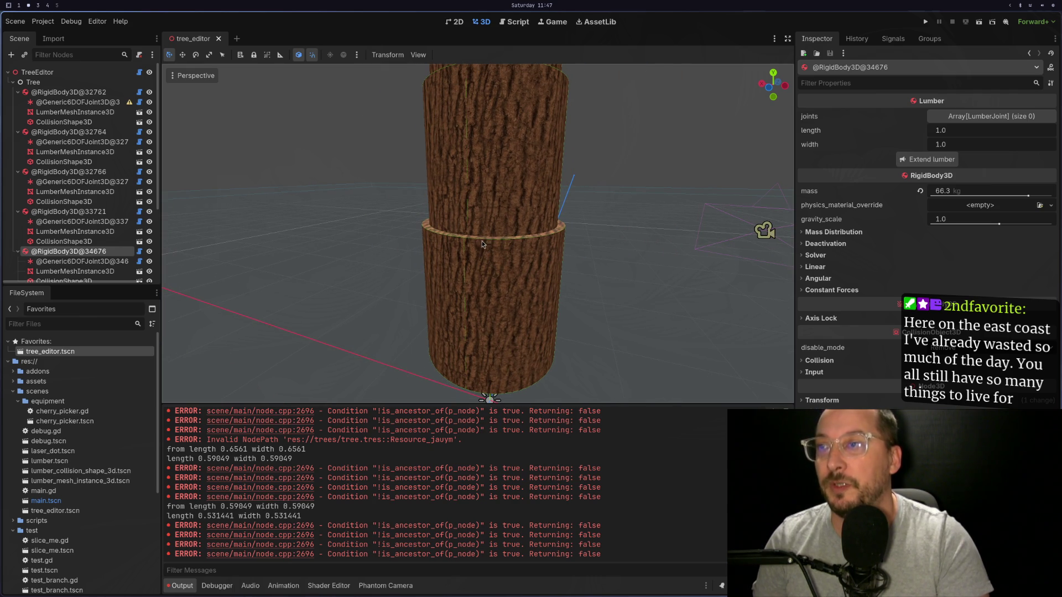
{"action": "scroll", "coordinate": [487, 243], "scroll_direction": "down", "scroll_amount": 8}
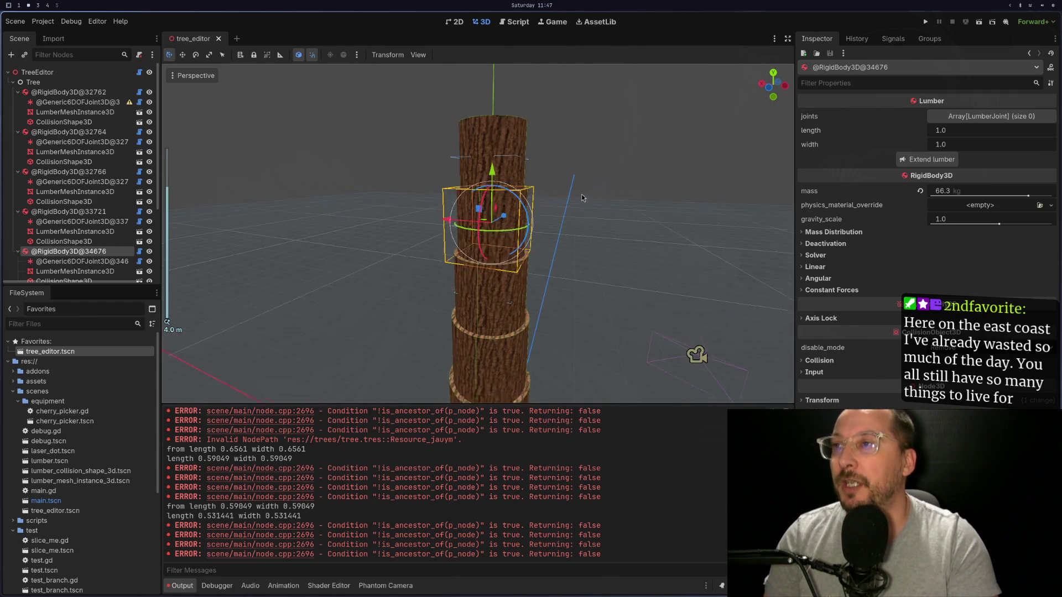
{"action": "left_click", "coordinate": [528, 155]}
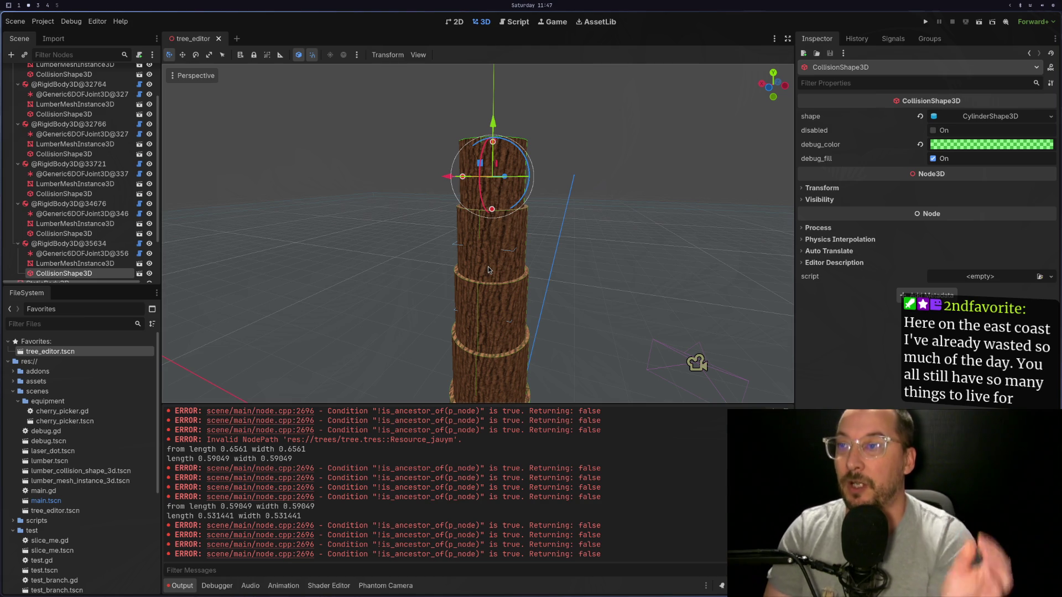
{"action": "mouse_move", "coordinate": [488, 267]}
{"action": "left_mouse_down"}
{"action": "mouse_move", "coordinate": [529, 222]}
{"action": "mouse_move", "coordinate": [473, 292]}
{"action": "left_mouse_up"}
{"action": "scroll", "coordinate": [486, 278], "scroll_direction": "up", "scroll_amount": 5}
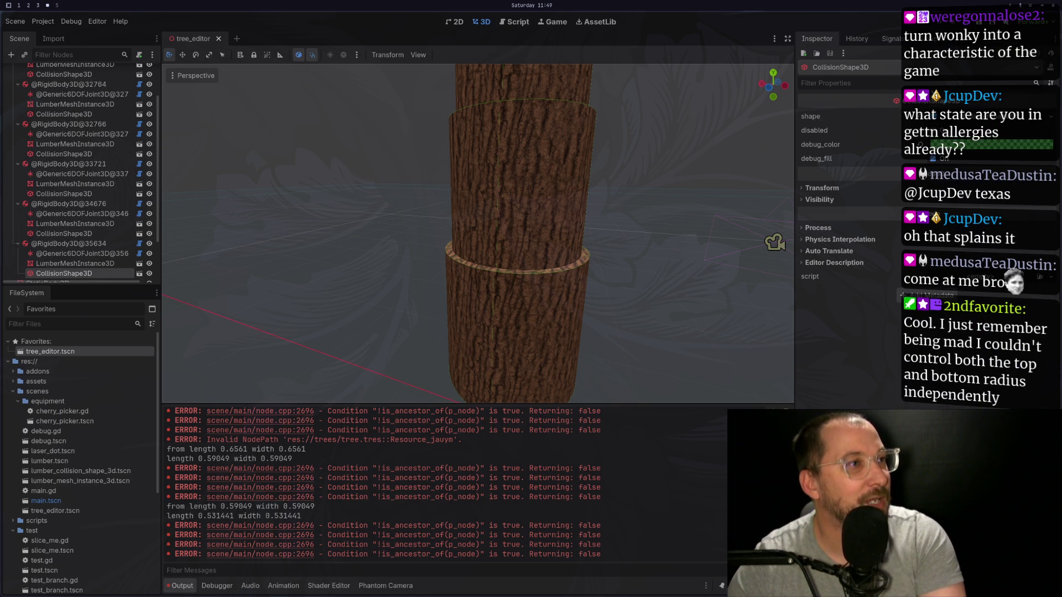
Expand the collision cylinder to view its height and radius.
{"action": "scroll", "coordinate": [668, 263], "scroll_direction": "down", "scroll_amount": 3}
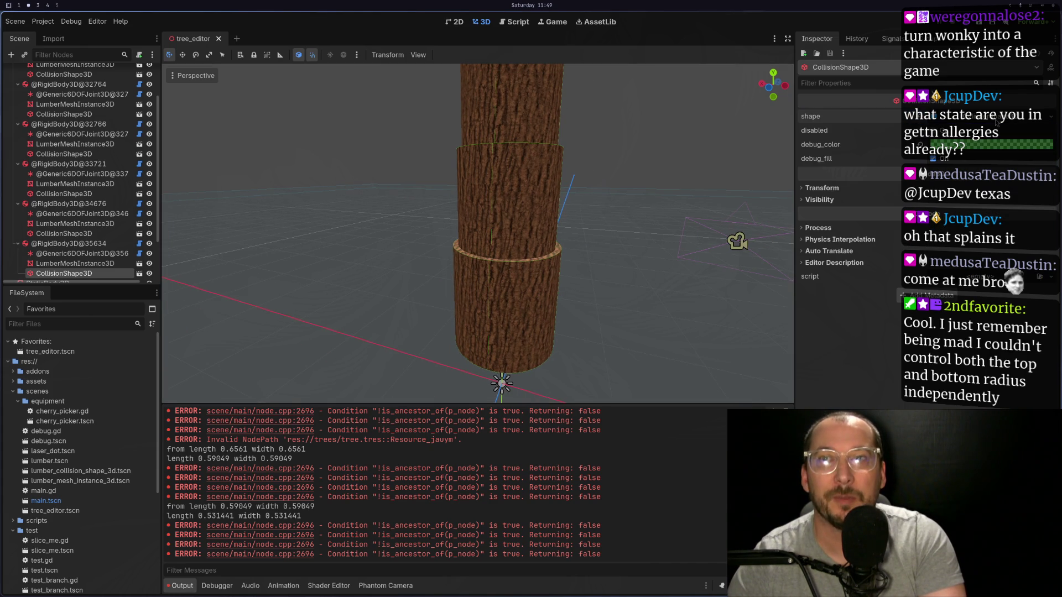
{"action": "left_click", "coordinate": [976, 122]}
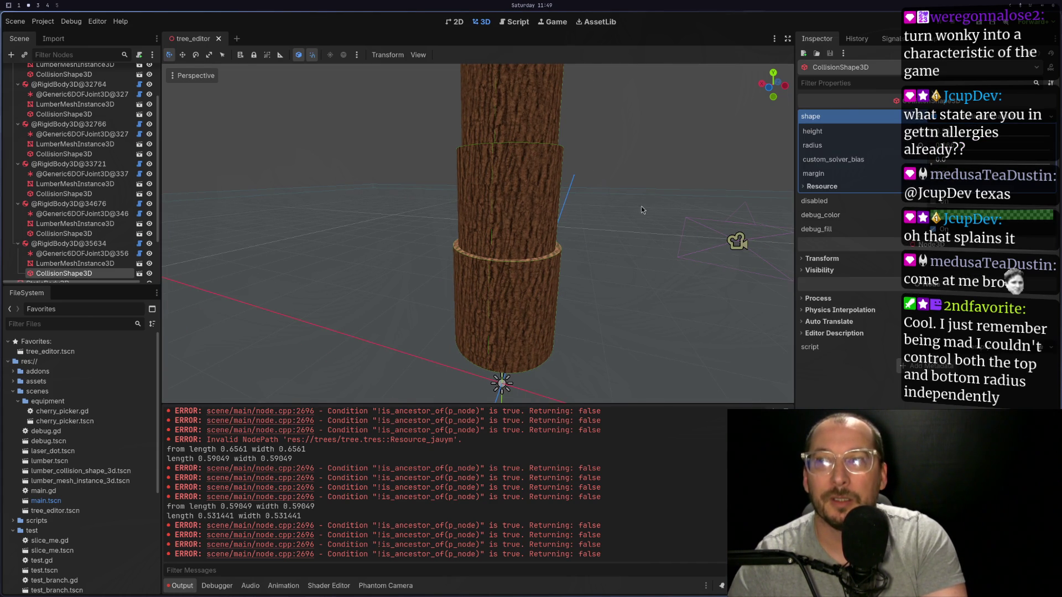
{"action": "scroll", "coordinate": [582, 221], "scroll_direction": "down", "scroll_amount": 2}
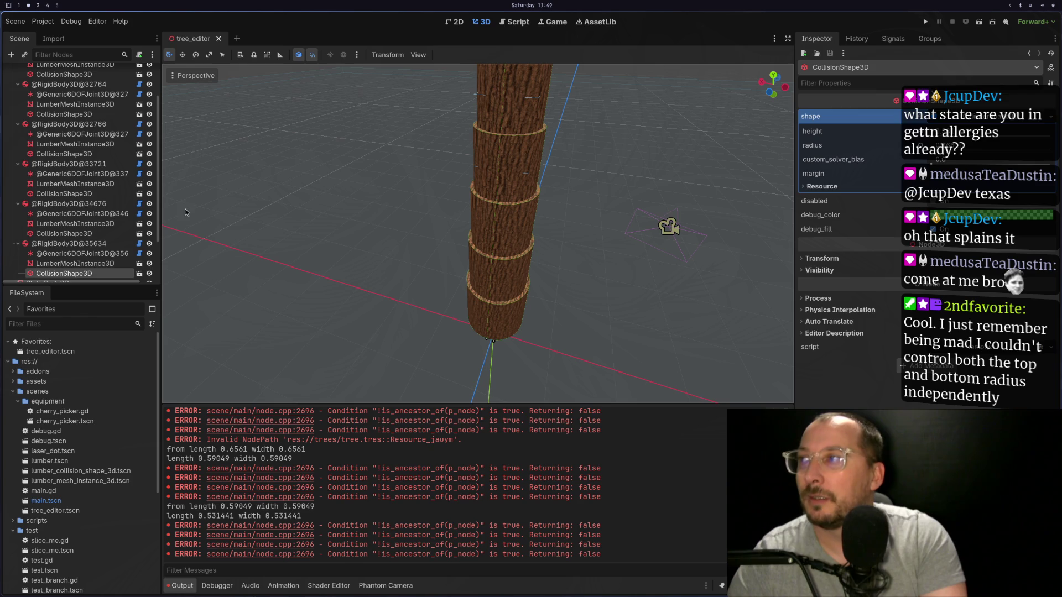
{"action": "scroll", "coordinate": [82, 242], "scroll_direction": "down", "scroll_amount": 2}
Widen the top log mesh's top radius, then undo that change.
{"action": "left_click", "coordinate": [81, 238]}
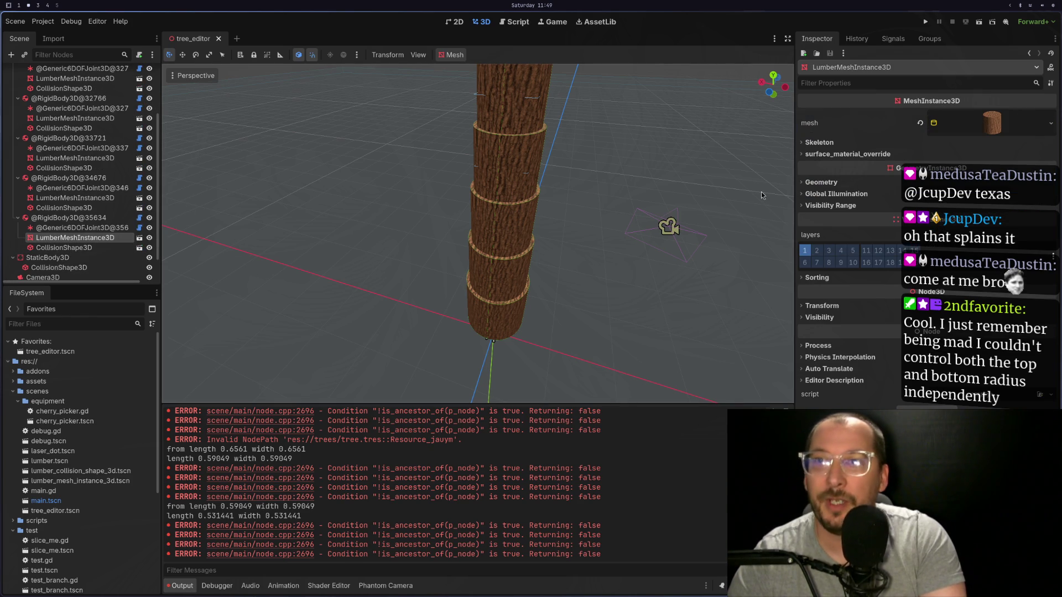
{"action": "left_click", "coordinate": [999, 118]}
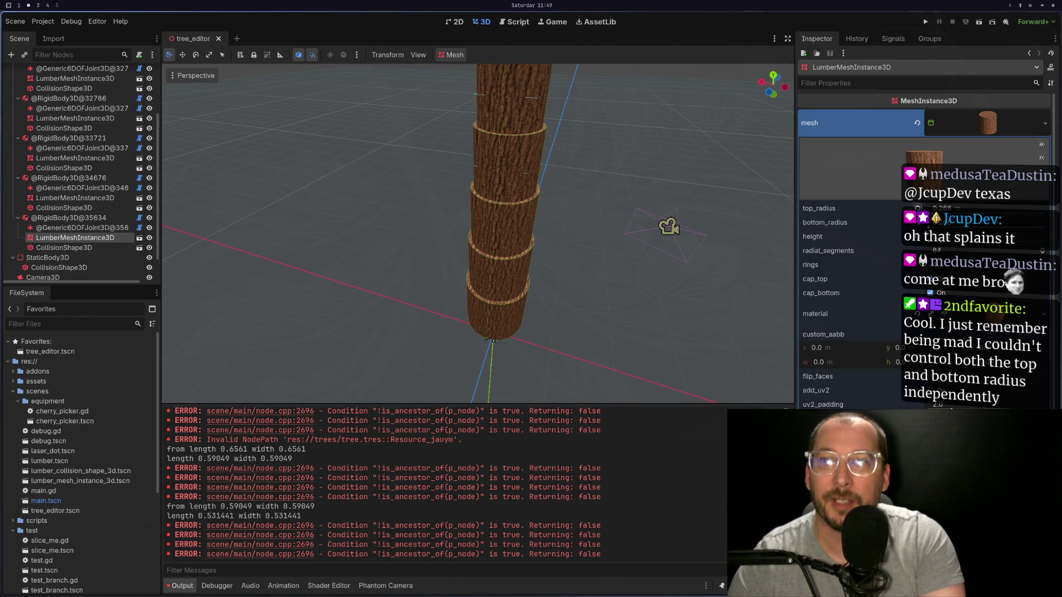
{"action": "left_click_drag", "start_coordinate": [919, 208], "coordinate": [944, 208]}
{"action": "scroll", "coordinate": [709, 168], "scroll_direction": "down", "scroll_amount": 3}
{"action": "scroll", "coordinate": [674, 113], "scroll_direction": "down", "scroll_amount": 3}
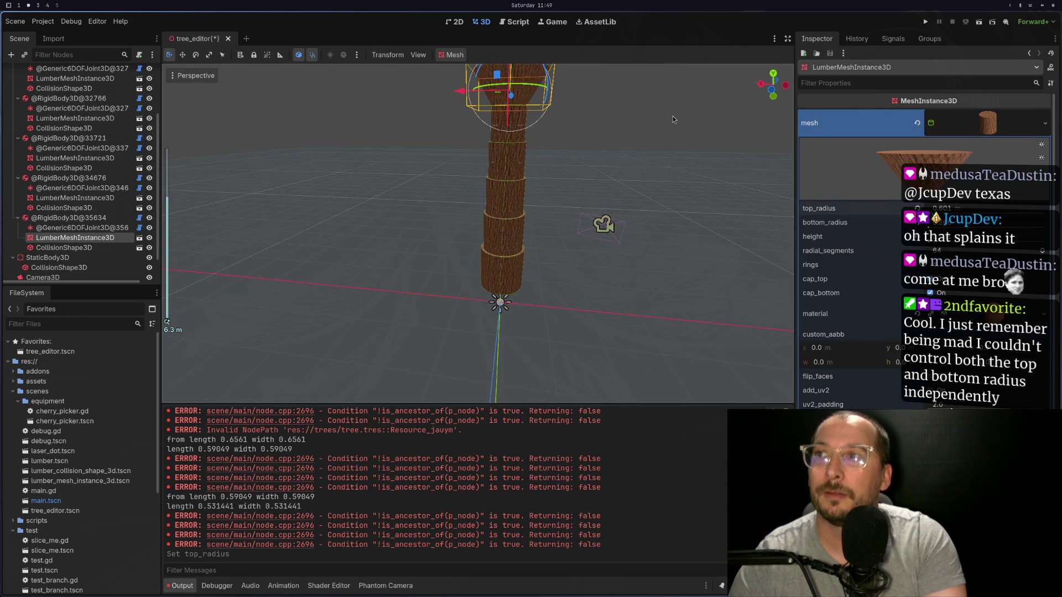
{"action": "scroll", "coordinate": [633, 183], "scroll_direction": "up", "scroll_amount": 9}
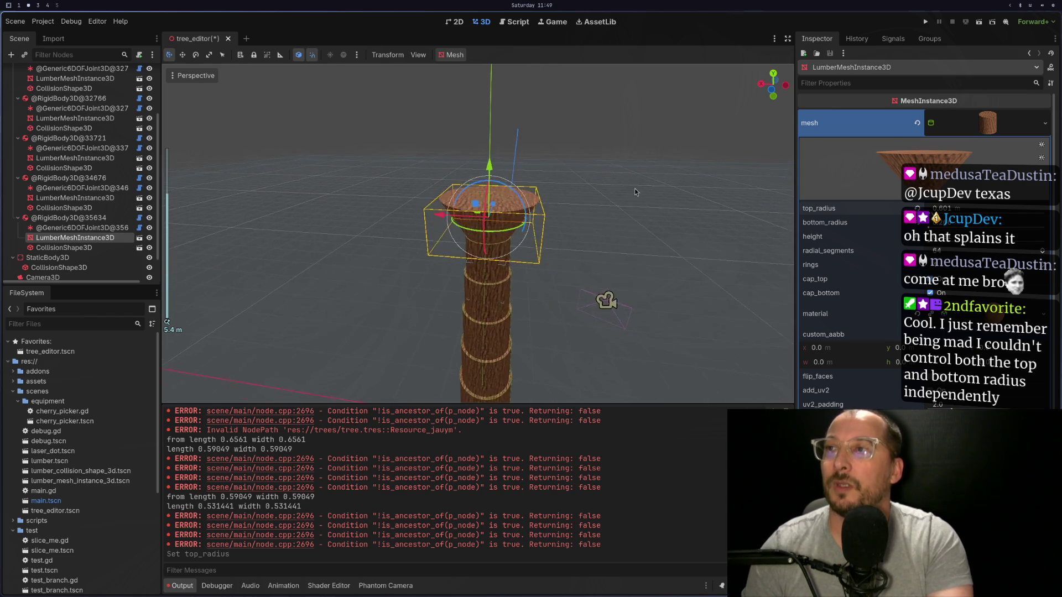
{"action": "scroll", "coordinate": [676, 211], "scroll_direction": "down", "scroll_amount": 3}
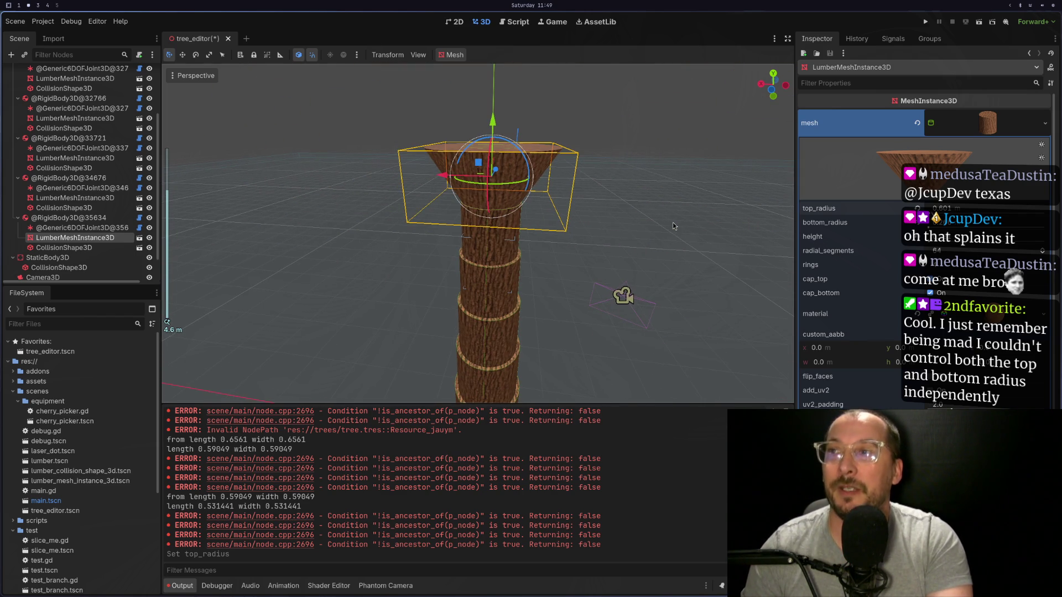
{"action": "key", "text": "ctrl+z"}
Change the top log mesh's bottom radius, undo and redo it, then adjust it again.
{"action": "left_click_drag", "start_coordinate": [575, 213], "coordinate": [647, 177]}
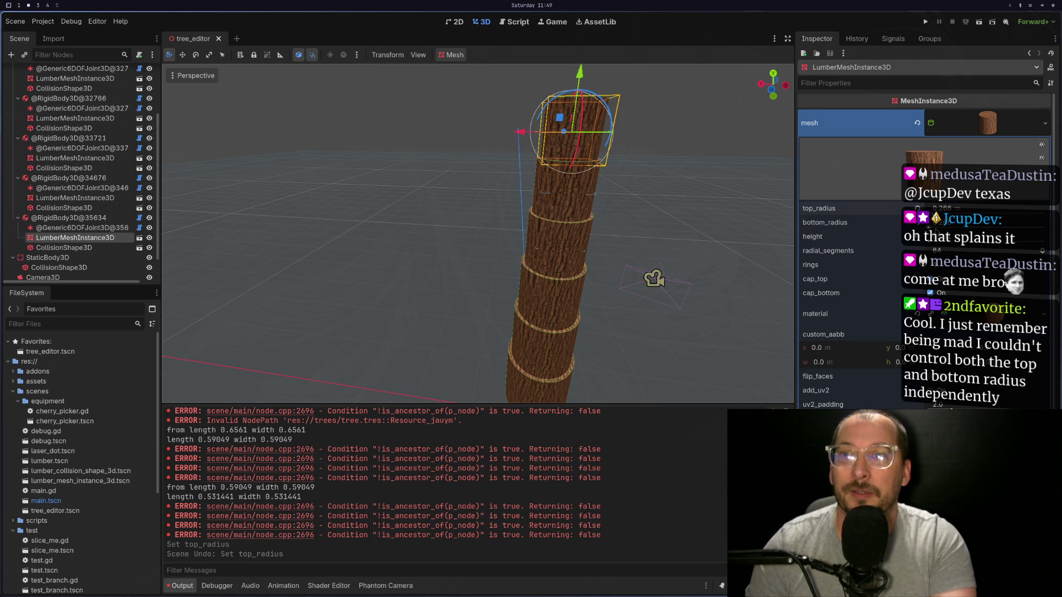
{"action": "left_click_drag", "start_coordinate": [939, 228], "coordinate": [947, 228]}
{"action": "scroll", "coordinate": [644, 213], "scroll_direction": "up", "scroll_amount": 5}
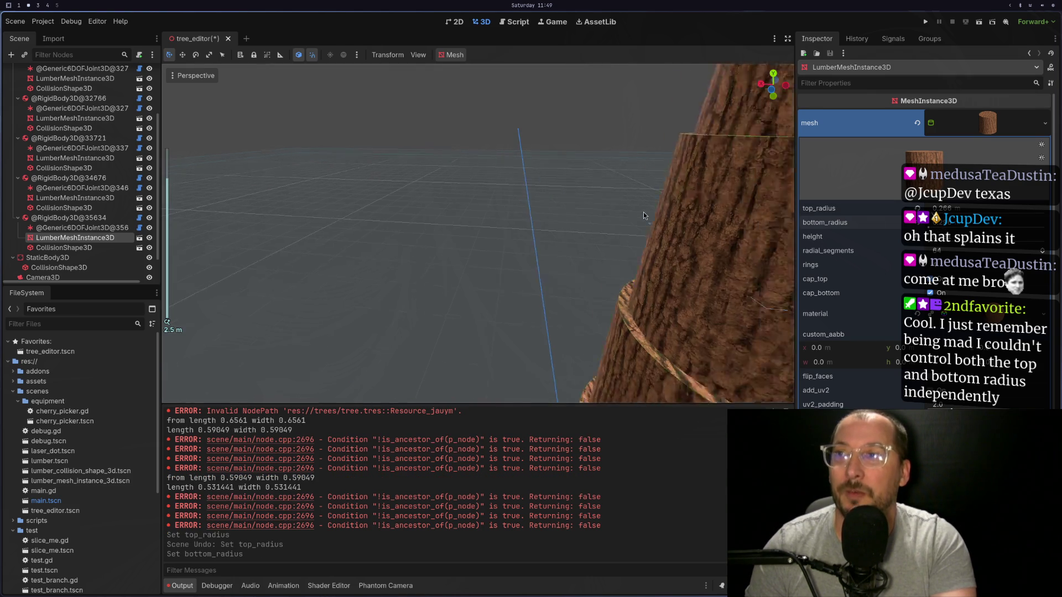
{"action": "left_click_drag", "start_coordinate": [643, 211], "coordinate": [559, 253]}
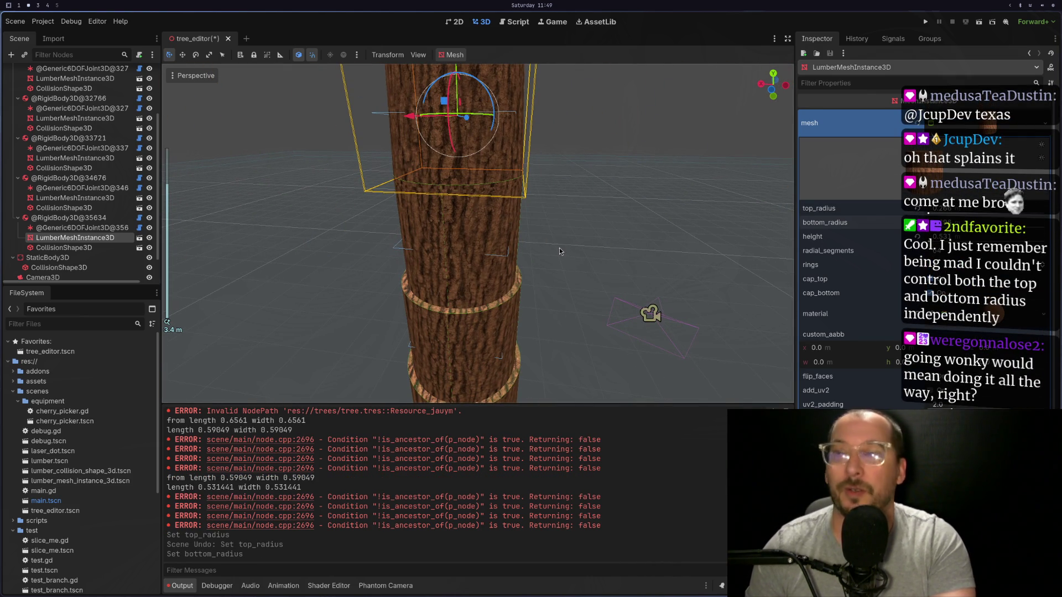
{"action": "key", "text": "ctrl+z"}
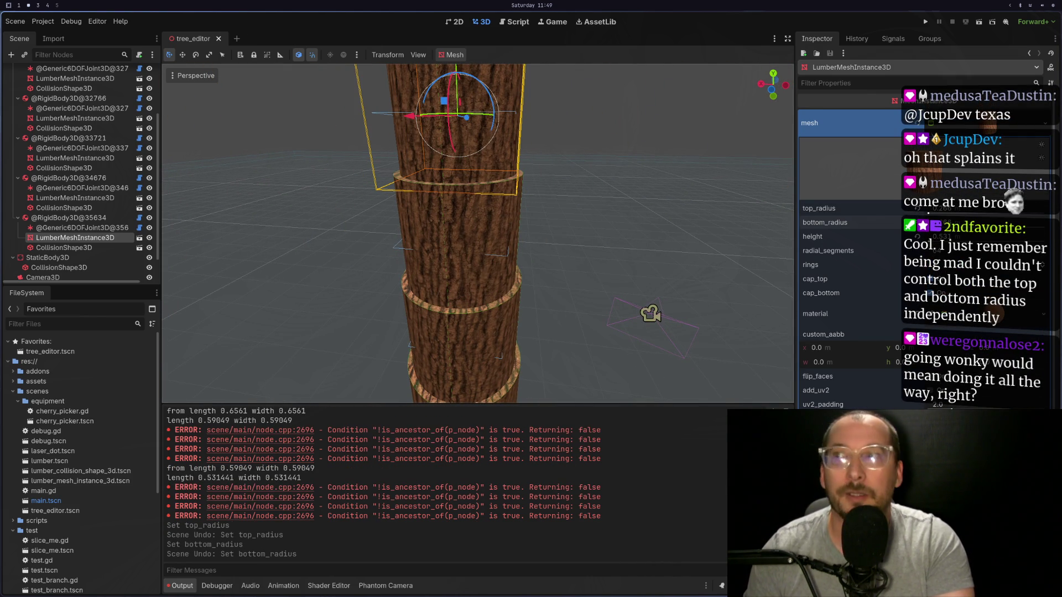
{"action": "key", "text": "ctrl+shift+z"}
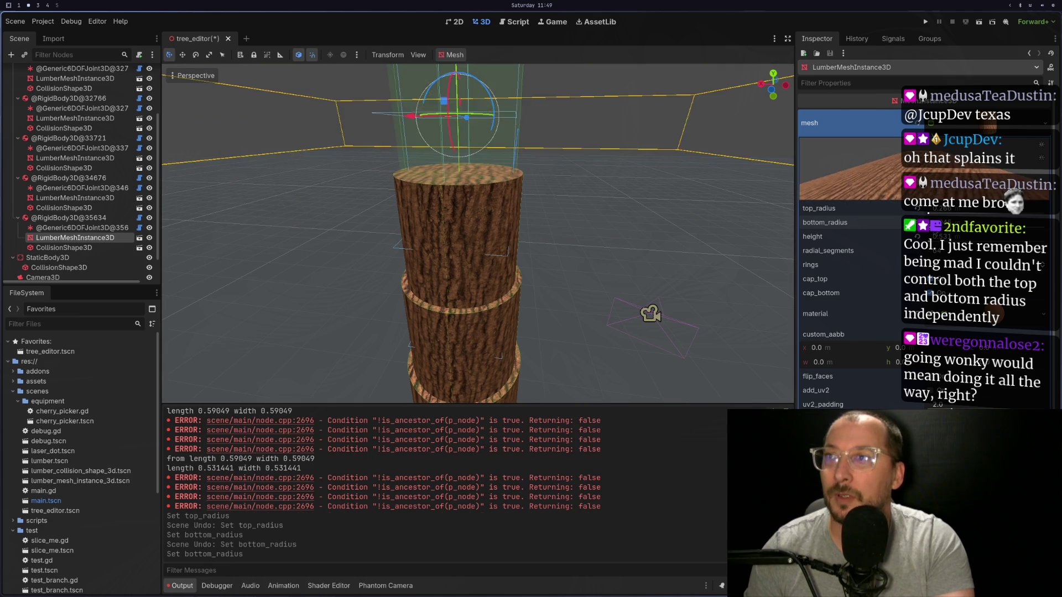
{"action": "left_click_drag", "start_coordinate": [935, 223], "coordinate": [965, 222]}
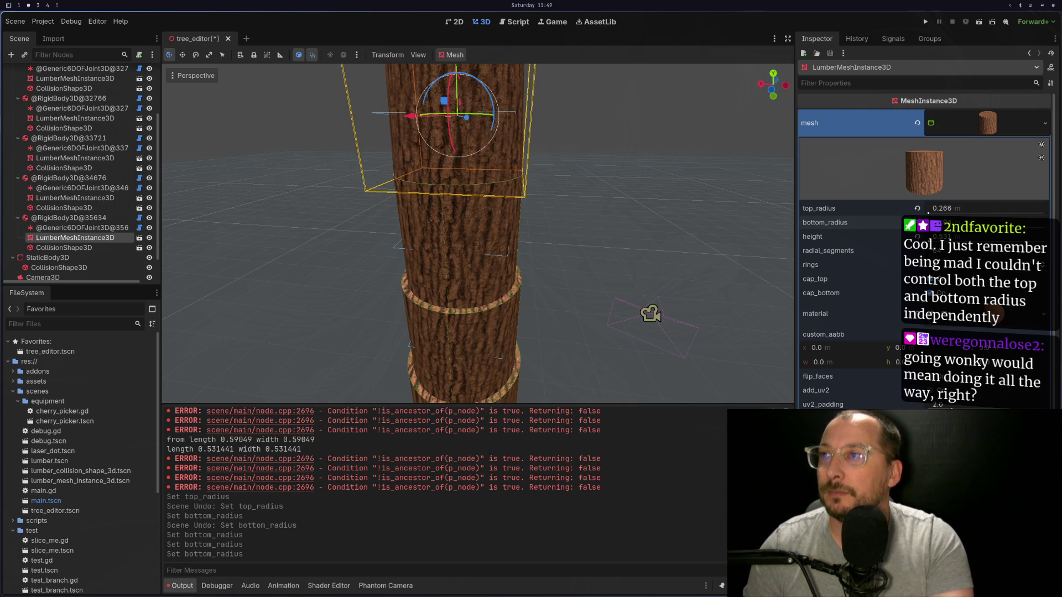
{"action": "scroll", "coordinate": [345, 184], "scroll_direction": "down", "scroll_amount": 5}
{"action": "scroll", "coordinate": [382, 161], "scroll_direction": "up", "scroll_amount": 8}
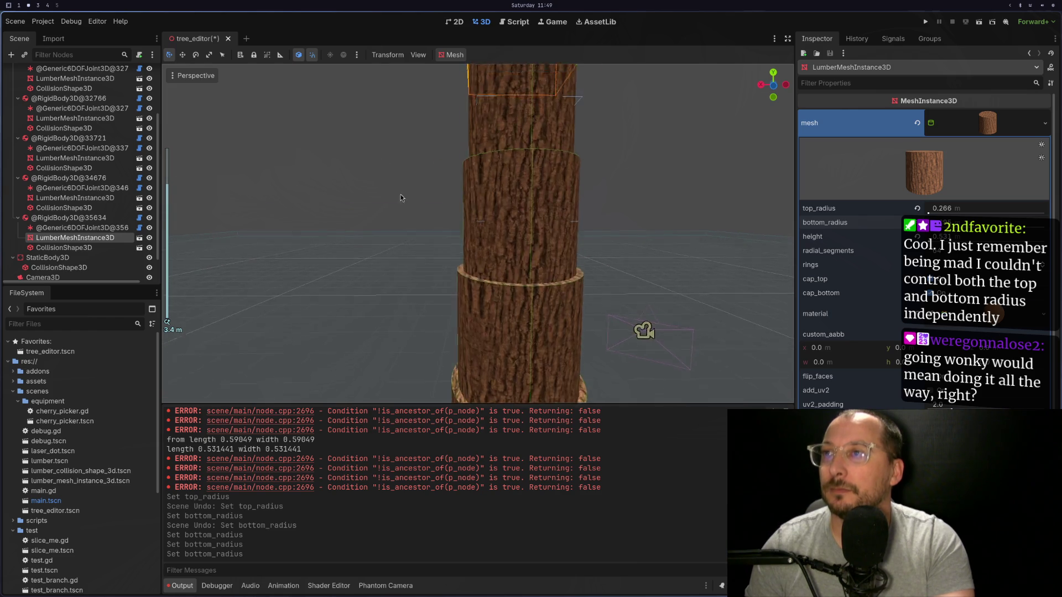
{"action": "scroll", "coordinate": [396, 216], "scroll_direction": "down", "scroll_amount": 2}
{"action": "left_click", "coordinate": [390, 234]}
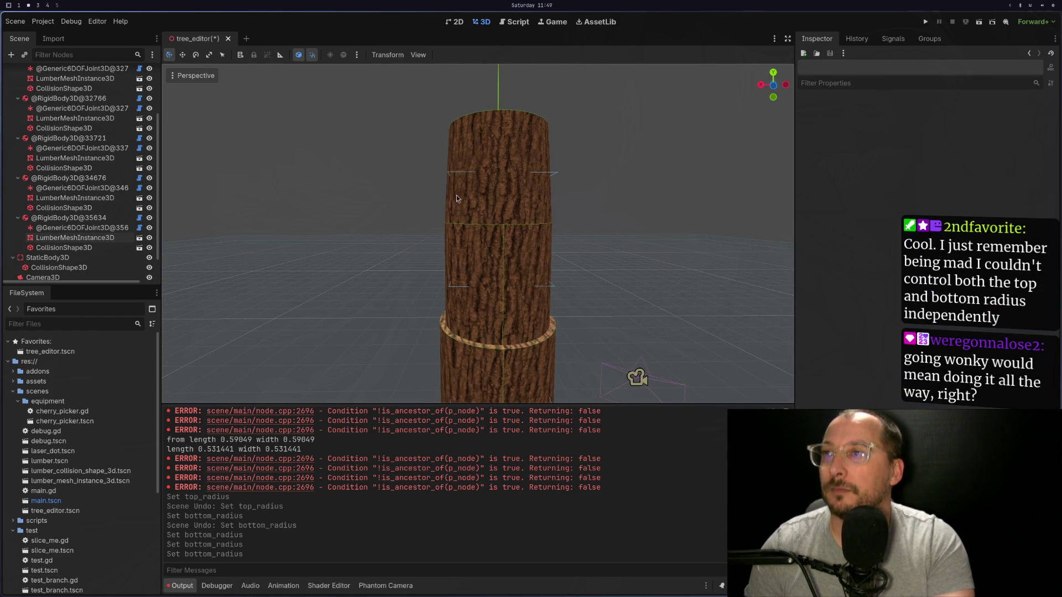
{"action": "scroll", "coordinate": [75, 88], "scroll_direction": "up", "scroll_amount": 5}
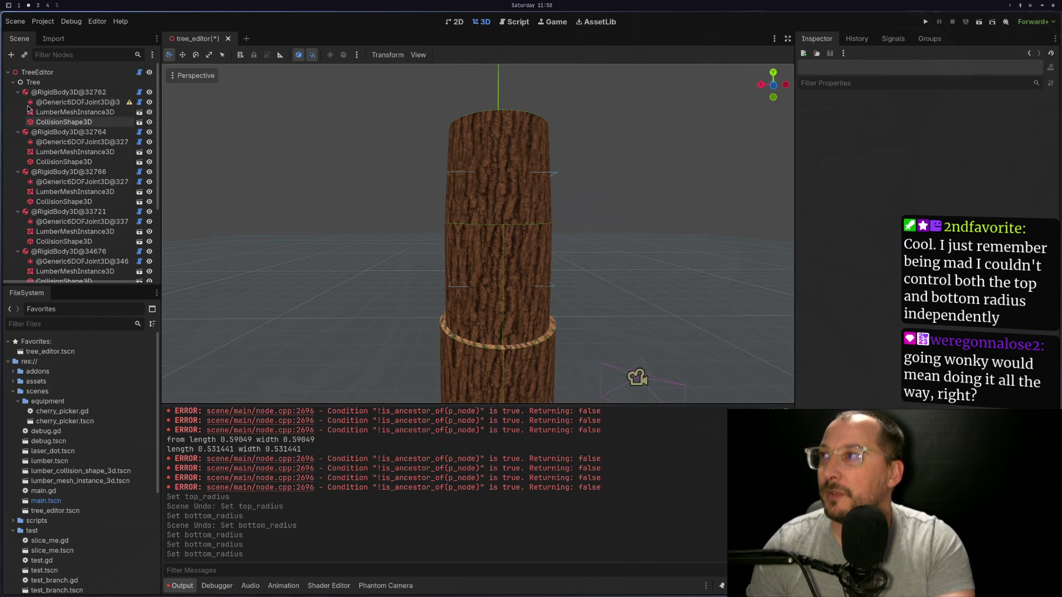
Hide the log meshes on TreeEditor to reveal collision shapes and undo the last bottom radius change.
{"action": "left_click", "coordinate": [74, 72]}
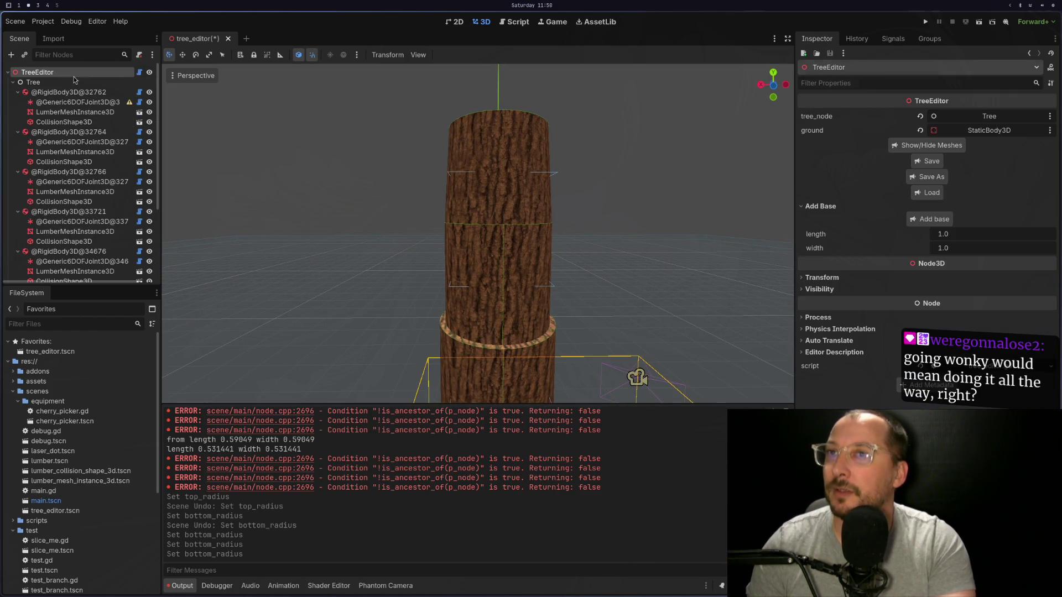
{"action": "left_click", "coordinate": [929, 146]}
{"action": "scroll", "coordinate": [588, 257], "scroll_direction": "down", "scroll_amount": 4}
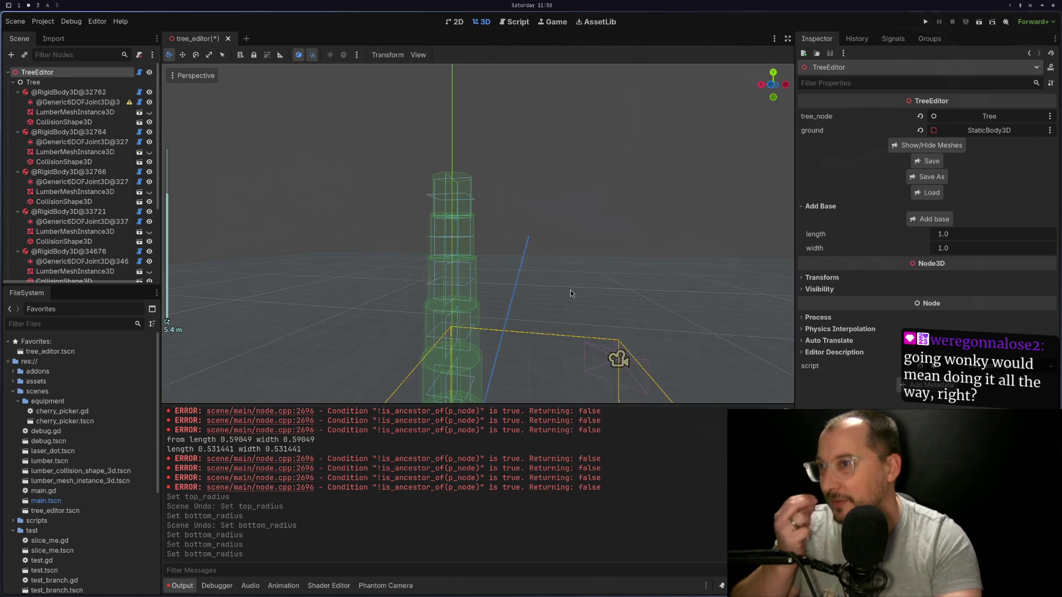
{"action": "scroll", "coordinate": [569, 285], "scroll_direction": "up", "scroll_amount": 2}
{"action": "left_click_drag", "start_coordinate": [568, 284], "coordinate": [595, 317]}
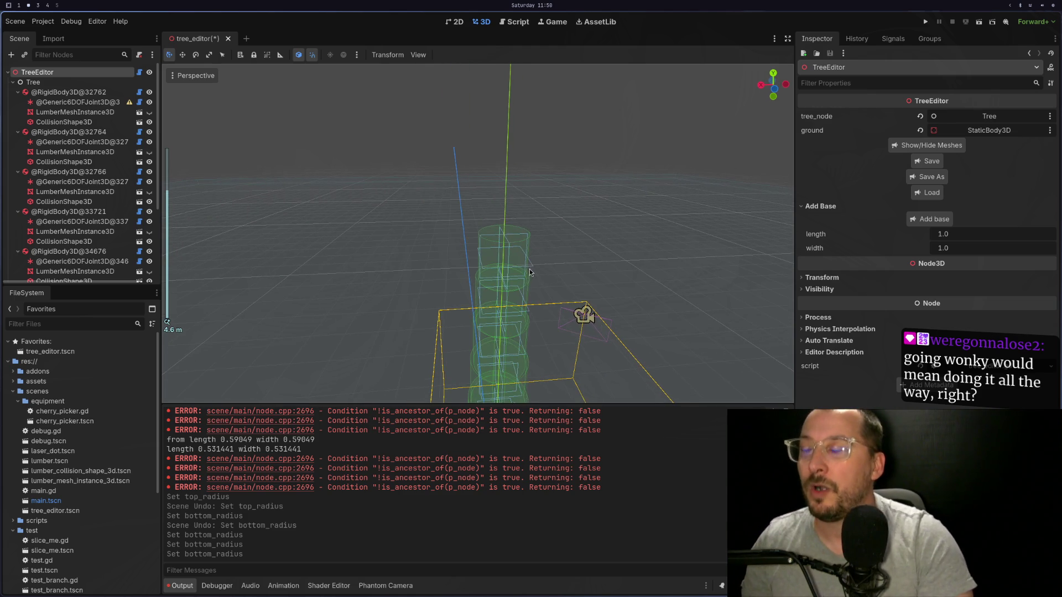
{"action": "scroll", "coordinate": [536, 283], "scroll_direction": "up", "scroll_amount": 2}
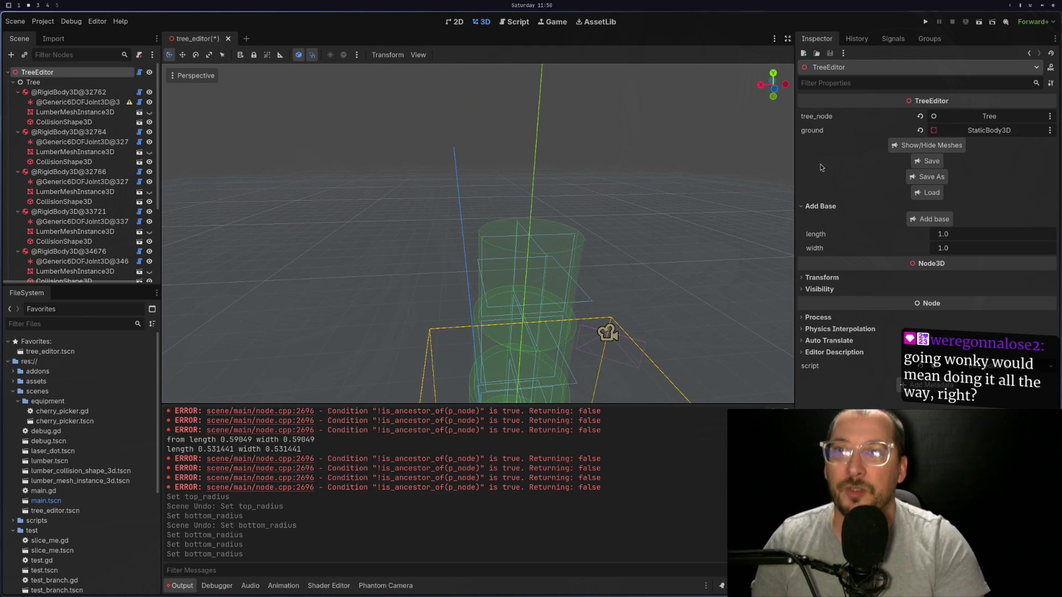
{"action": "key", "text": "ctrl+z"}
{"action": "key", "text": "ctrl+z"}
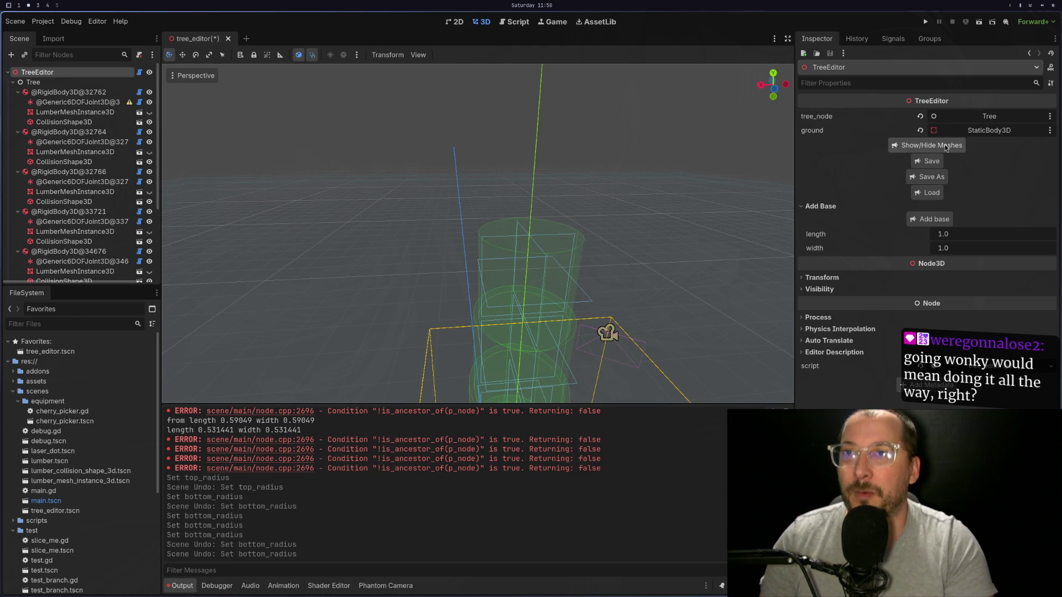
Show the textured lumber meshes again and undo another radius change.
{"action": "left_click", "coordinate": [945, 144]}
{"action": "scroll", "coordinate": [496, 313], "scroll_direction": "down", "scroll_amount": 2}
{"action": "key", "text": "ctrl+z"}
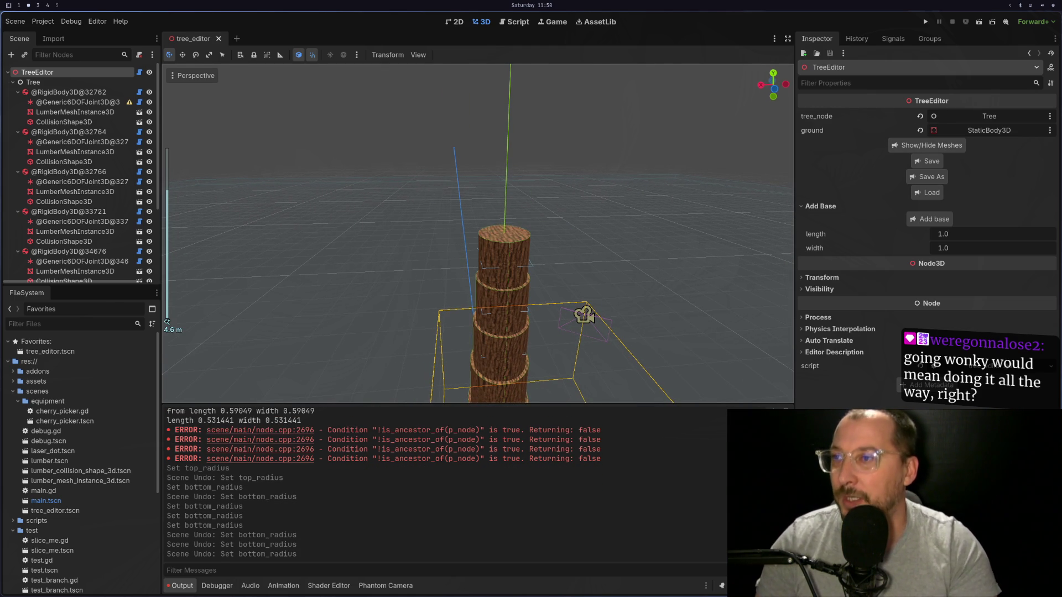
{"action": "key", "text": "super+1"}
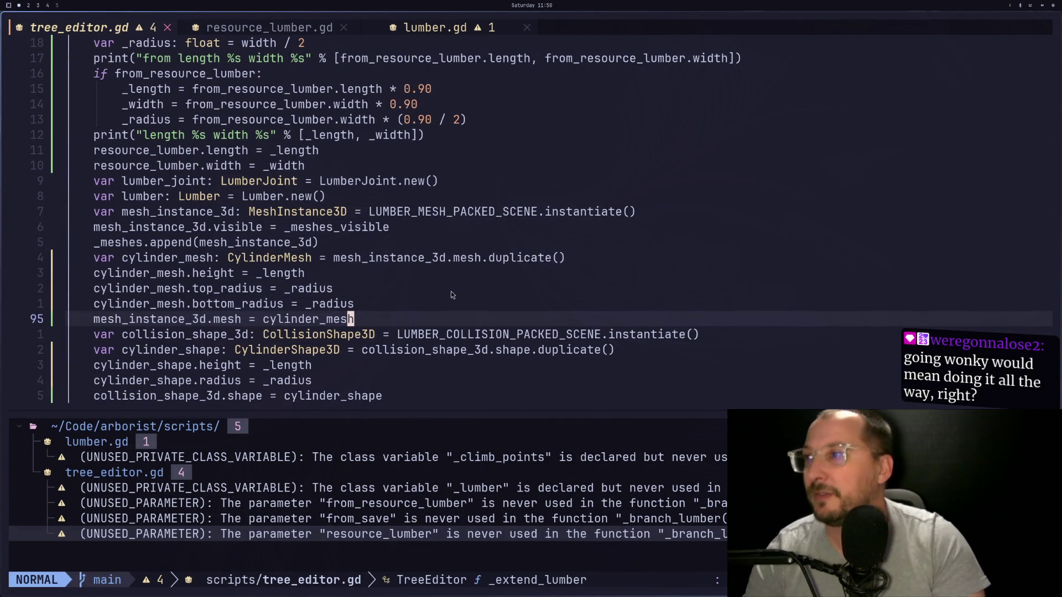
{"action": "scroll", "coordinate": [451, 295], "scroll_direction": "up", "scroll_amount": 2}
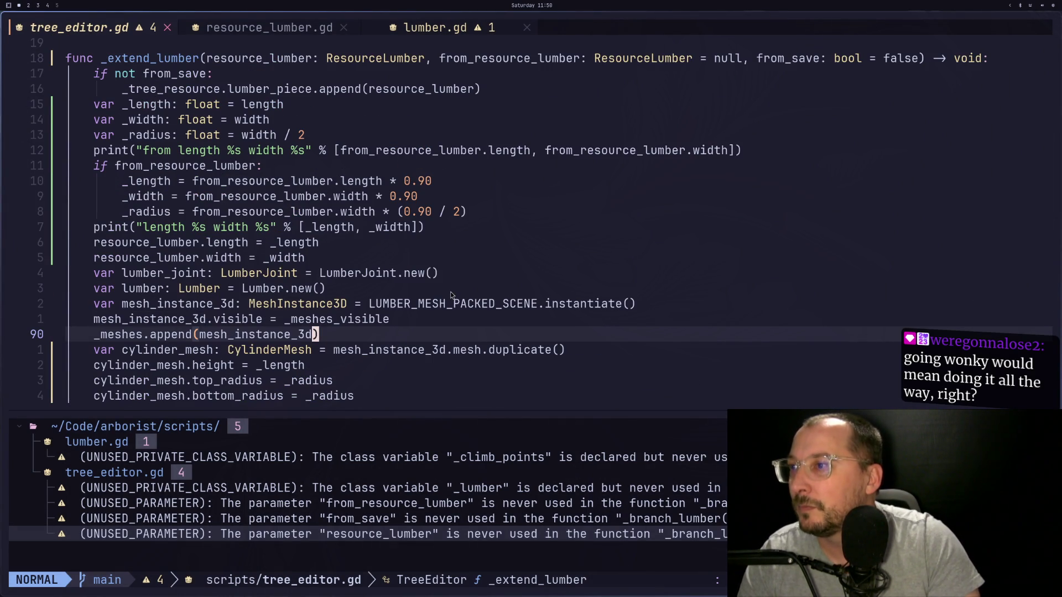
{"action": "scroll", "coordinate": [450, 295], "scroll_direction": "down", "scroll_amount": 4}
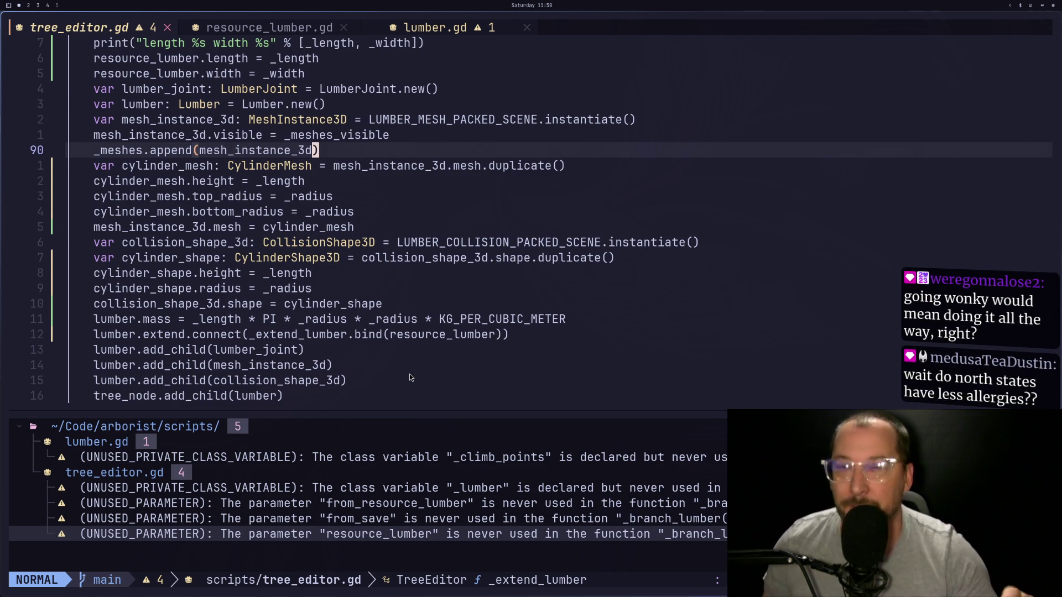
{"action": "key", "text": "super+4"}
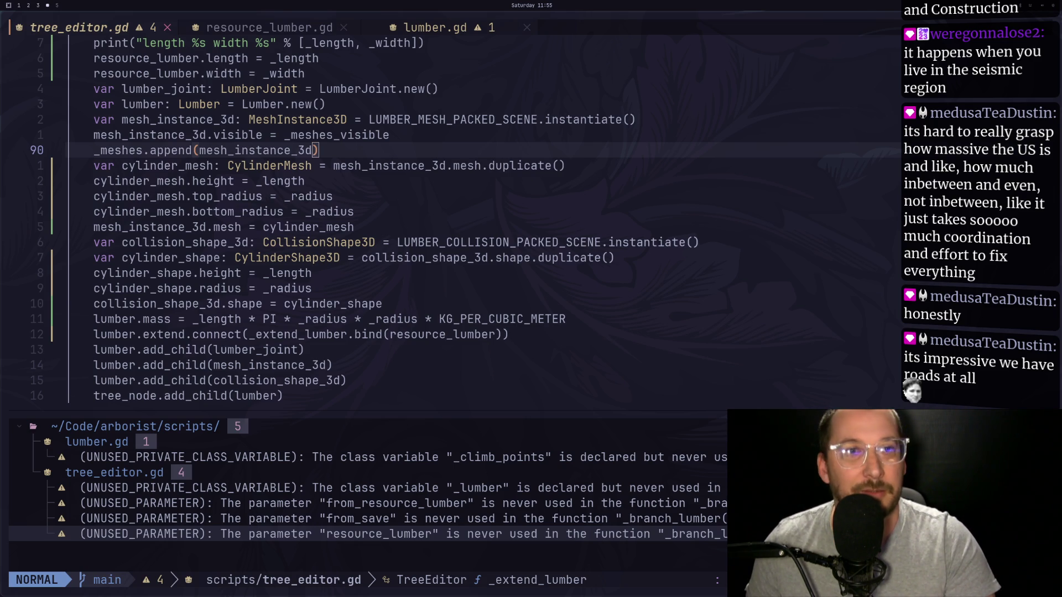
{"action": "key", "text": "super+1"}
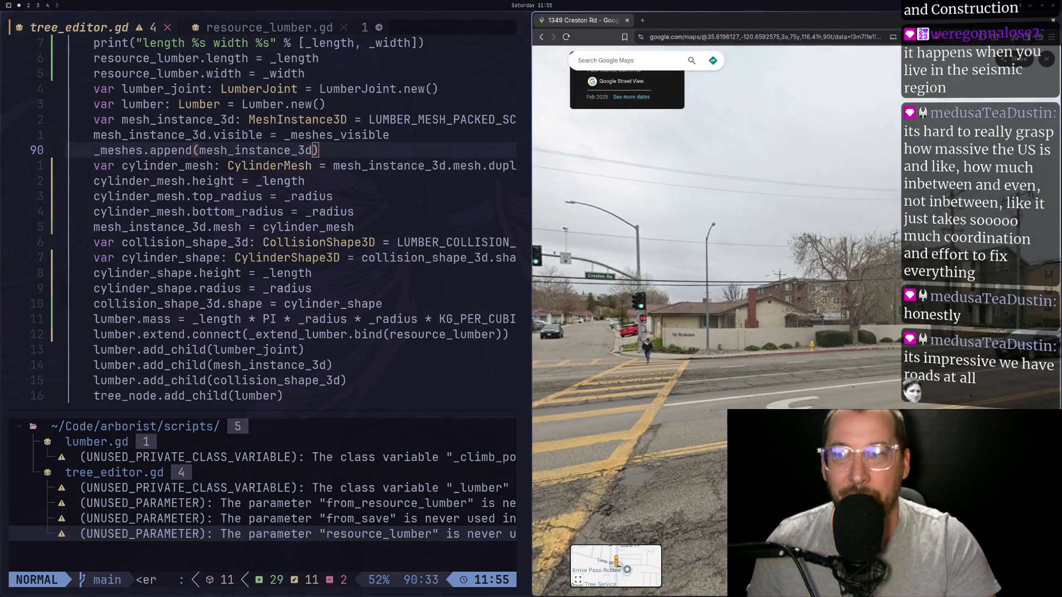
Move through Street View from the intersection down Creston Rd onto Lana St.
{"action": "left_click", "coordinate": [719, 445]}
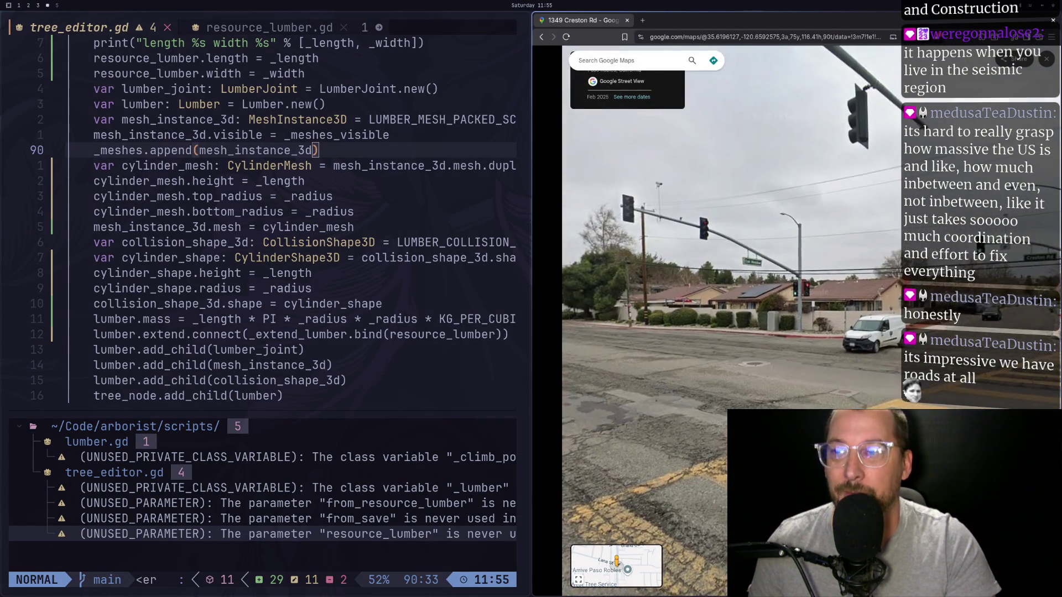
{"action": "left_click_drag", "start_coordinate": [674, 384], "coordinate": [948, 385]}
{"action": "left_click", "coordinate": [946, 391]}
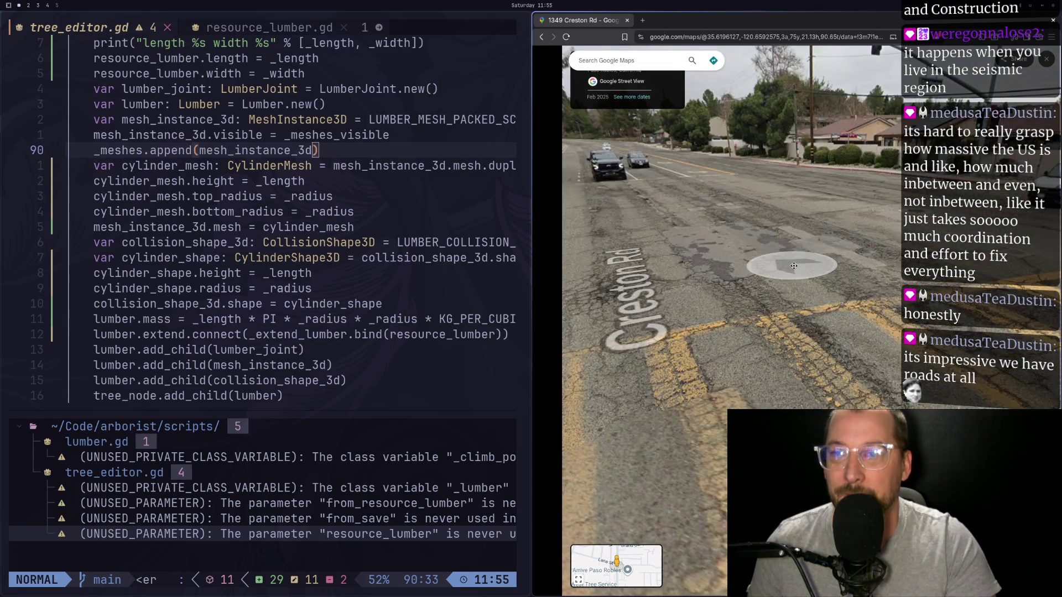
{"action": "mouse_move", "coordinate": [877, 271]}
{"action": "left_mouse_down"}
{"action": "mouse_move", "coordinate": [636, 351]}
{"action": "mouse_move", "coordinate": [606, 351]}
{"action": "left_mouse_up"}
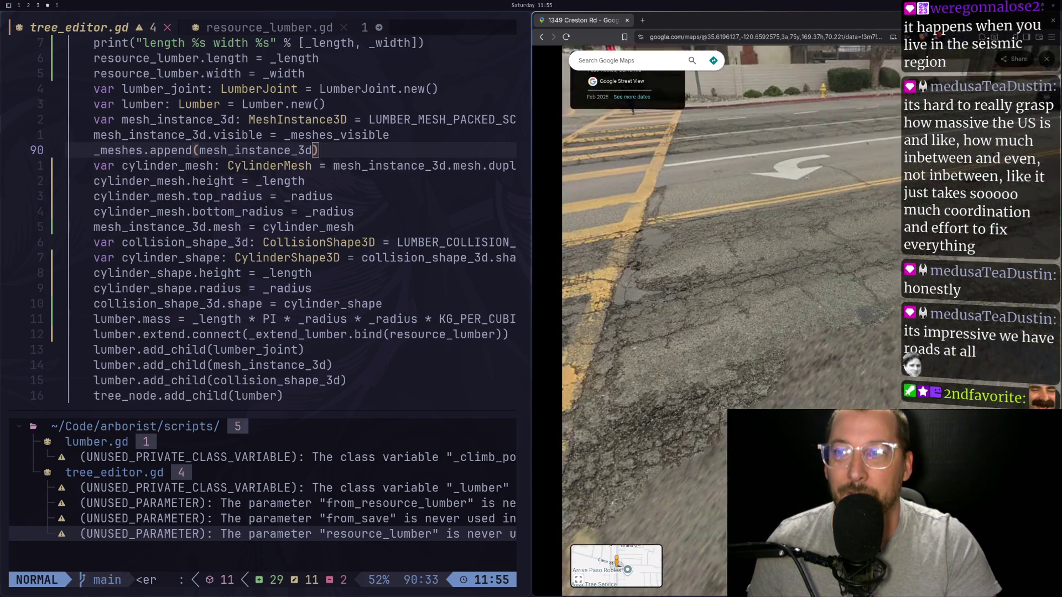
{"action": "left_click", "coordinate": [849, 346]}
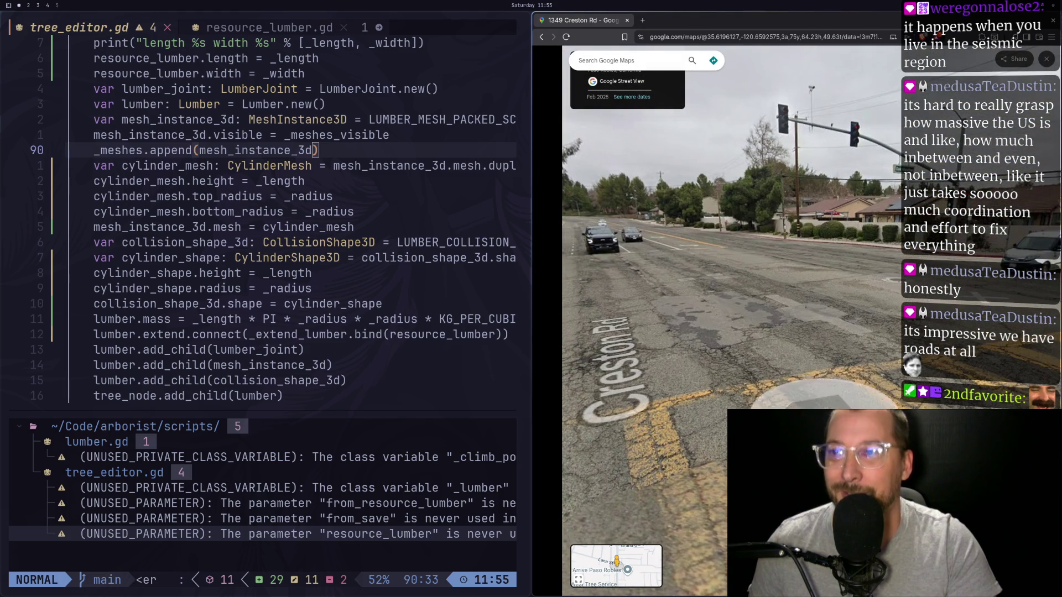
{"action": "key", "text": "Left"}
{"action": "key", "text": "Left"}
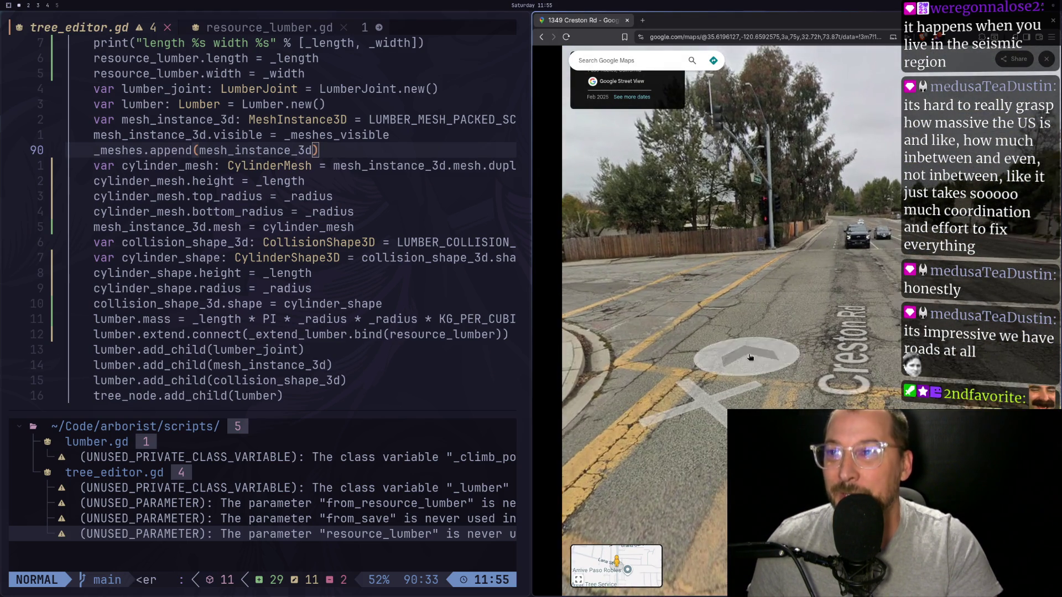
{"action": "key", "text": "Left"}
{"action": "key", "text": "Left"}
{"action": "key", "text": "Left"}
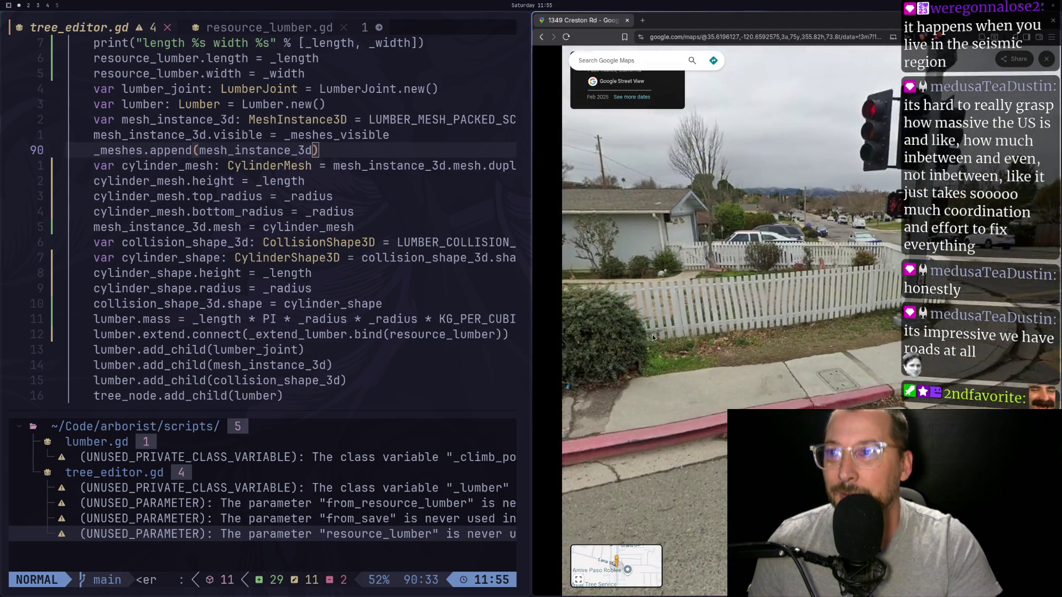
{"action": "key", "text": "Left"}
{"action": "key", "text": "Left"}
{"action": "key", "text": "Left"}
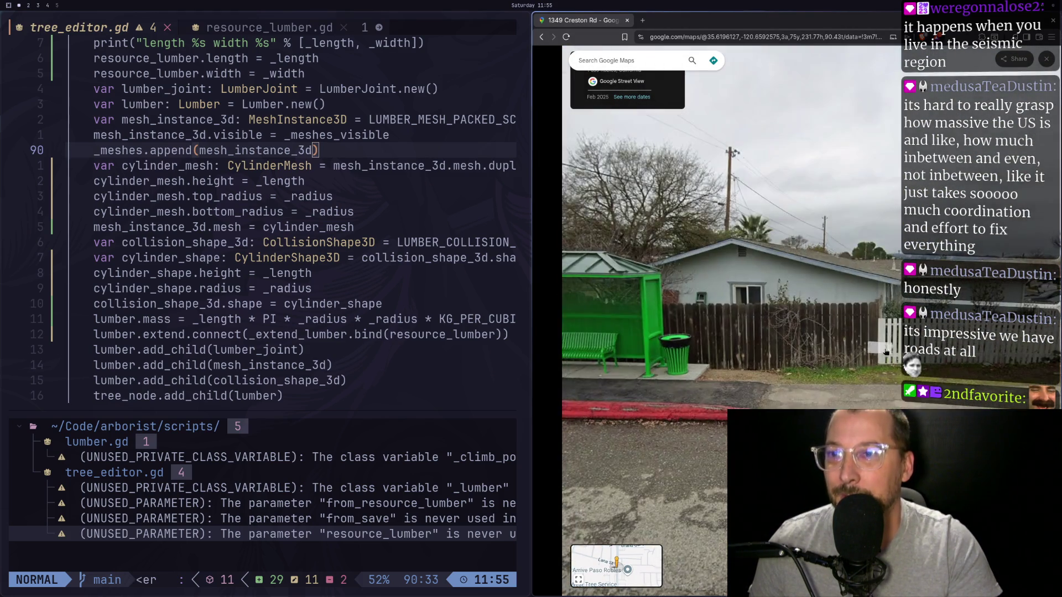
{"action": "key", "text": "Up"}
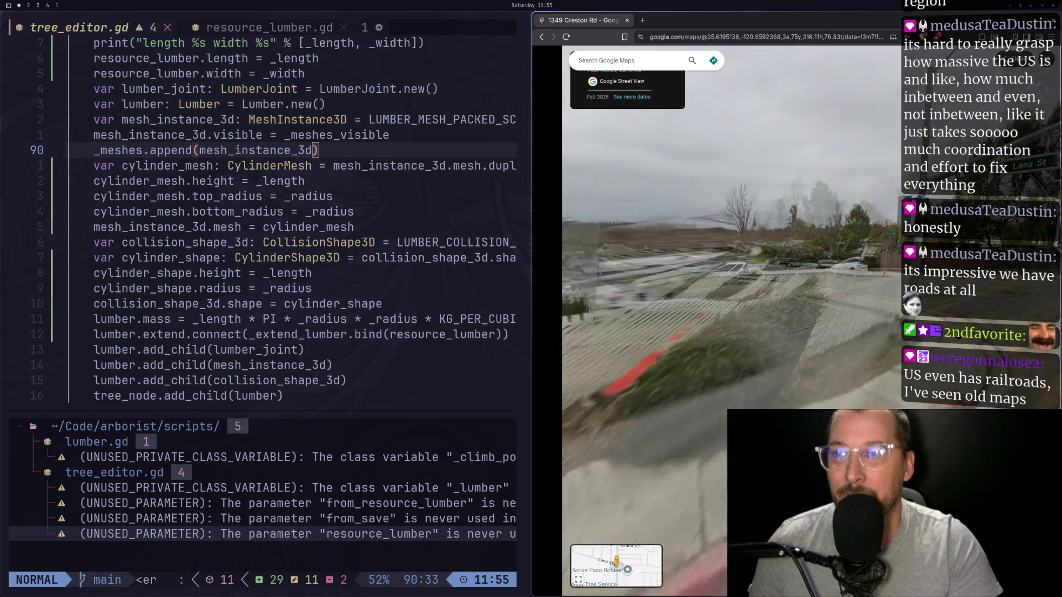
Look around Lana St at the parked cars and solar-panel house, then continue along Creston Rd.
{"action": "left_click_drag", "start_coordinate": [890, 453], "coordinate": [880, 332]}
{"action": "scroll", "coordinate": [819, 207], "scroll_direction": "up", "scroll_amount": 3}
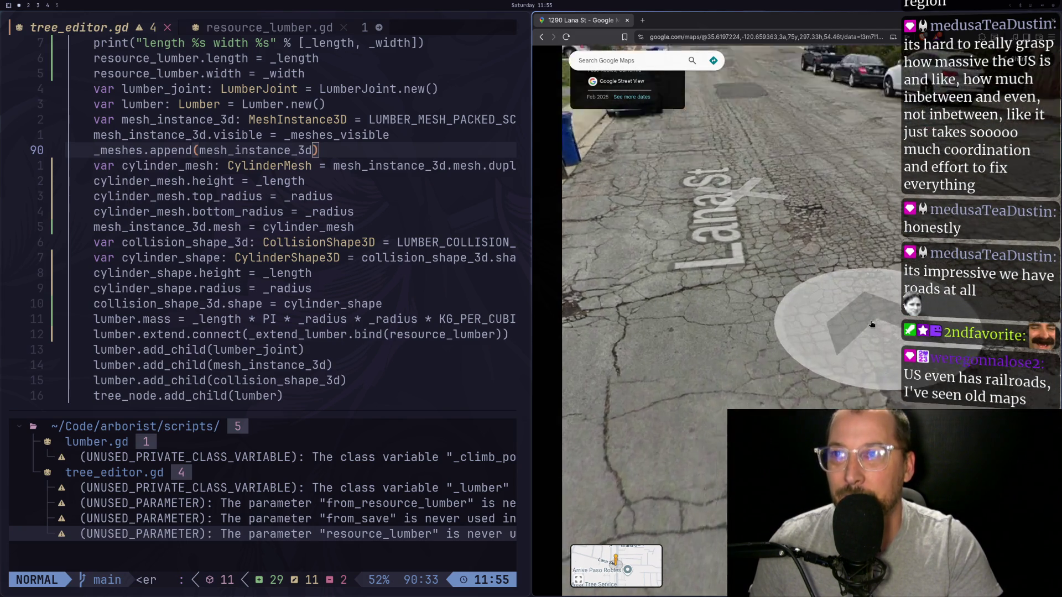
{"action": "mouse_move", "coordinate": [818, 206]}
{"action": "left_mouse_down"}
{"action": "mouse_move", "coordinate": [507, 366]}
{"action": "mouse_move", "coordinate": [155, 310]}
{"action": "left_mouse_up"}
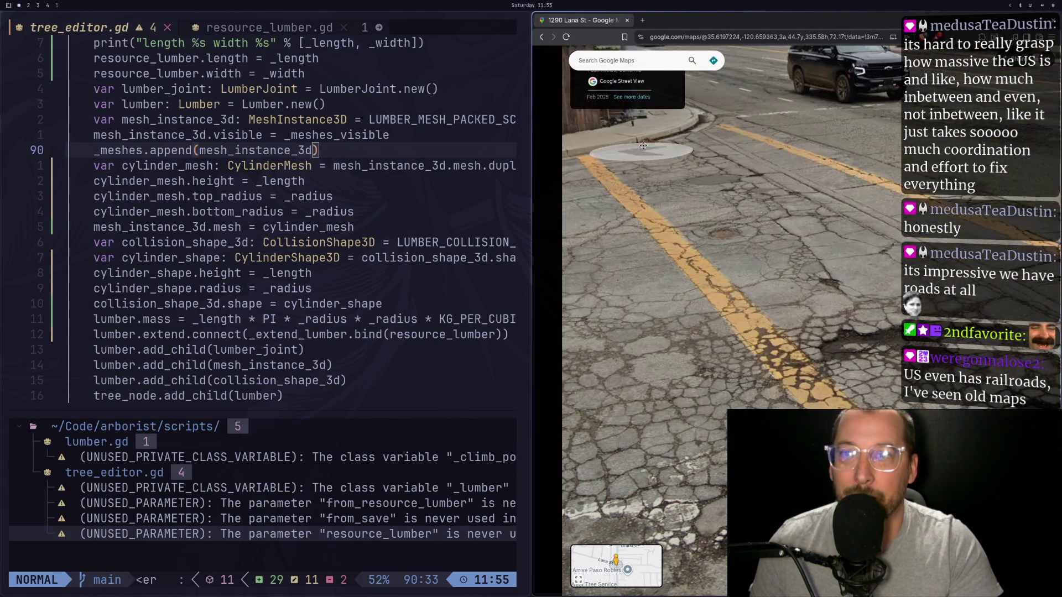
{"action": "mouse_move", "coordinate": [878, 366]}
{"action": "left_mouse_down"}
{"action": "mouse_move", "coordinate": [796, 291]}
{"action": "mouse_move", "coordinate": [763, 408]}
{"action": "mouse_move", "coordinate": [686, 398]}
{"action": "left_mouse_up"}
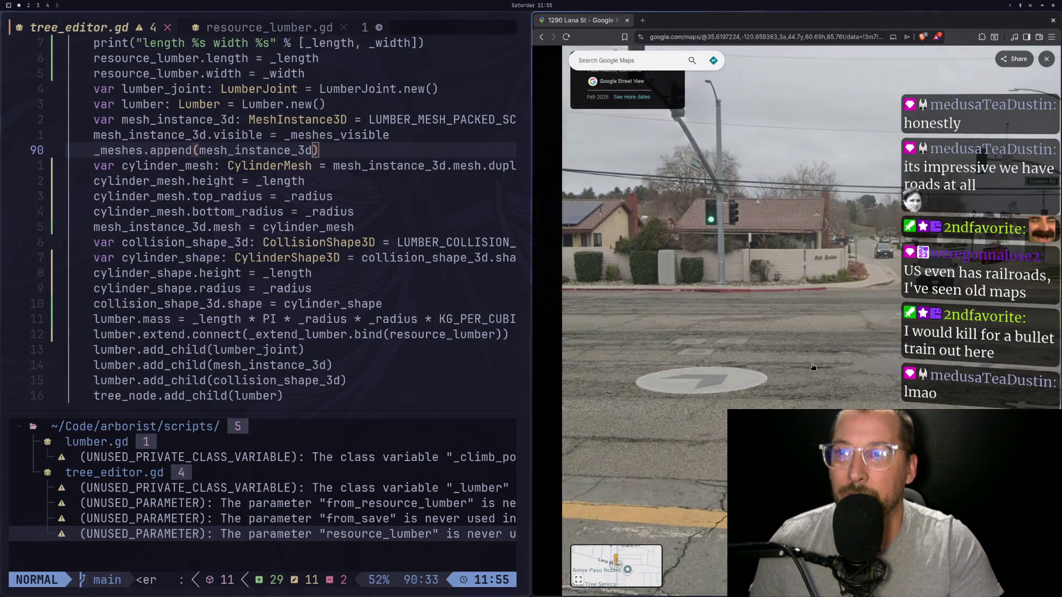
{"action": "left_click_drag", "start_coordinate": [818, 387], "coordinate": [848, 393]}
{"action": "left_click", "coordinate": [848, 393]}
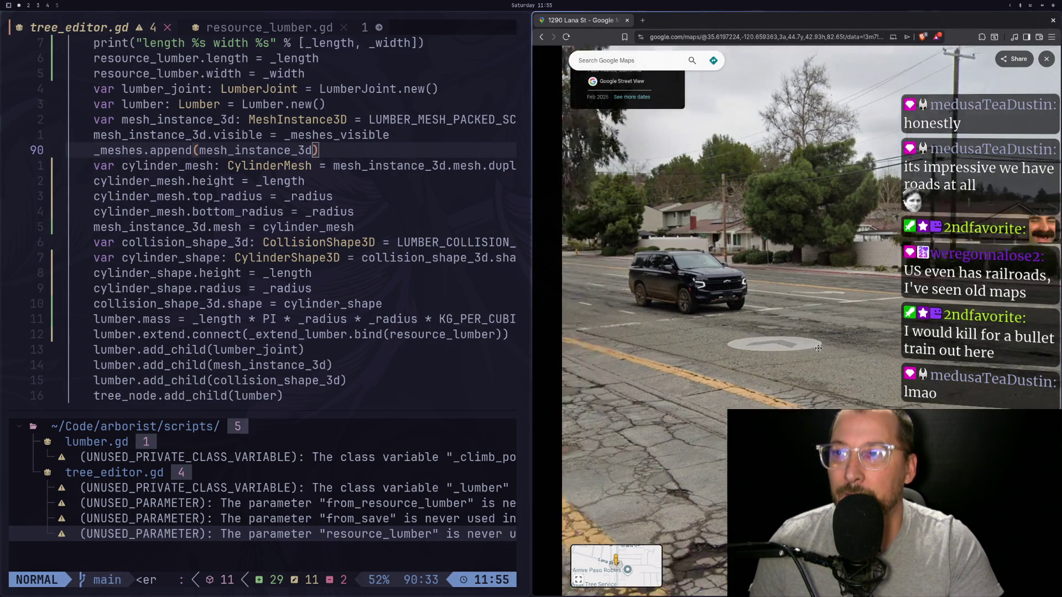
{"action": "left_click_drag", "start_coordinate": [876, 341], "coordinate": [853, 339]}
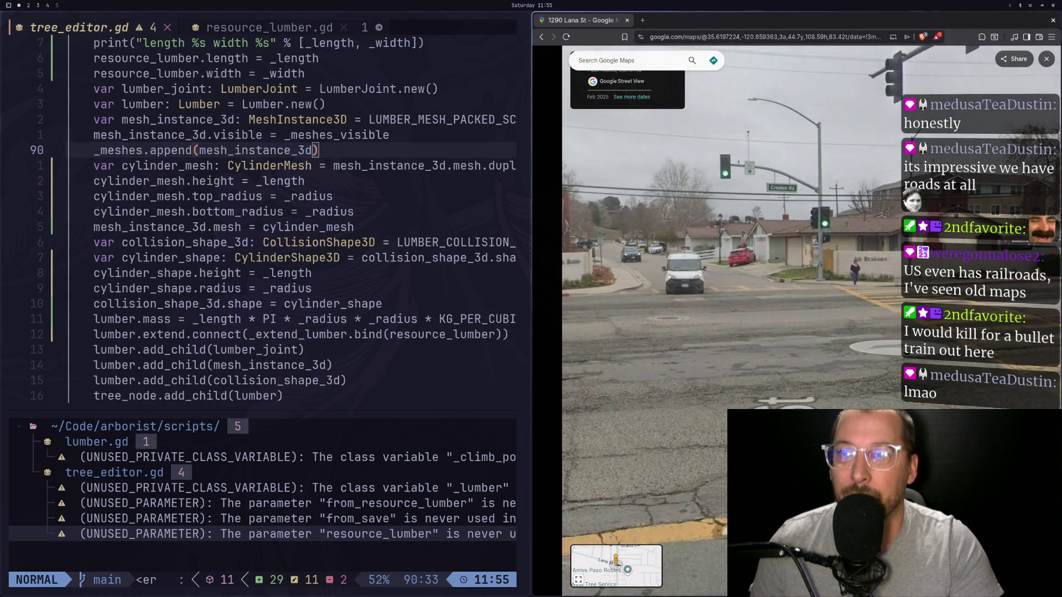
{"action": "left_click", "coordinate": [854, 339]}
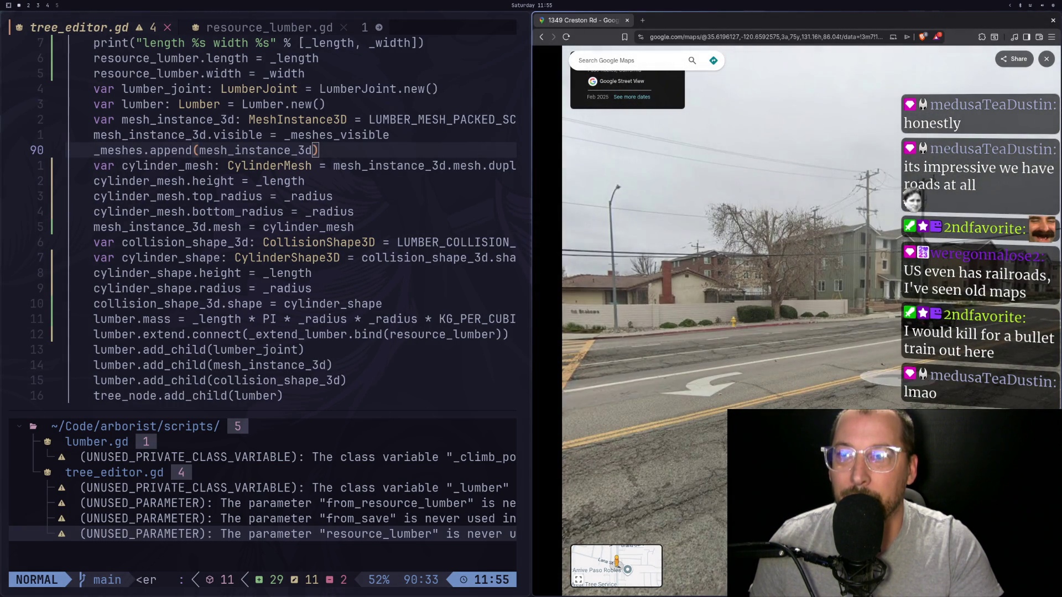
{"action": "left_click", "coordinate": [963, 387]}
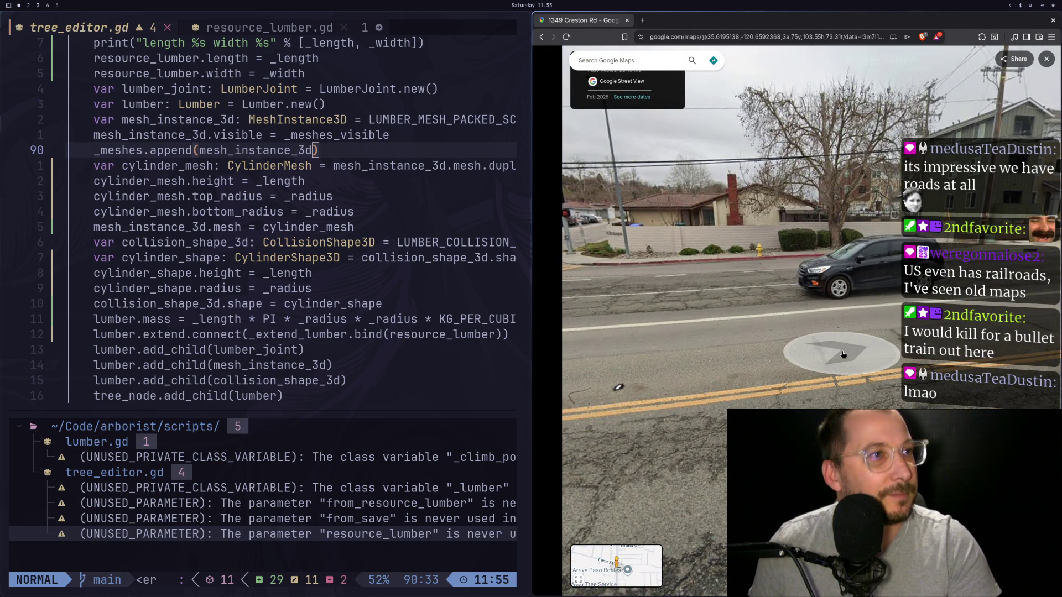
Back in Neovim, move to the unused _lumber warning and close the Trouble warnings list.
{"action": "key", "text": "super+shift+4"}
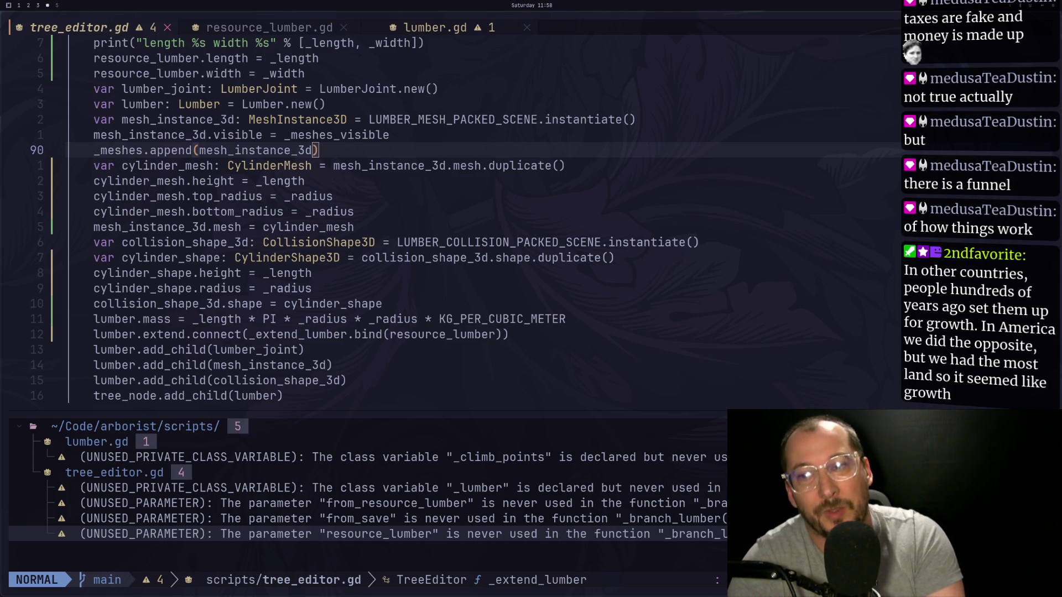
{"action": "key", "text": "k"}
{"action": "key", "text": "k"}
{"action": "key", "text": "k"}
{"action": "key", "text": "q"}
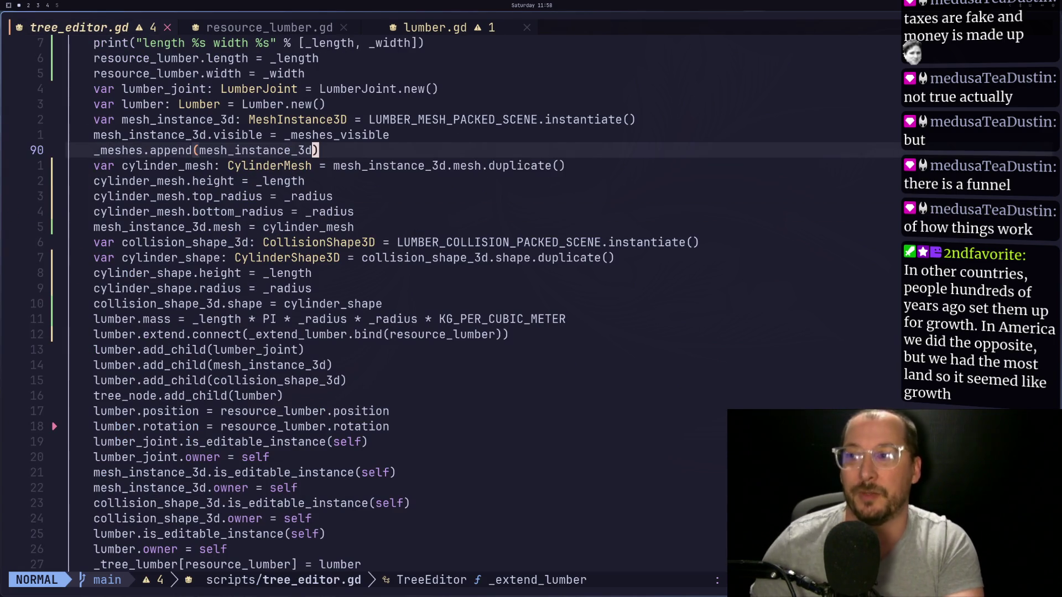
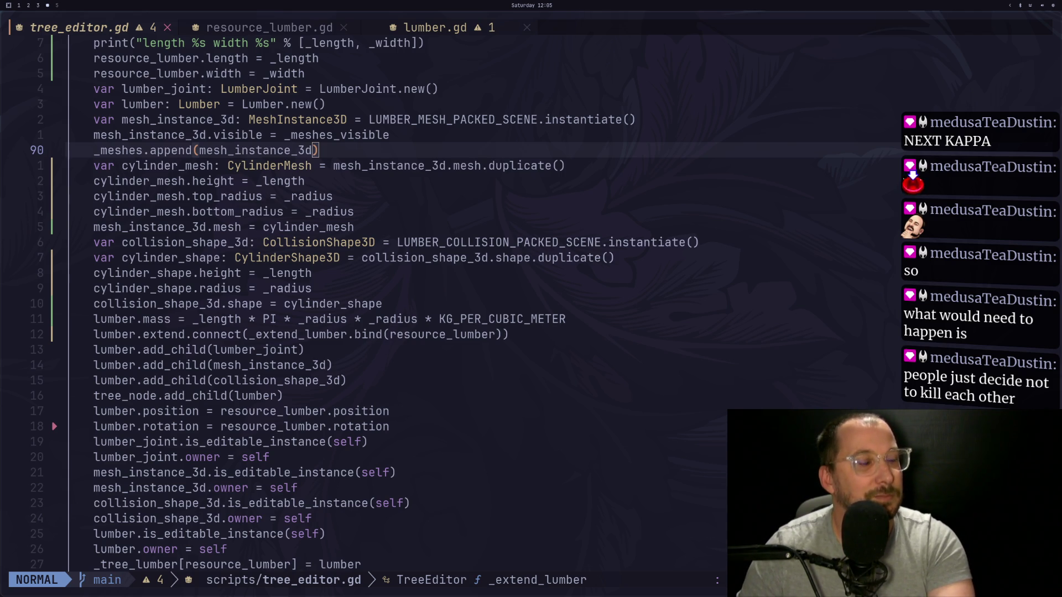
Review the lumber rotation and collision shape assignment lines in tree_editor.gd.
{"action": "left_click", "coordinate": [527, 423]}
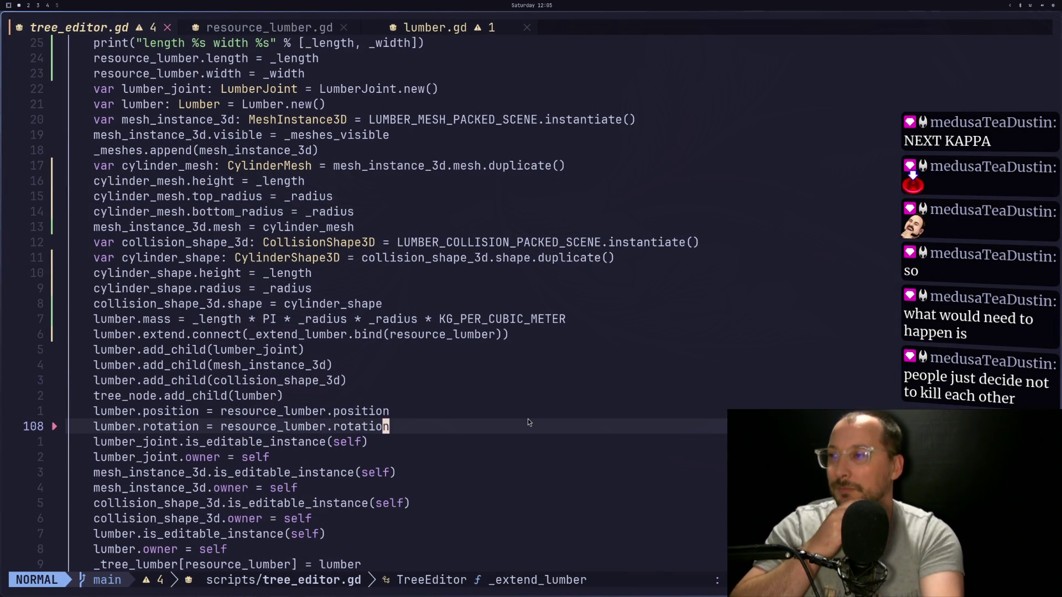
{"action": "key", "text": "k"}
{"action": "key", "text": "k"}
{"action": "key", "text": "k"}
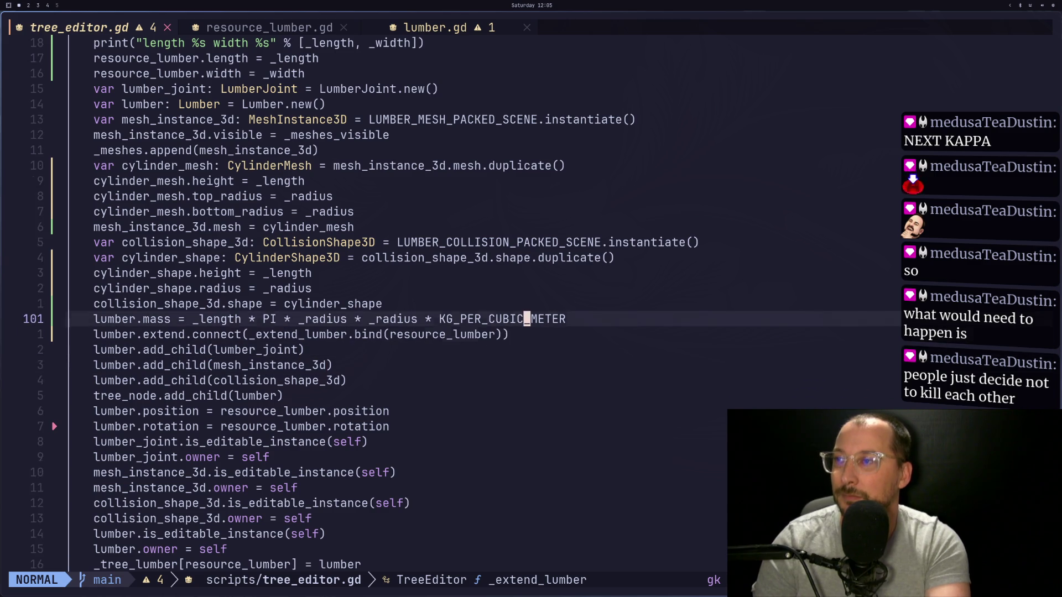
{"action": "key", "text": "Escape"}
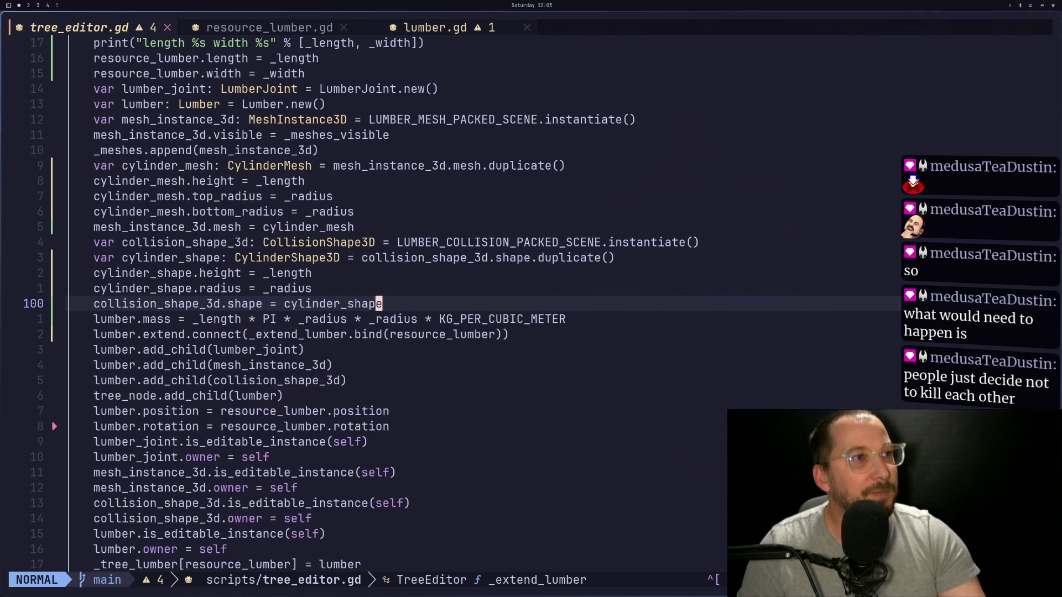
Bring up the Godot editor's 3D view of the TreeEditor lumber trunk.
{"action": "key", "text": "super+4"}
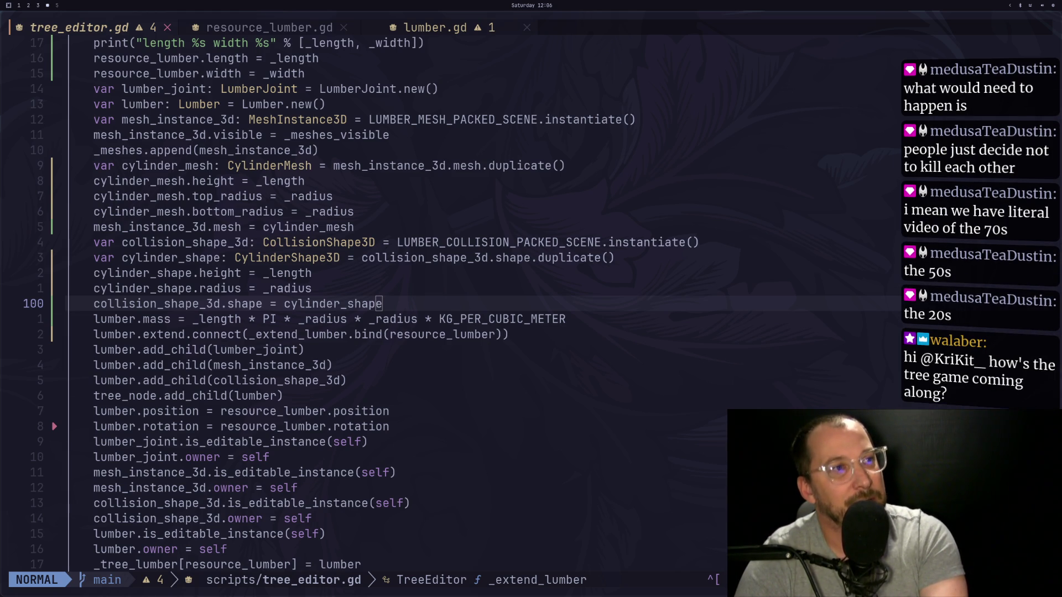
{"action": "key", "text": "super+1"}
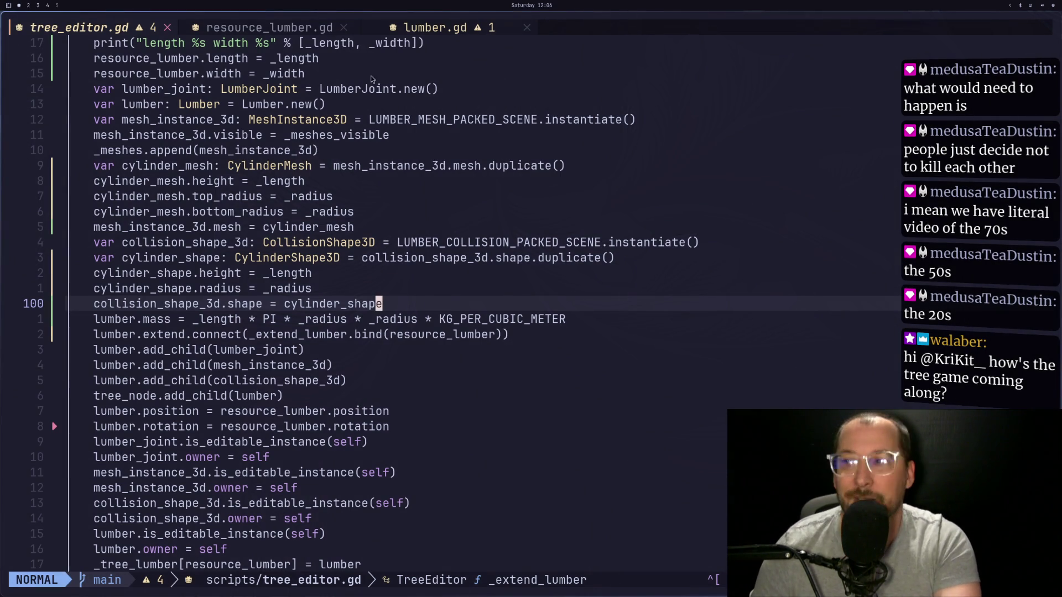
{"action": "key", "text": "super+2"}
{"action": "scroll", "coordinate": [595, 215], "scroll_direction": "down", "scroll_amount": 5}
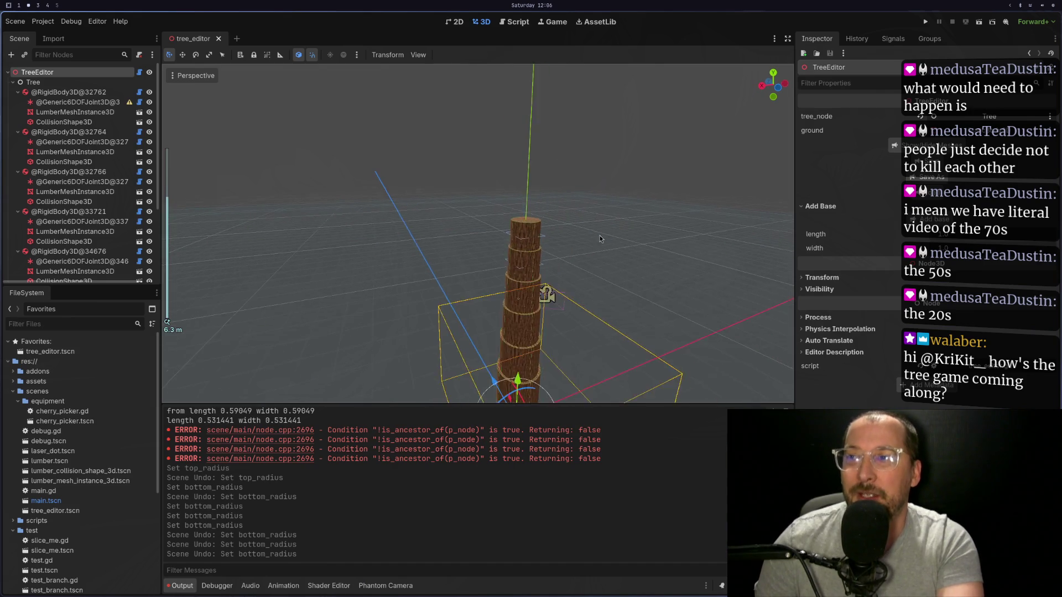
Orbit the trunk into Front Orthogonal view, then return to tree_editor.gd in Neovim.
{"action": "mouse_move", "coordinate": [580, 222]}
{"action": "left_mouse_down"}
{"action": "mouse_move", "coordinate": [586, 247]}
{"action": "mouse_move", "coordinate": [600, 234]}
{"action": "mouse_move", "coordinate": [605, 242]}
{"action": "mouse_move", "coordinate": [522, 271]}
{"action": "mouse_move", "coordinate": [588, 267]}
{"action": "mouse_move", "coordinate": [522, 258]}
{"action": "mouse_move", "coordinate": [531, 260]}
{"action": "mouse_move", "coordinate": [521, 243]}
{"action": "left_mouse_up"}
{"action": "key", "text": "KP_1"}
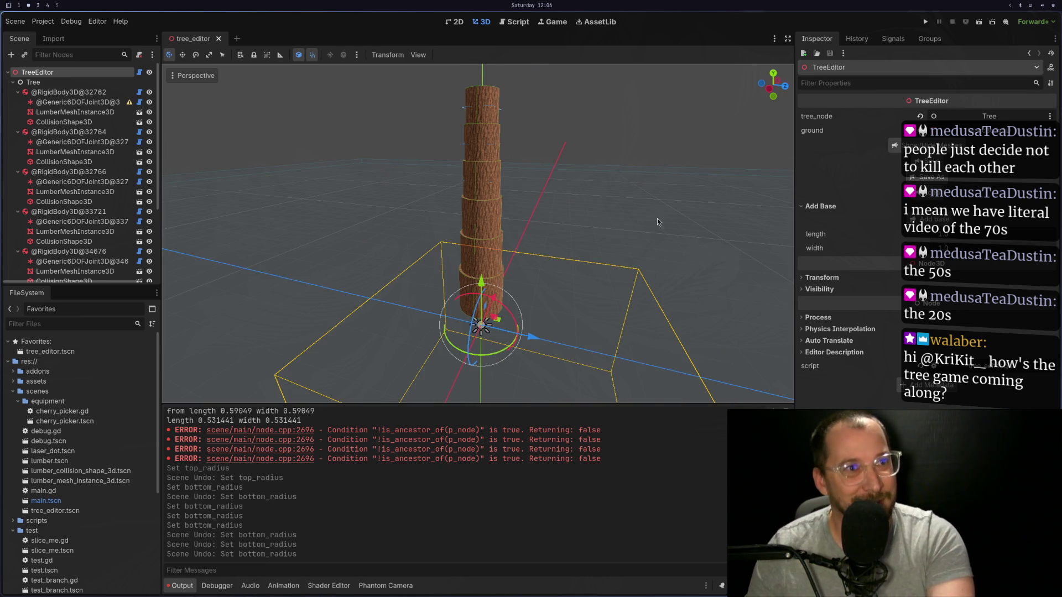
{"action": "key", "text": "super+1"}
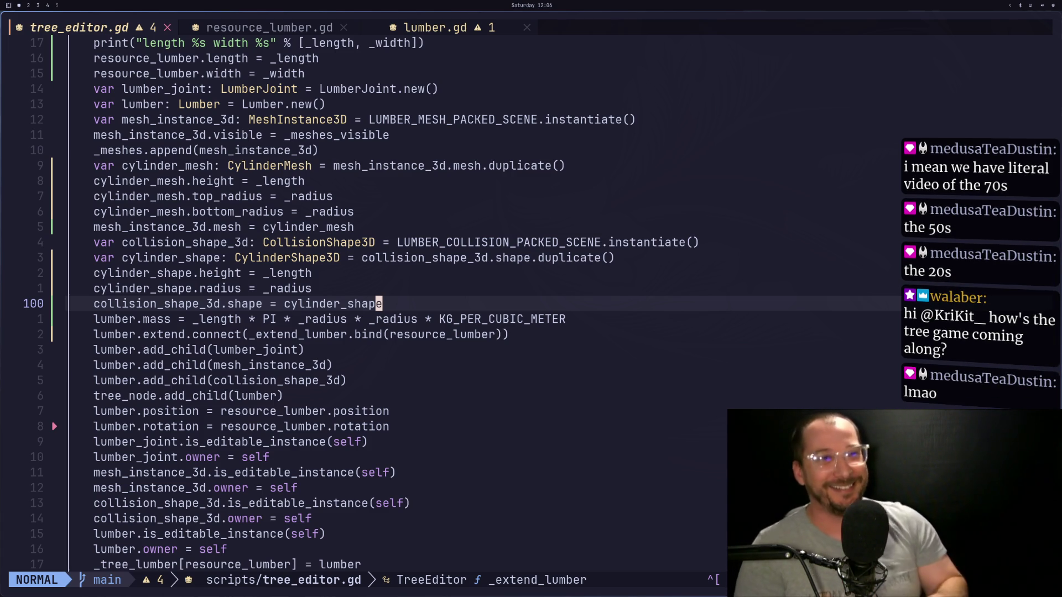
Read the collision shape duplicate, add_child, cylinder mesh height and mass calculation lines.
{"action": "left_click", "coordinate": [464, 257]}
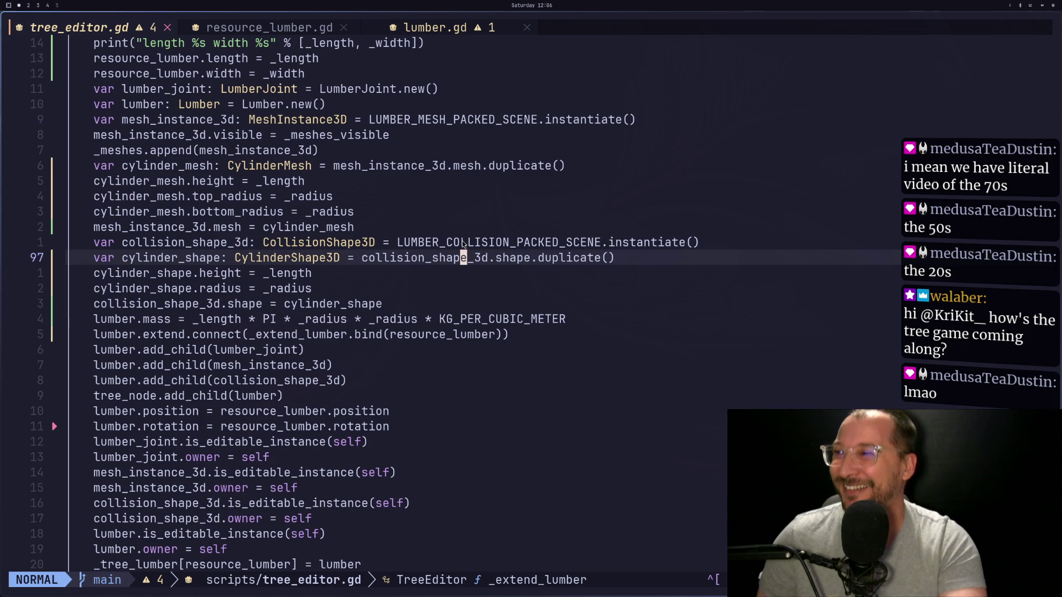
{"action": "key", "text": "j"}
{"action": "key", "text": "j"}
{"action": "key", "text": "j"}
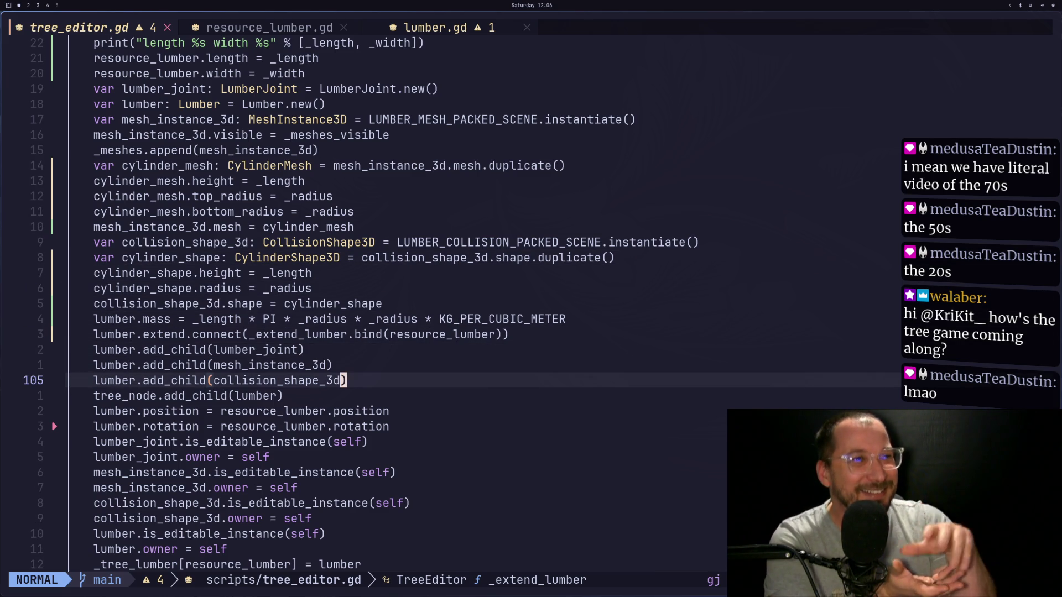
{"action": "left_click", "coordinate": [231, 134]}
{"action": "key", "text": "j"}
{"action": "key", "text": "j"}
{"action": "key", "text": "j"}
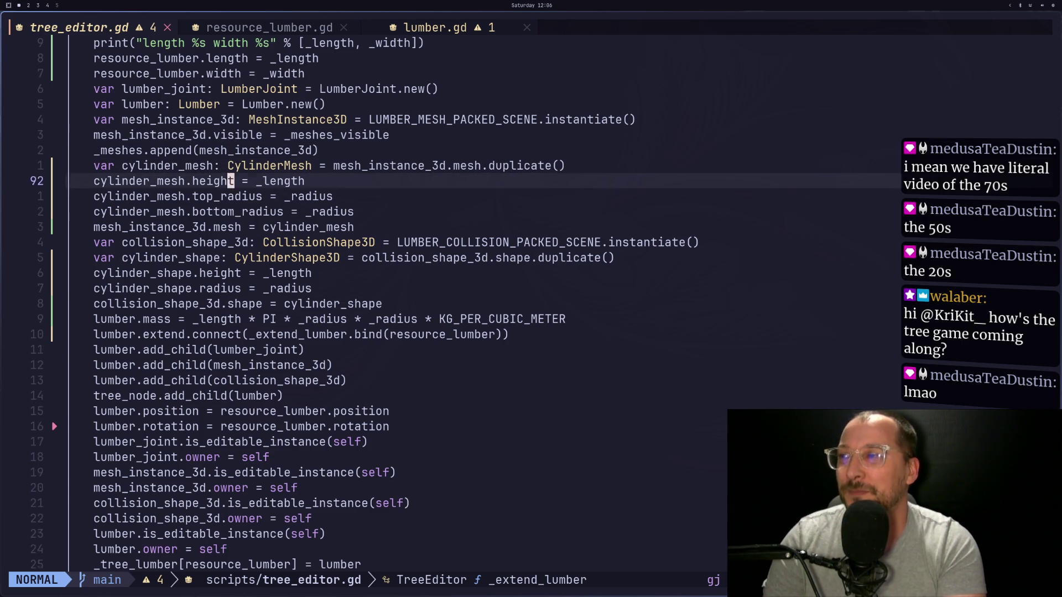
{"action": "key", "text": "j"}
{"action": "key", "text": "j"}
{"action": "key", "text": "j"}
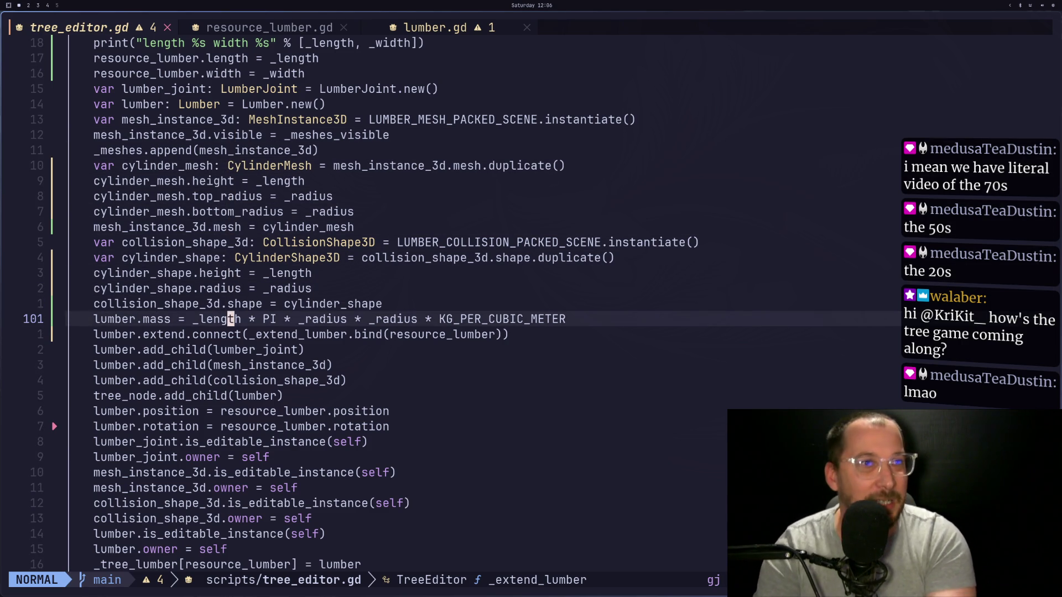
After a brief workspace switch, read the CollisionShape3D declaration, cylinder shape and owner lines.
{"action": "key", "text": "super+4"}
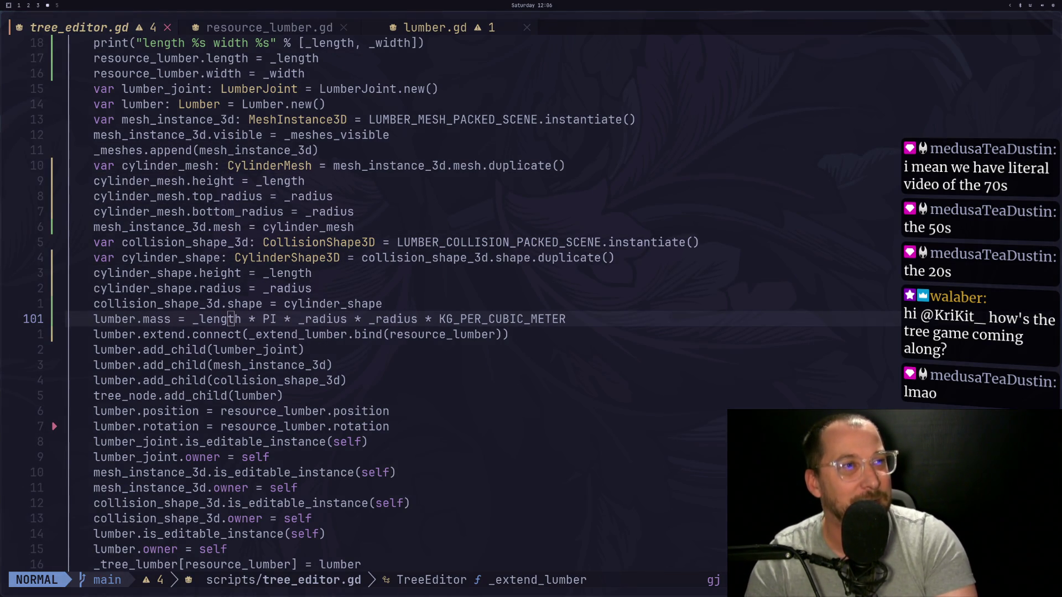
{"action": "key", "text": "super+1"}
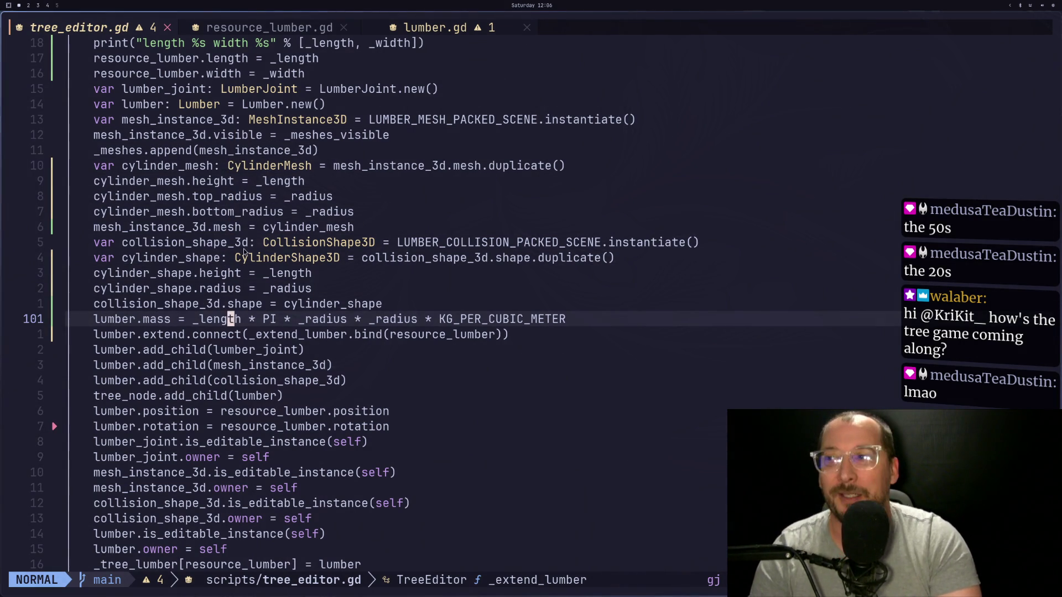
{"action": "left_click", "coordinate": [265, 244]}
{"action": "key", "text": "j"}
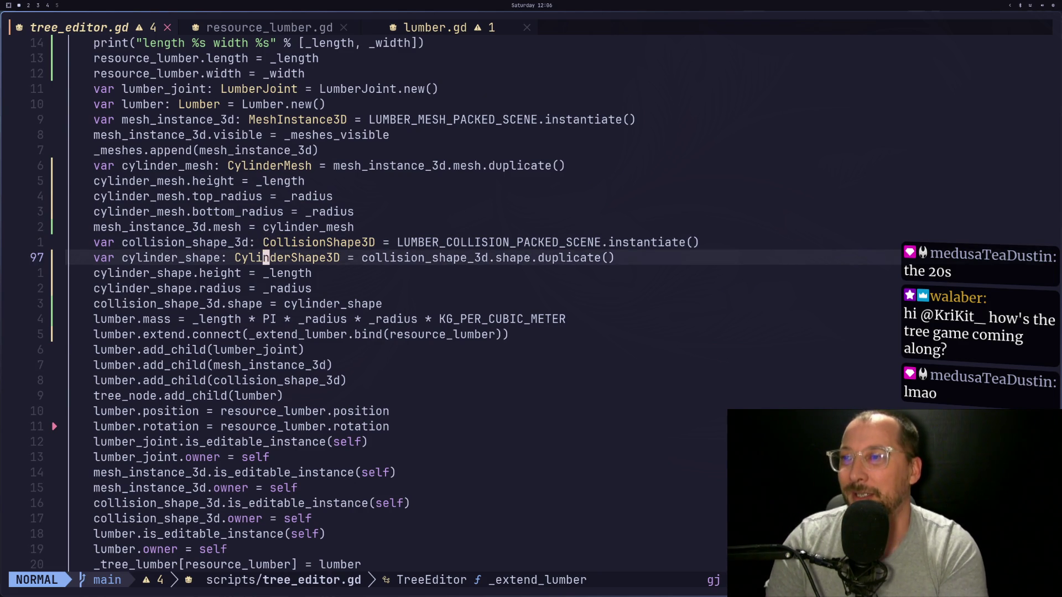
{"action": "key", "text": "j"}
{"action": "key", "text": "j"}
{"action": "key", "text": "j"}
{"action": "key", "text": "k"}
{"action": "key", "text": "k"}
Zoom in on the trunk in Godot, recheck the cylinder height line, then return to Godot.
{"action": "key", "text": "super+2"}
{"action": "scroll", "coordinate": [426, 194], "scroll_direction": "up", "scroll_amount": 5}
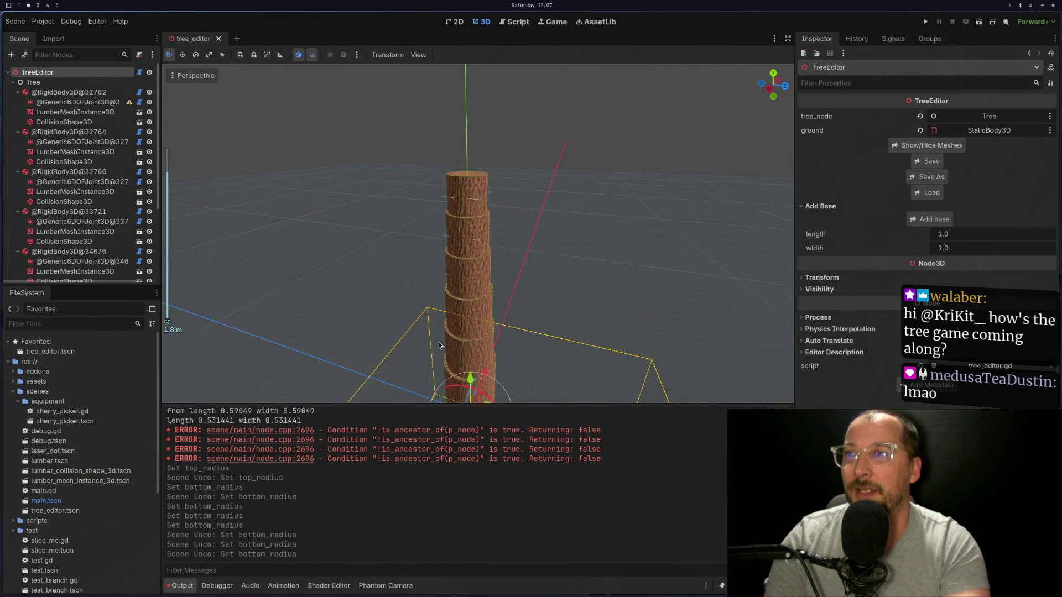
{"action": "scroll", "coordinate": [438, 345], "scroll_direction": "up", "scroll_amount": 3}
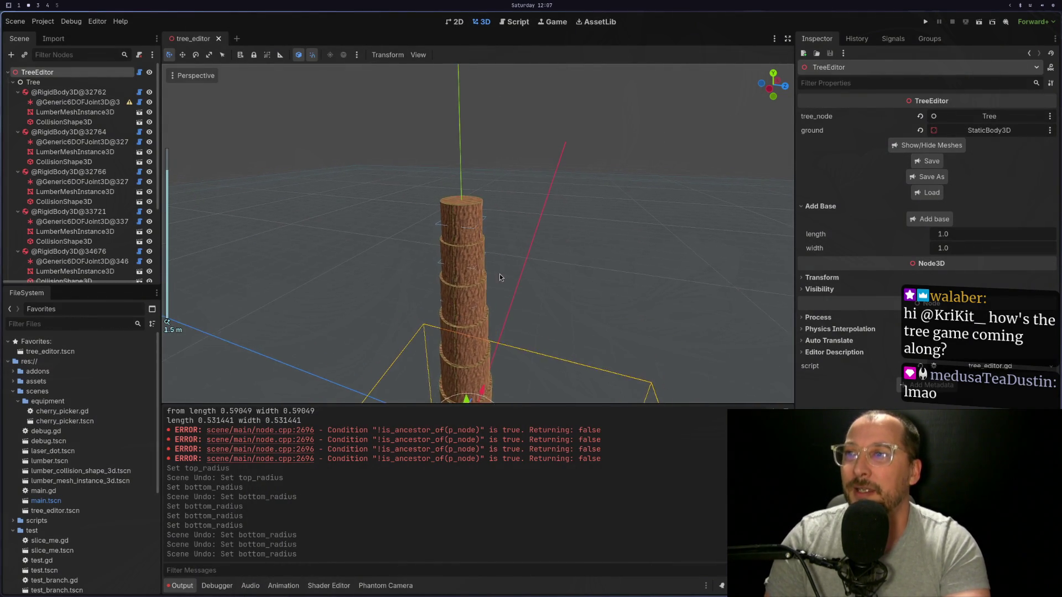
{"action": "scroll", "coordinate": [498, 277], "scroll_direction": "up", "scroll_amount": 3}
{"action": "key", "text": "super+1"}
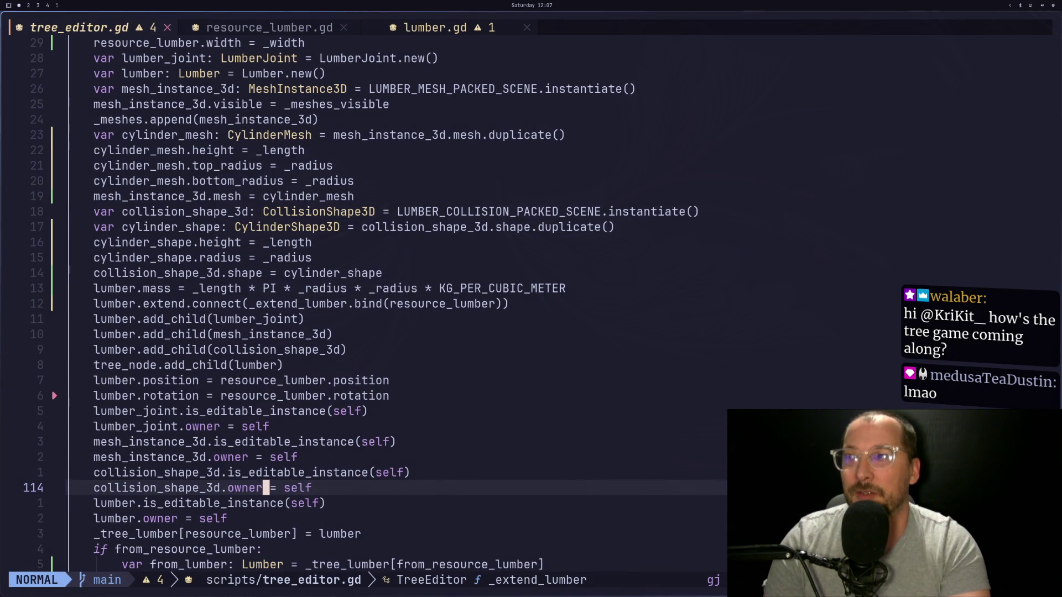
{"action": "left_click", "coordinate": [523, 242]}
{"action": "key", "text": "Escape"}
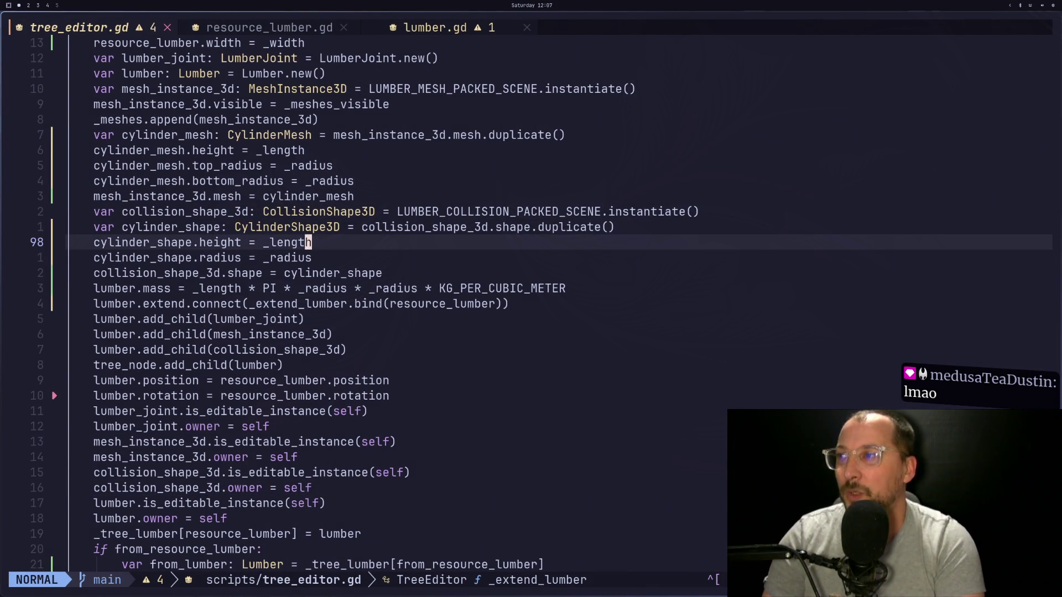
{"action": "key", "text": "super+2"}
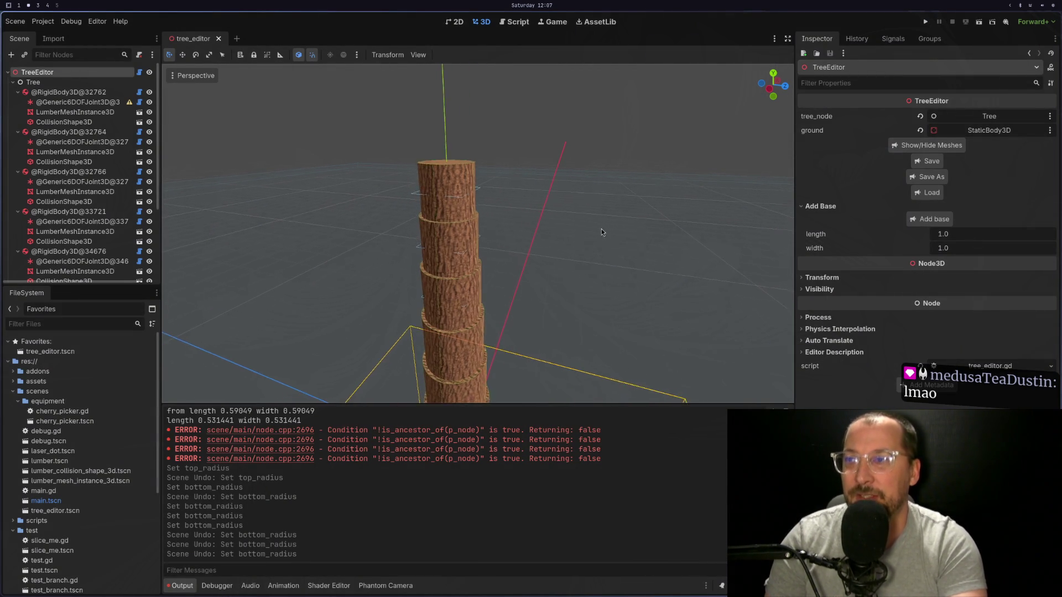
Select the top trunk piece's collision cylinder, showing height 0.531 m and radius 0.266 m.
{"action": "scroll", "coordinate": [633, 178], "scroll_direction": "up", "scroll_amount": 3}
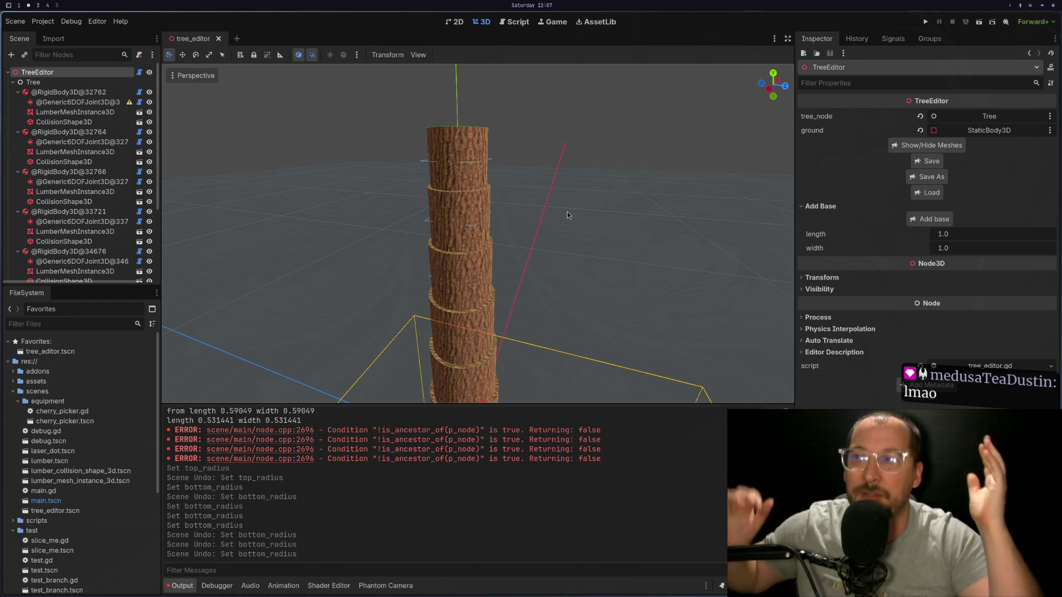
{"action": "scroll", "coordinate": [548, 258], "scroll_direction": "down", "scroll_amount": 5}
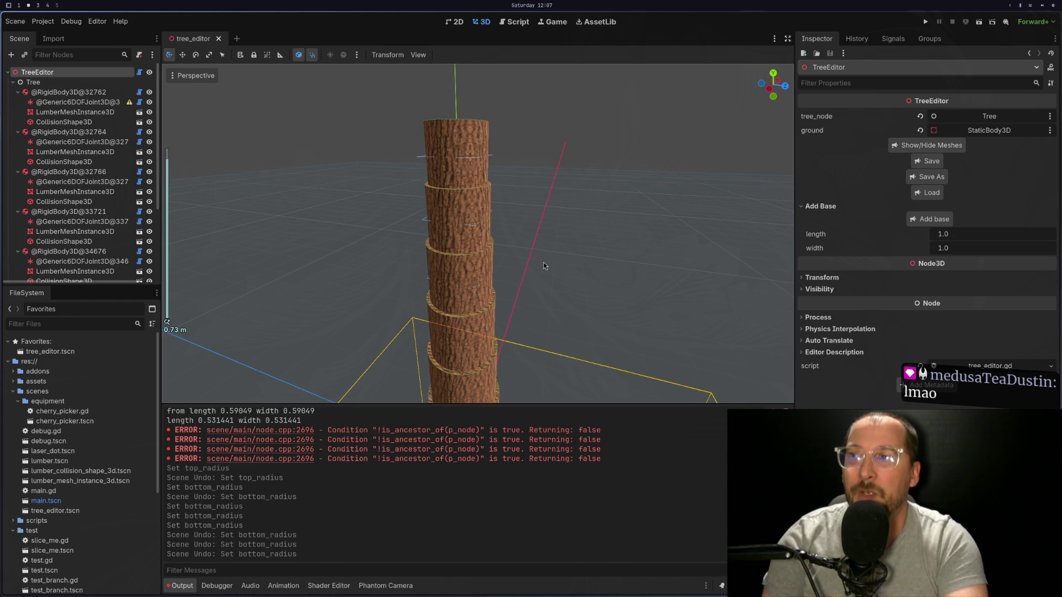
{"action": "mouse_move", "coordinate": [506, 348]}
{"action": "left_mouse_down"}
{"action": "mouse_move", "coordinate": [524, 288]}
{"action": "mouse_move", "coordinate": [528, 346]}
{"action": "mouse_move", "coordinate": [583, 274]}
{"action": "mouse_move", "coordinate": [547, 182]}
{"action": "left_mouse_up"}
{"action": "left_click", "coordinate": [500, 229]}
{"action": "scroll", "coordinate": [536, 286], "scroll_direction": "up", "scroll_amount": 2}
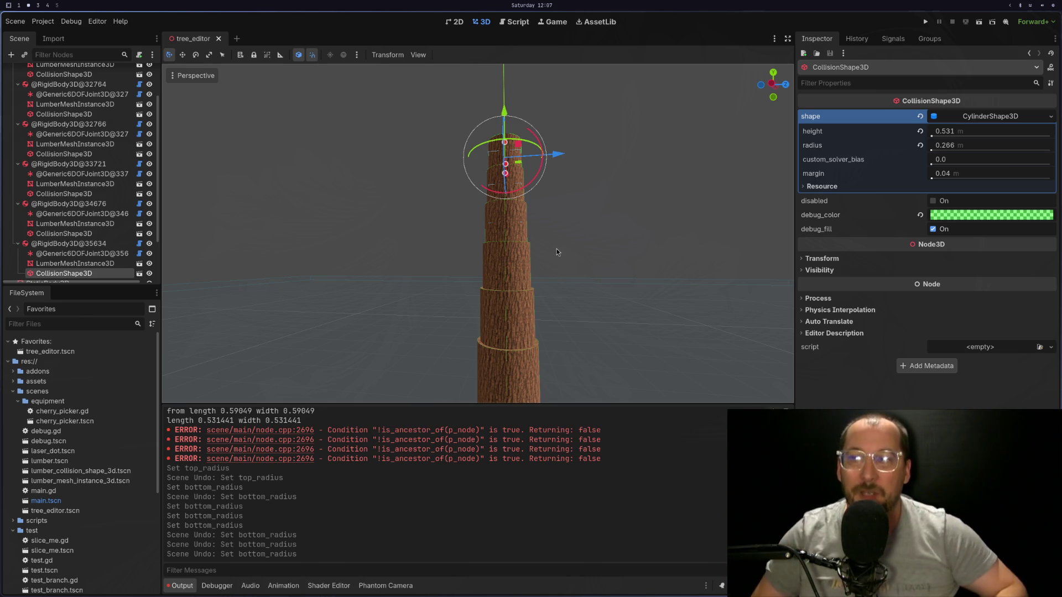
{"action": "scroll", "coordinate": [556, 247], "scroll_direction": "up", "scroll_amount": 4}
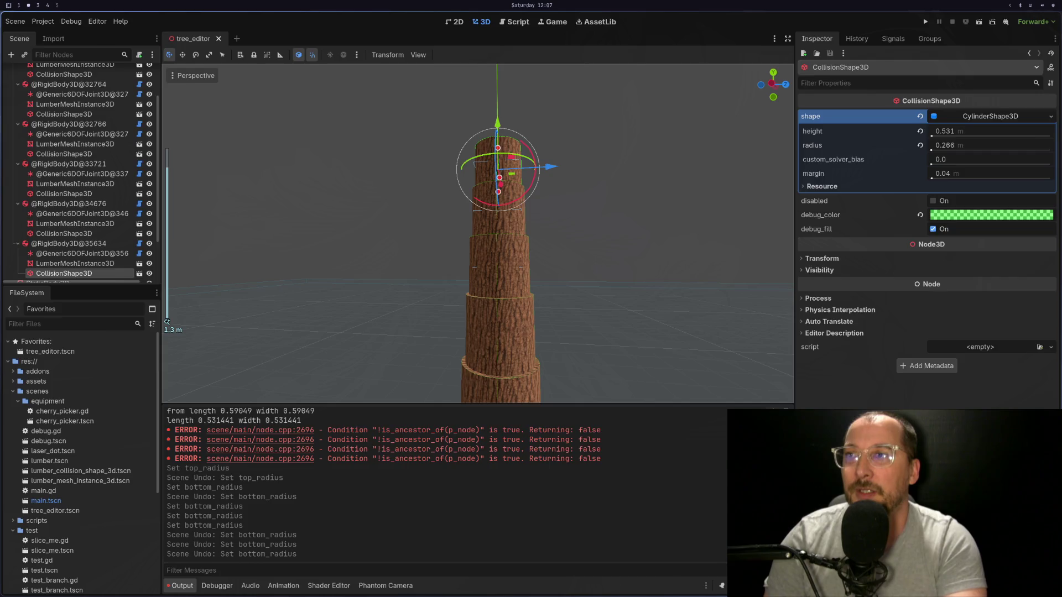
Return to Neovim to look at the lumber rotation line, with a quick Godot check.
{"action": "key", "text": "super+1"}
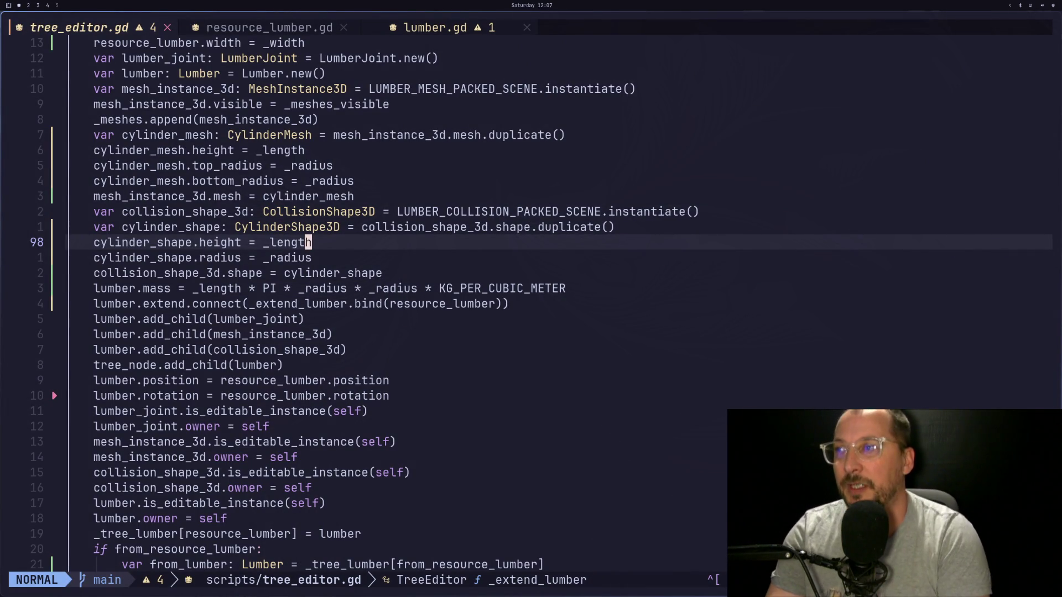
{"action": "key", "text": "j"}
{"action": "key", "text": "j"}
{"action": "key", "text": "j"}
{"action": "key", "text": "k"}
{"action": "key", "text": "super+2"}
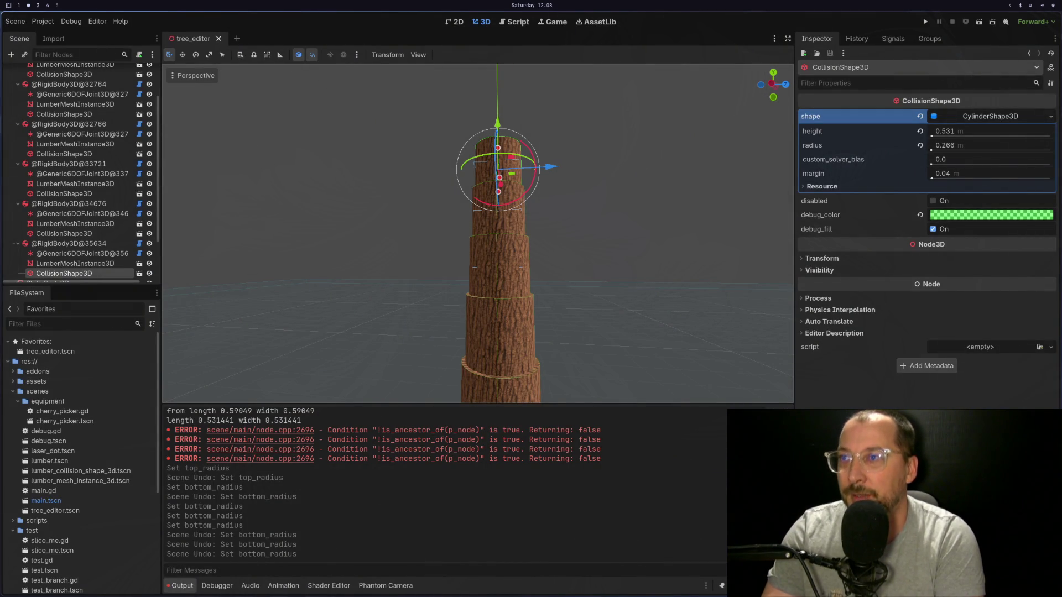
{"action": "key", "text": "super+1"}
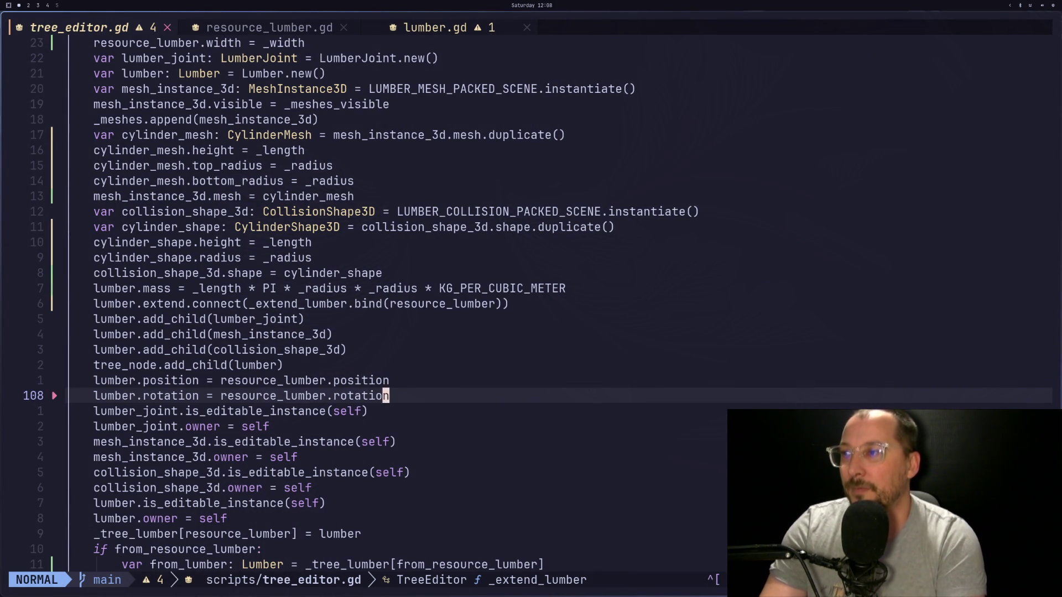
Navigate around the lumber.position, collision shape and cylinder mesh radius lines.
{"action": "key", "text": "k"}
{"action": "key", "text": "h"}
{"action": "key", "text": "h"}
{"action": "key", "text": "h"}
{"action": "key", "text": "h"}
{"action": "key", "text": "h"}
{"action": "key", "text": "h"}
{"action": "key", "text": "h"}
{"action": "key", "text": "h"}
{"action": "key", "text": "l"}
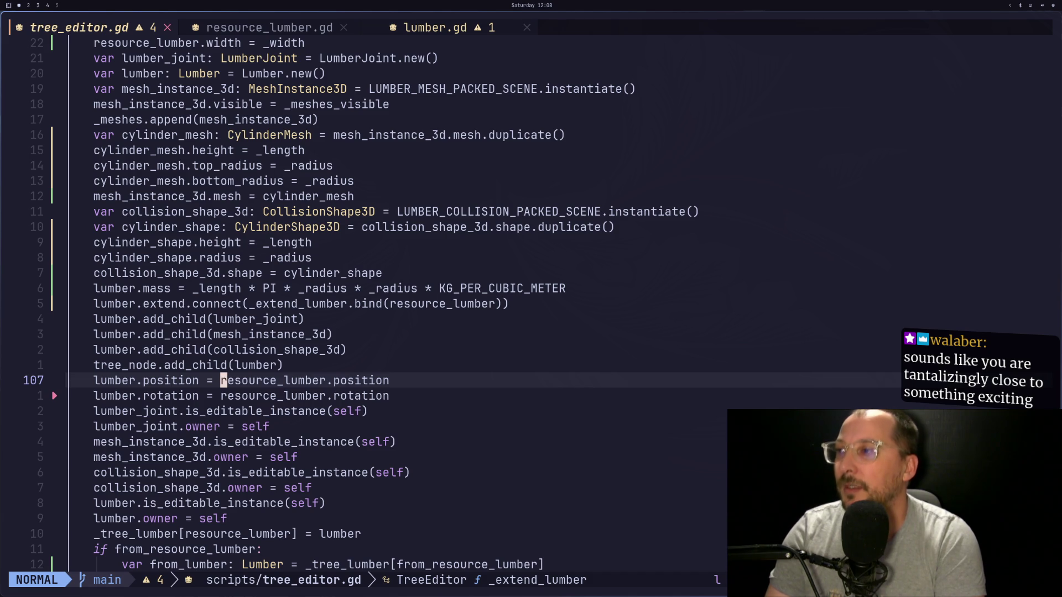
{"action": "key", "text": "k"}
{"action": "key", "text": "h"}
{"action": "key", "text": "h"}
{"action": "key", "text": "h"}
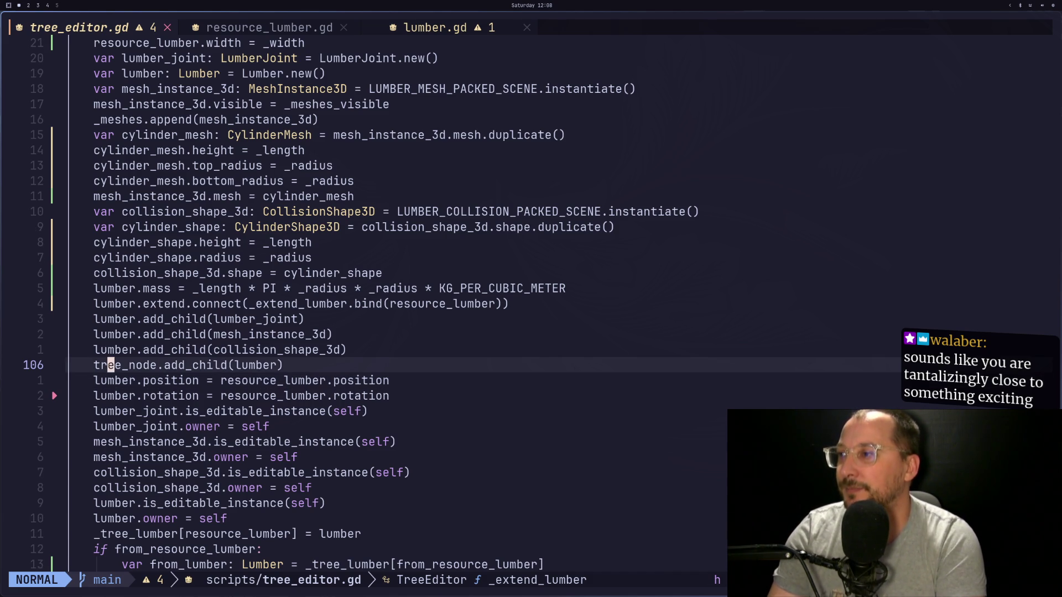
{"action": "key", "text": "j"}
{"action": "key", "text": "k"}
{"action": "key", "text": "k"}
{"action": "key", "text": "k"}
{"action": "key", "text": "h"}
{"action": "key", "text": "h"}
{"action": "key", "text": "k"}
{"action": "key", "text": "k"}
{"action": "key", "text": "k"}
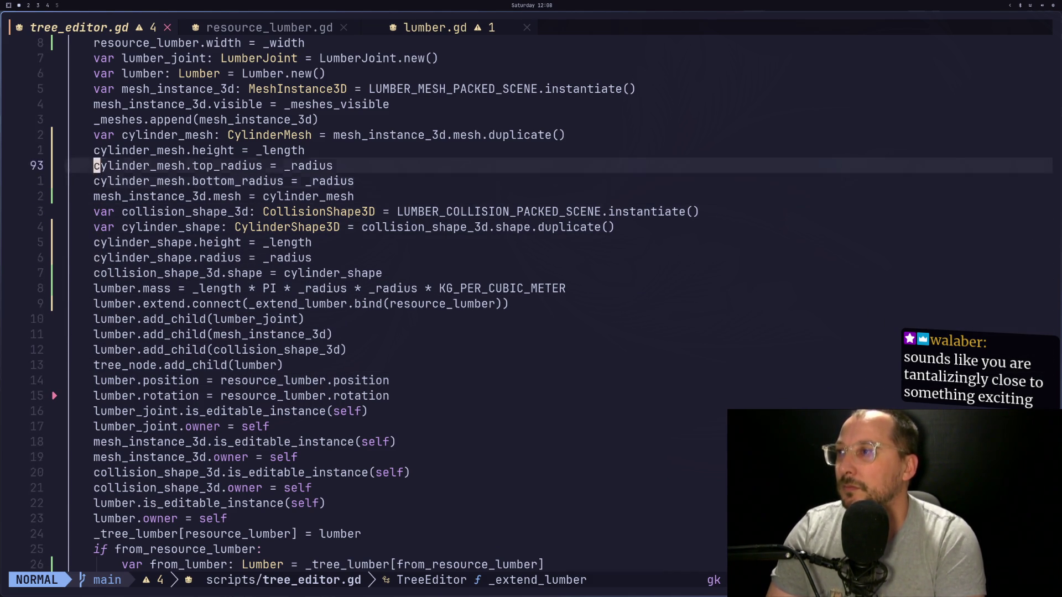
{"action": "key", "text": "j"}
{"action": "key", "text": "j"}
{"action": "key", "text": "j"}
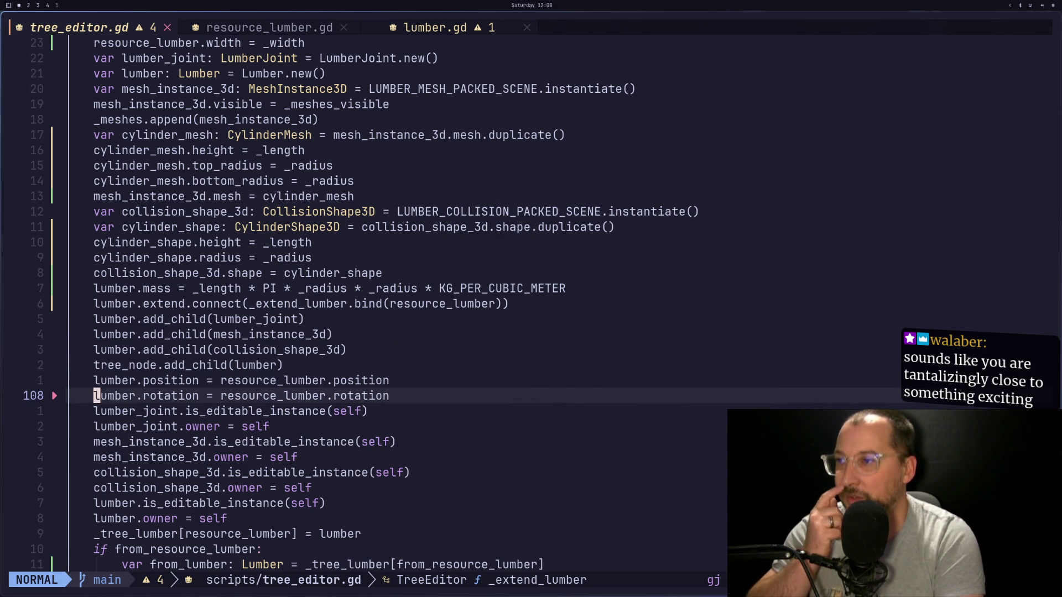
{"action": "key", "text": "k"}
{"action": "key", "text": "l"}
{"action": "key", "text": "l"}
{"action": "key", "text": "l"}
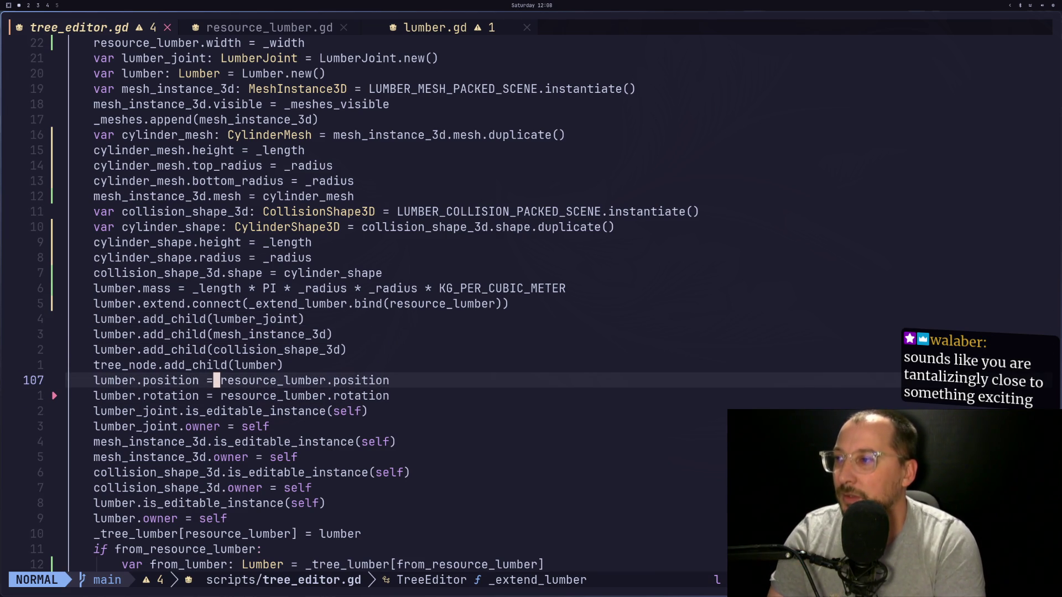
After a quick Godot check, search lumber_joint with * and jump to its node_a assignment.
{"action": "key", "text": "super+2"}
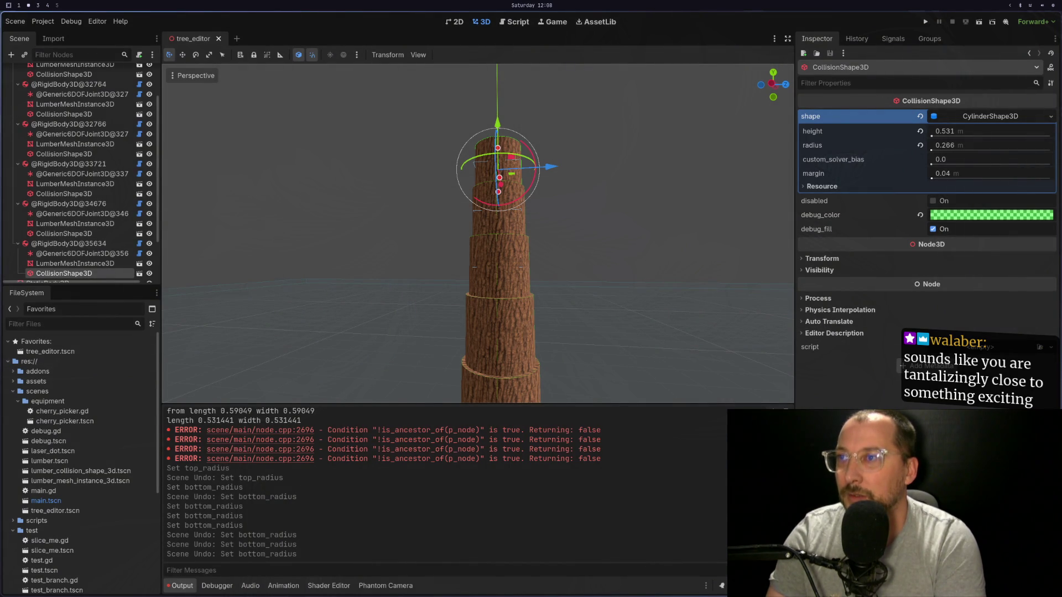
{"action": "key", "text": "super+1"}
{"action": "key", "text": "l"}
{"action": "key", "text": "l"}
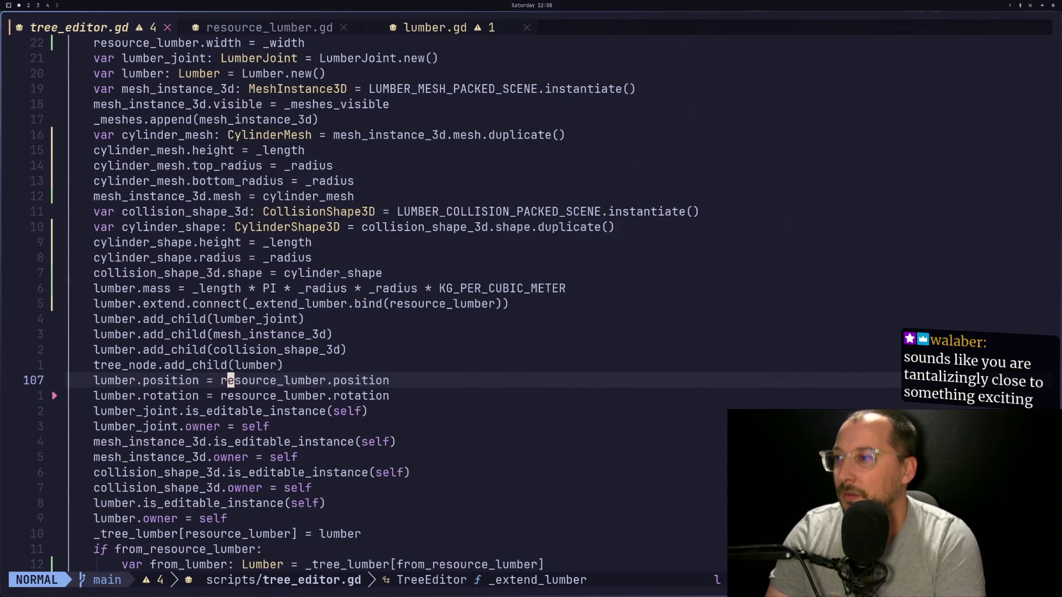
{"action": "key", "text": "j"}
{"action": "key", "text": "j"}
{"action": "key", "text": "h"}
{"action": "key", "text": "F"}
{"action": "key", "text": "t"}
{"action": "key", "text": "F"}
{"action": "key", "text": "_"}
{"action": "key", "text": "asterisk"}
{"action": "key", "text": "n"}
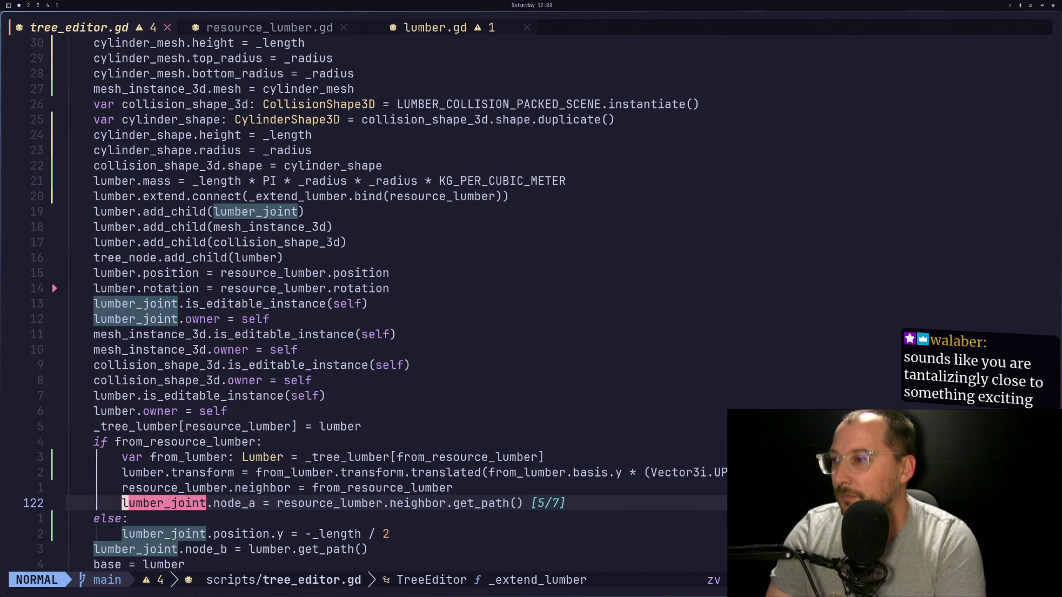
Cycle through the lumber_joint matches, from its declaration to the owner line.
{"action": "key", "text": "N"}
{"action": "key", "text": "N"}
{"action": "key", "text": "N"}
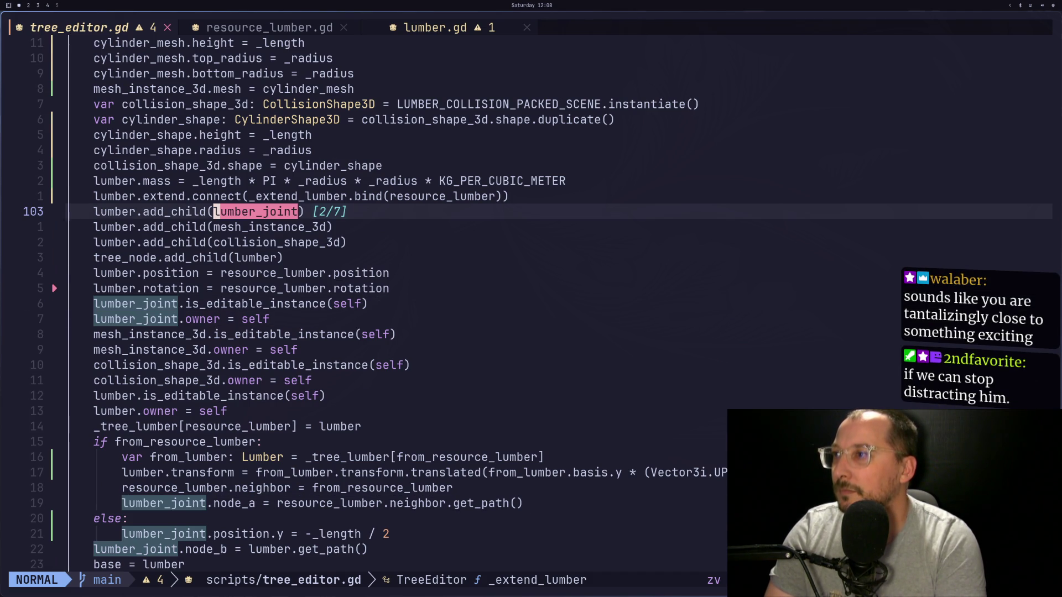
{"action": "key", "text": "N"}
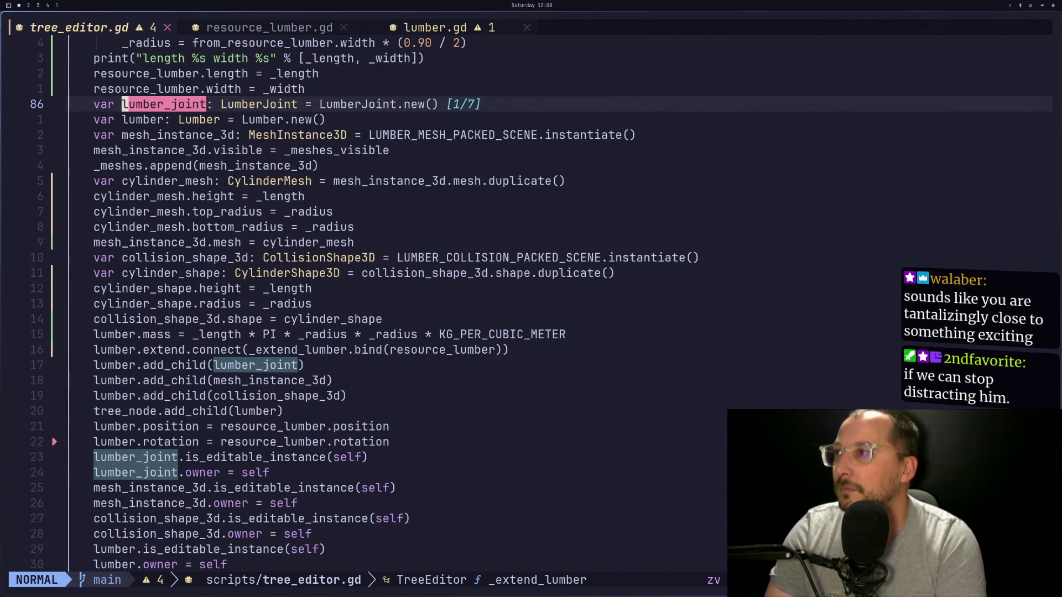
{"action": "key", "text": "N"}
{"action": "key", "text": "n"}
{"action": "key", "text": "N"}
{"action": "key", "text": "n"}
{"action": "key", "text": "n"}
{"action": "key", "text": "n"}
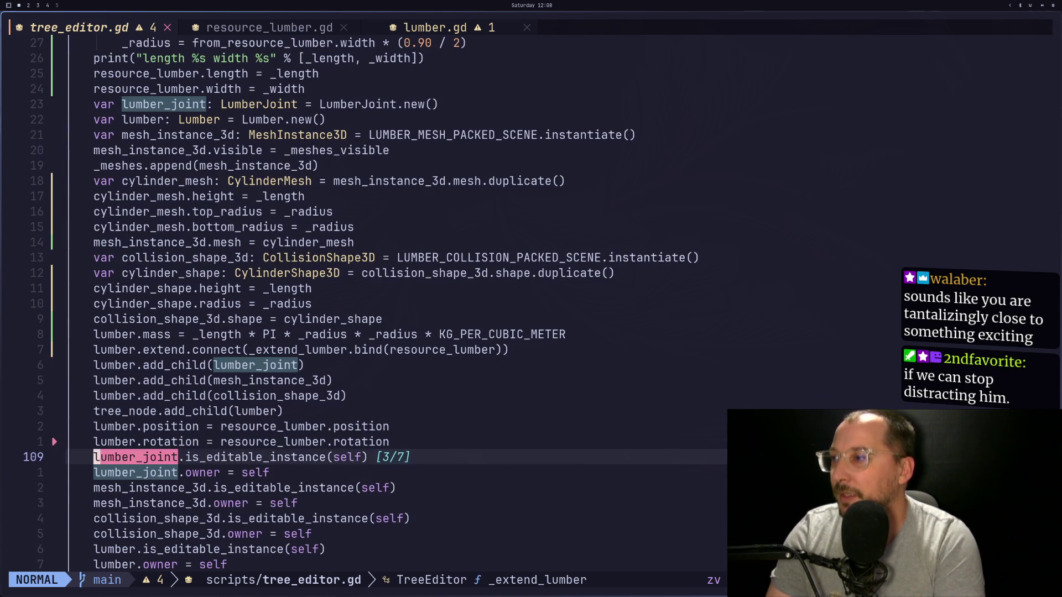
Clear the lumber_joint search highlights.
{"action": "key", "text": "Escape"}
{"action": "key", "text": "k"}
{"action": "key", "text": "j"}
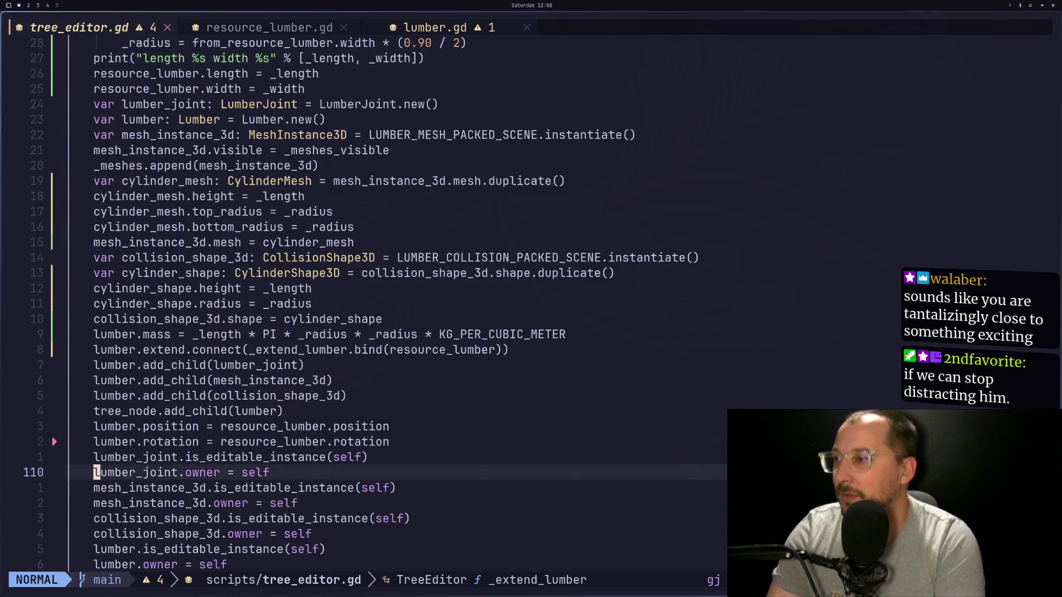
{"action": "key", "text": "j"}
{"action": "key", "text": "k"}
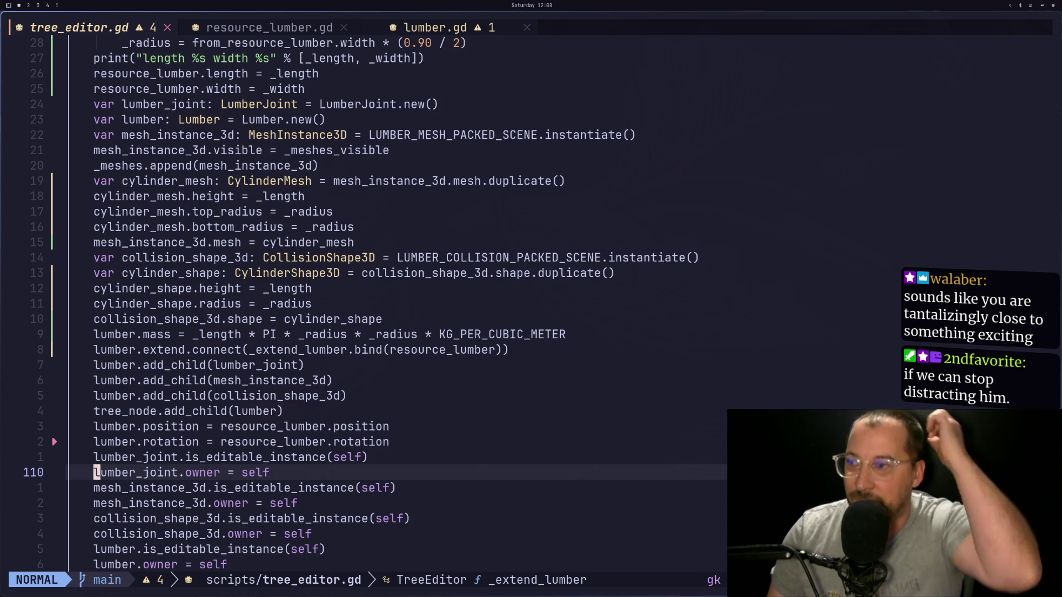
Move between the lumber owner and editable lines near the position code.
{"action": "key", "text": "g"}
{"action": "key", "text": "j"}
{"action": "key", "text": "g"}
{"action": "key", "text": "k"}
{"action": "key", "text": "g"}
{"action": "key", "text": "j"}
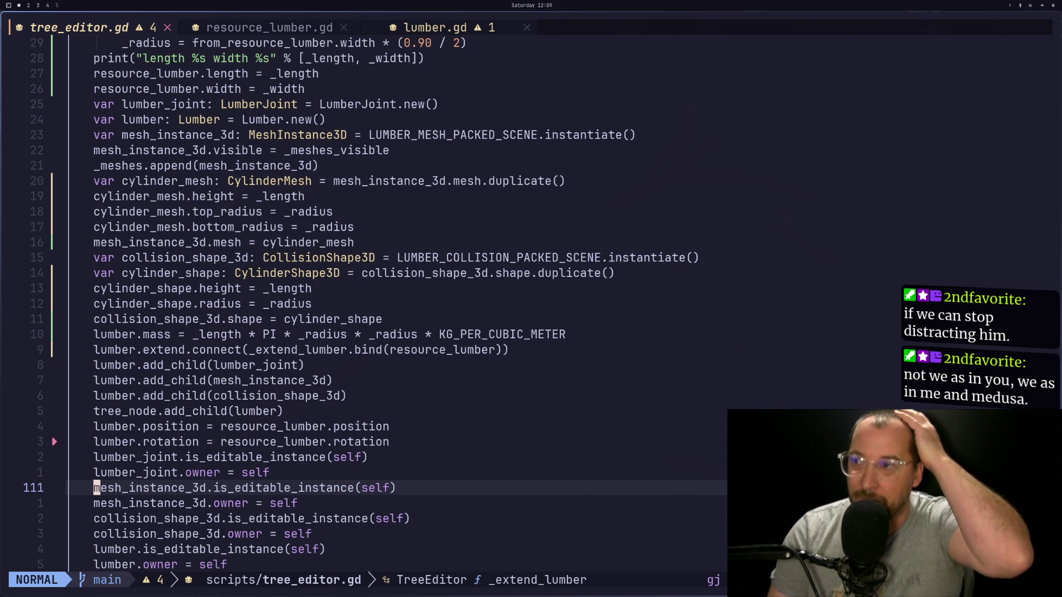
{"action": "key", "text": "Escape"}
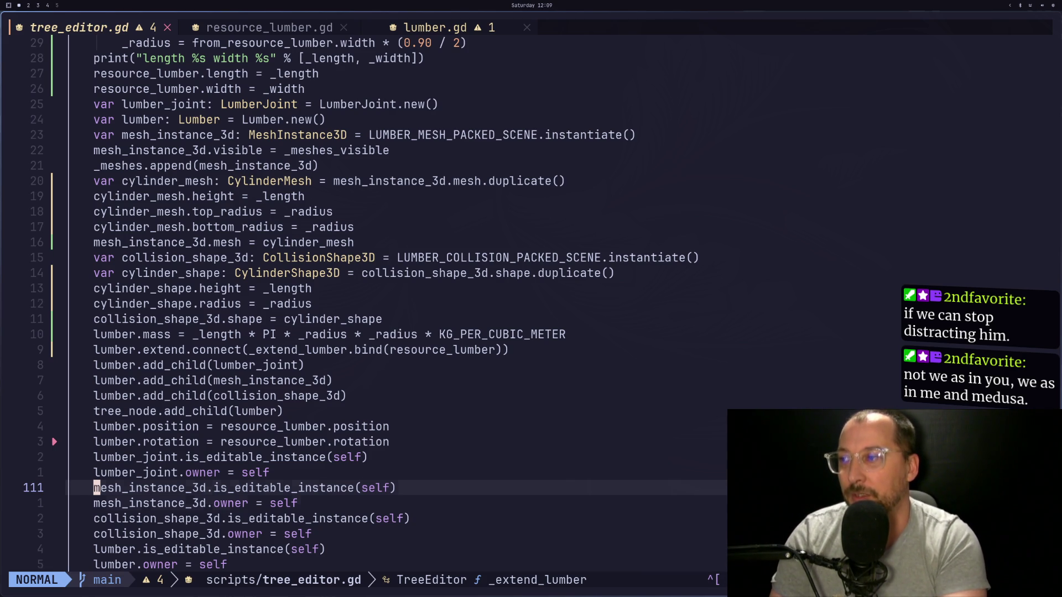
{"action": "key", "text": "j"}
{"action": "key", "text": "j"}
{"action": "key", "text": "j"}
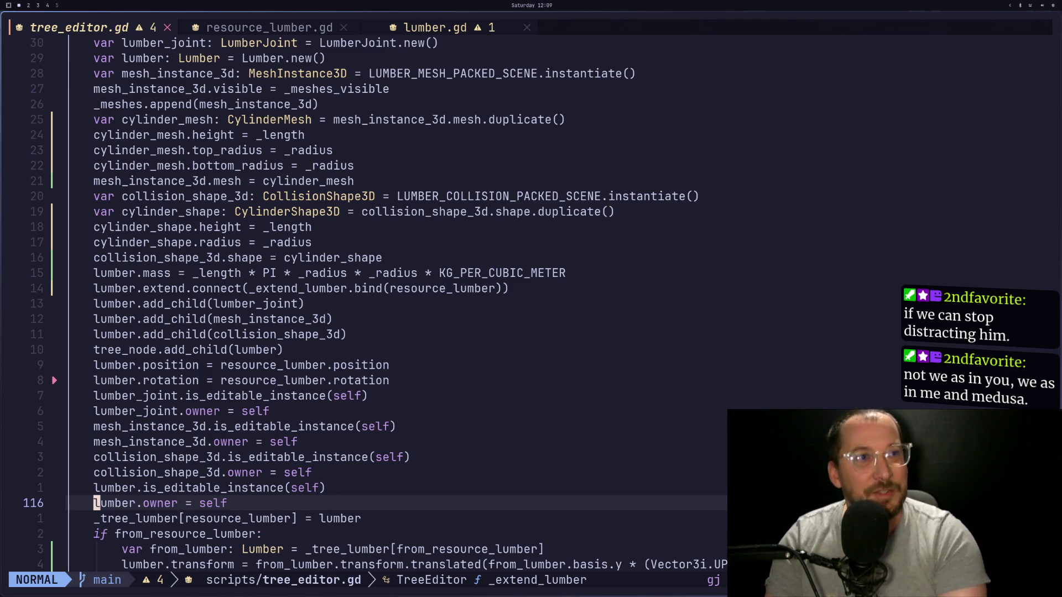
{"action": "key", "text": "k"}
{"action": "key", "text": "k"}
{"action": "key", "text": "k"}
Save tree_editor.gd with :w.
{"action": "key", "text": "k"}
{"action": "key", "text": "k"}
{"action": "key", "text": "k"}
{"action": "type", "text": ":w"}
{"action": "key", "text": "Return"}
{"action": "key", "text": "k"}
{"action": "key", "text": "k"}
{"action": "key", "text": "k"}
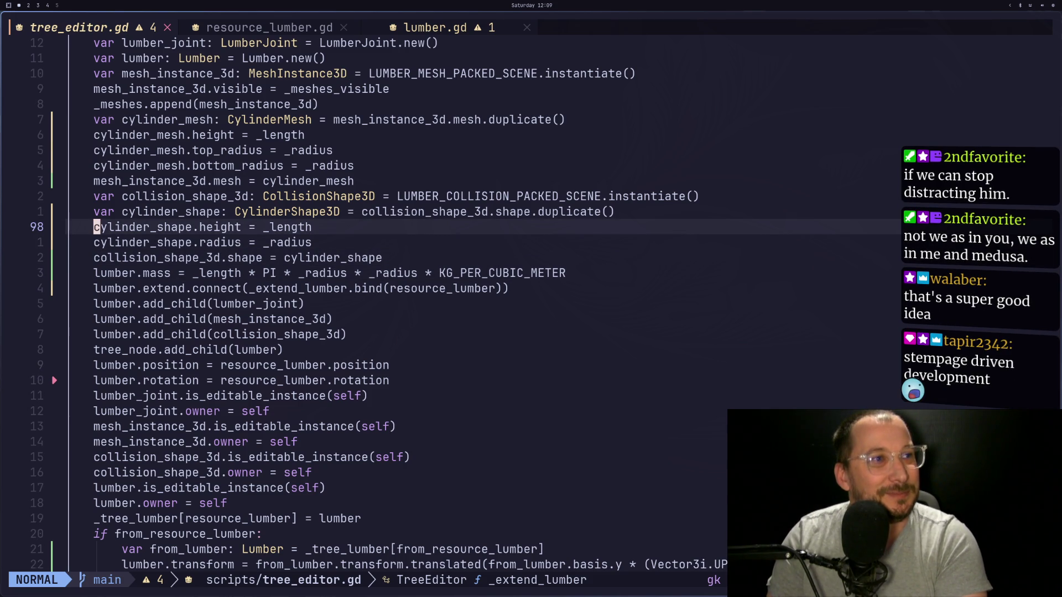
Look over the mass calculation, collision shape and lumber_joint add_child lines.
{"action": "key", "text": "j"}
{"action": "key", "text": "j"}
{"action": "key", "text": "j"}
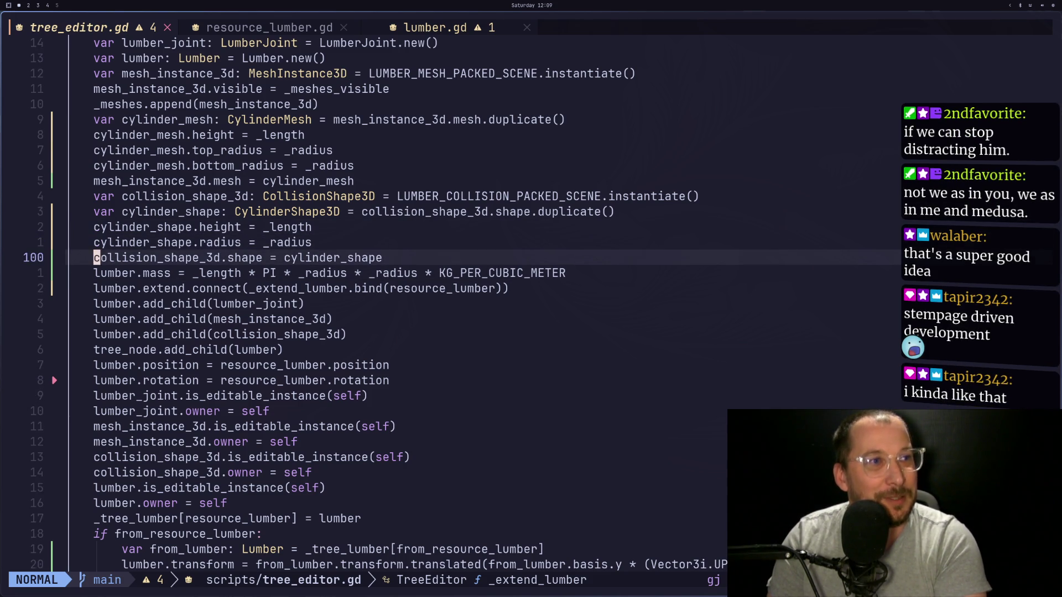
{"action": "key", "text": "k"}
{"action": "key", "text": "k"}
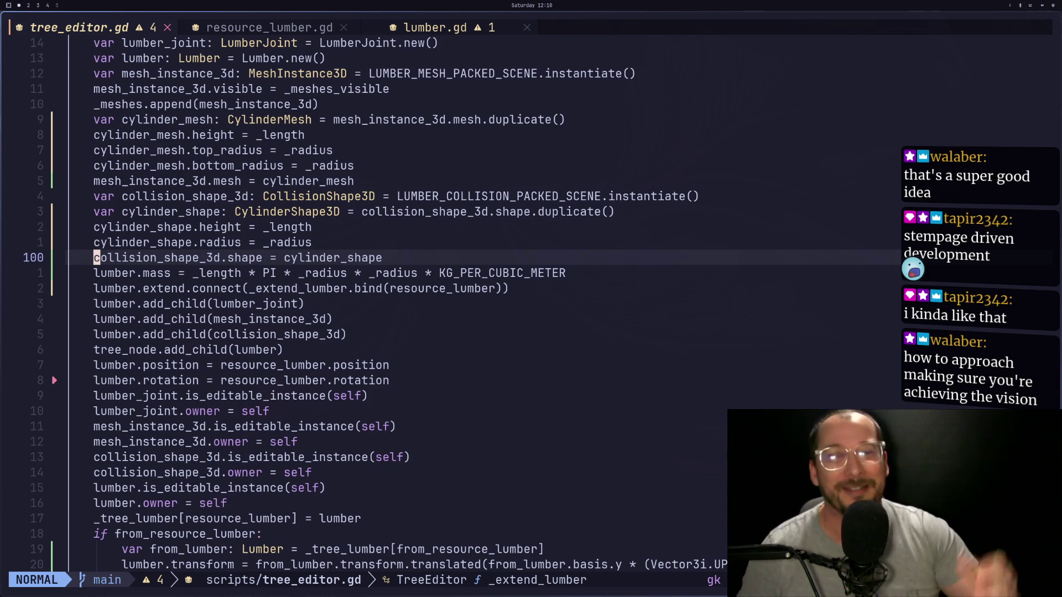
{"action": "key", "text": "j"}
{"action": "key", "text": "j"}
{"action": "key", "text": "j"}
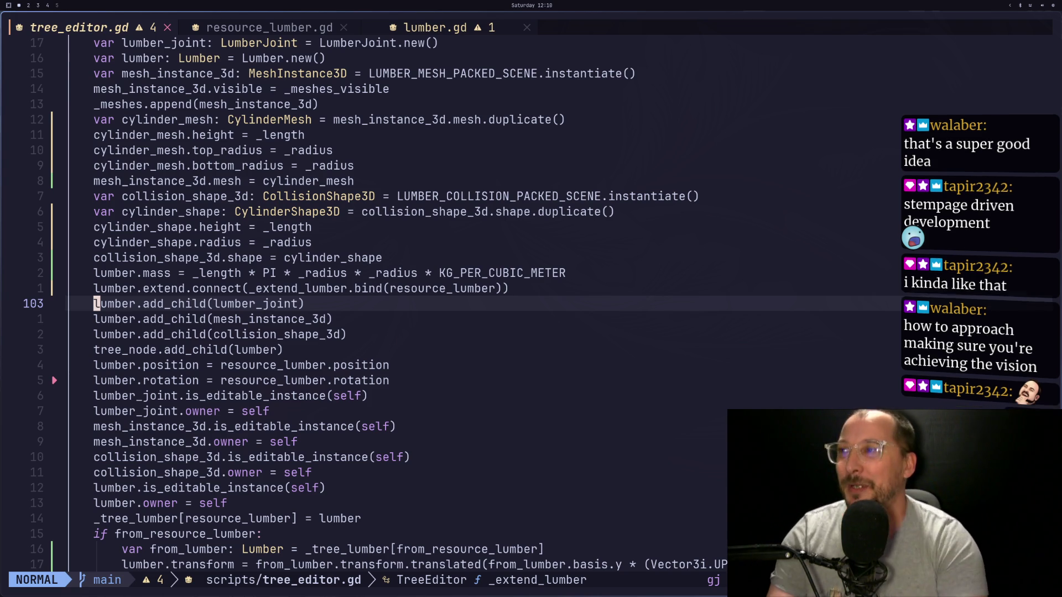
{"action": "key", "text": "j"}
{"action": "key", "text": "j"}
{"action": "key", "text": "k"}
{"action": "key", "text": "k"}
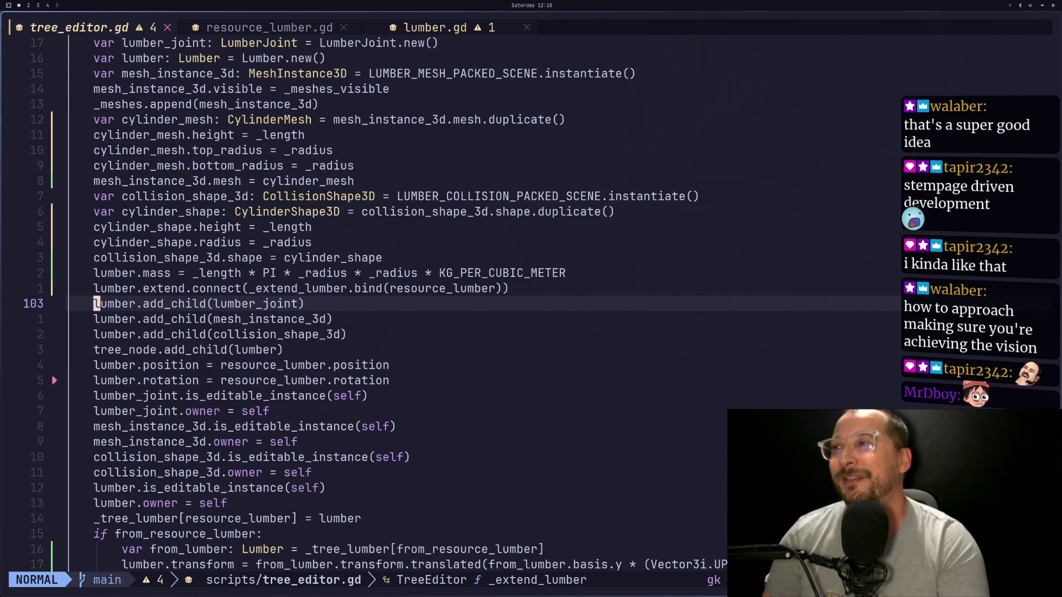
Move to the mesh instance add_child line, switch to workspace 4 and back.
{"action": "key", "text": "j"}
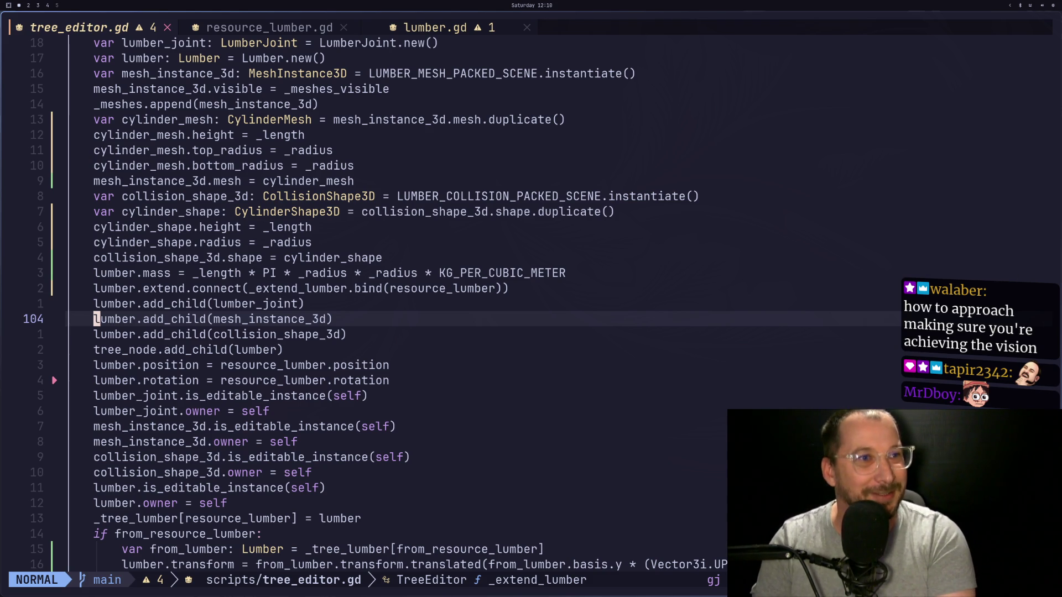
{"action": "key", "text": "Escape"}
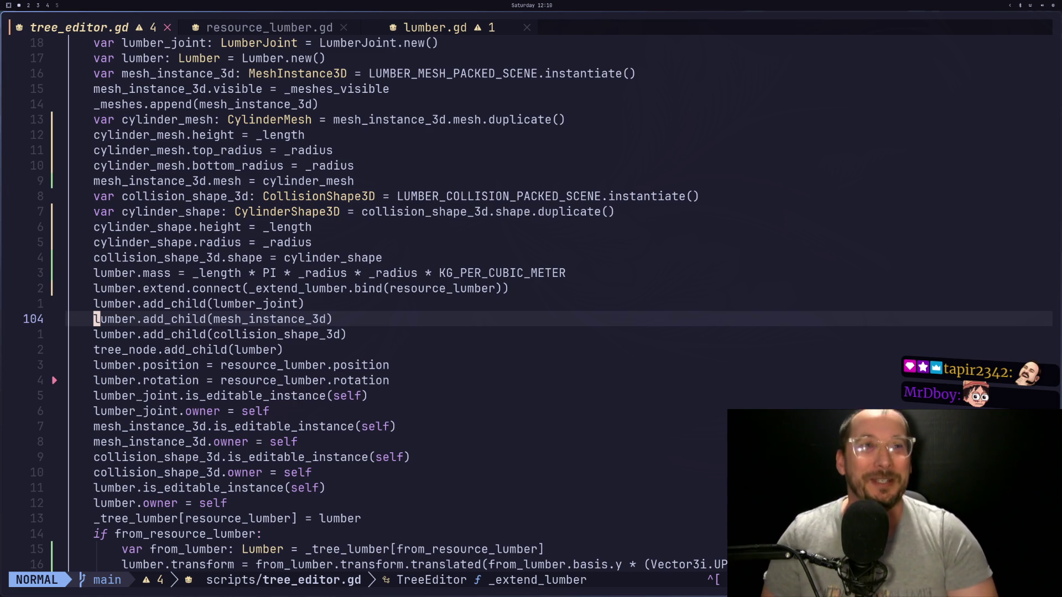
{"action": "key", "text": "super+4"}
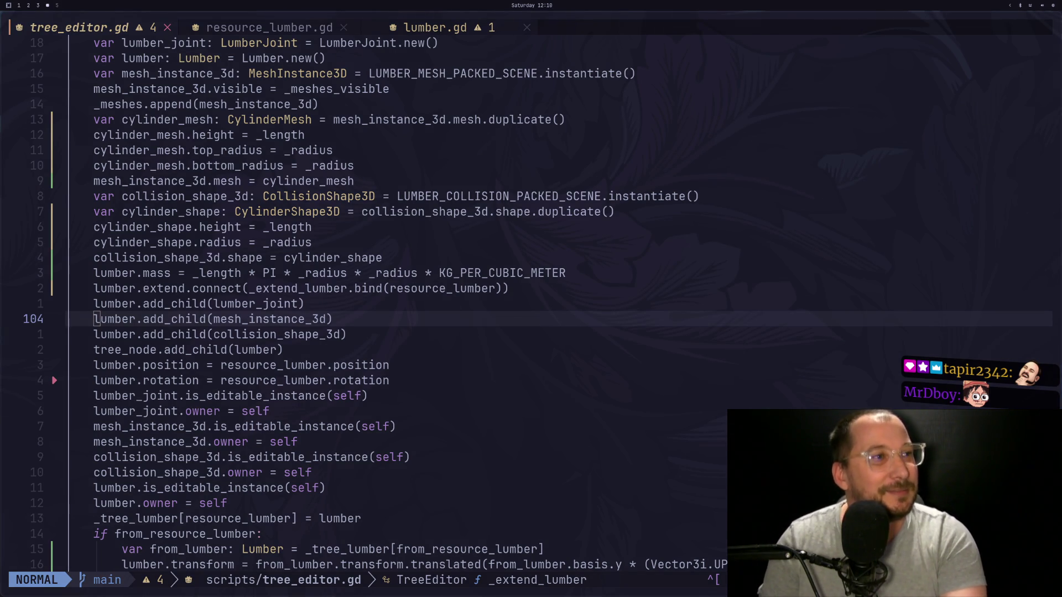
{"action": "key", "text": "super+1"}
{"action": "key", "text": "dollar"}
Save tree_editor.gd with :w and switch away to workspace 4.
{"action": "key", "text": "g"}
{"action": "key", "text": "k"}
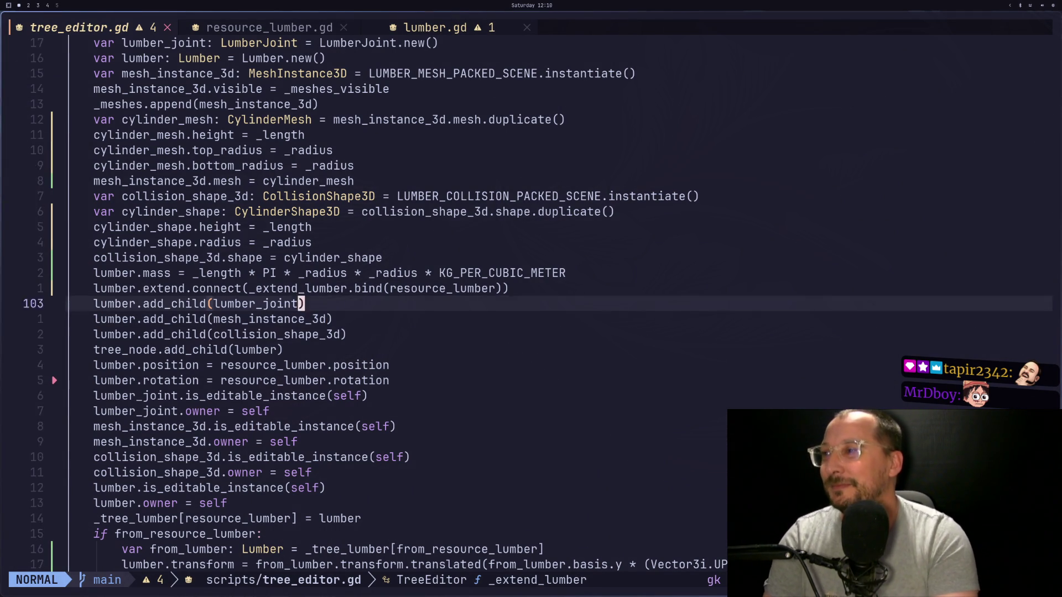
{"action": "key", "text": "k"}
{"action": "key", "text": "k"}
{"action": "key", "text": "k"}
{"action": "key", "text": "colon"}
{"action": "type", "text": "w"}
{"action": "key", "text": "Return"}
{"action": "key", "text": "h"}
{"action": "key", "text": "h"}
{"action": "key", "text": "h"}
{"action": "key", "text": "h"}
{"action": "key", "text": "h"}
{"action": "key", "text": "h"}
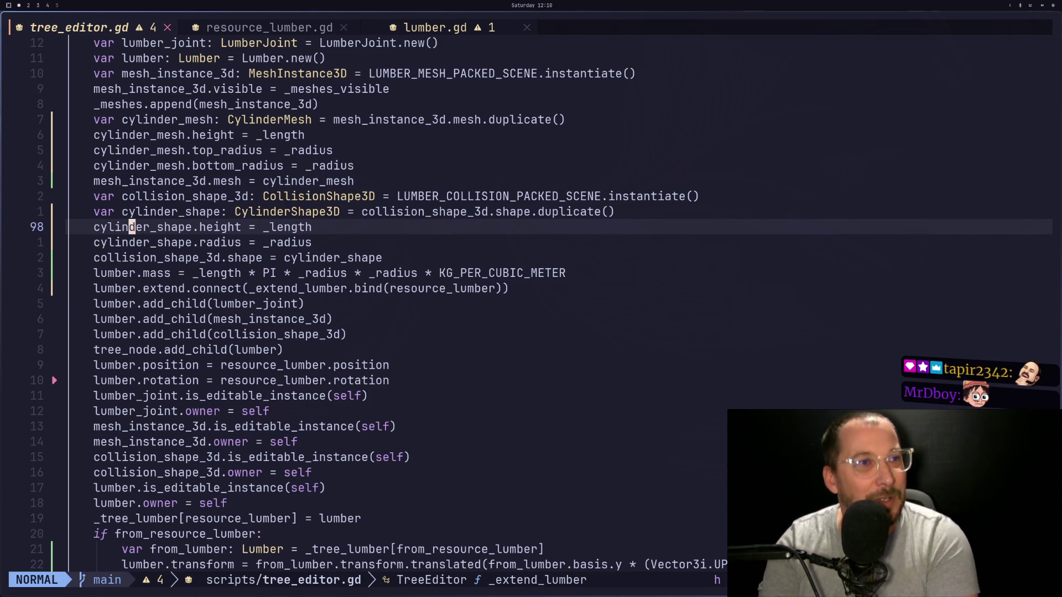
{"action": "key", "text": "super+4"}
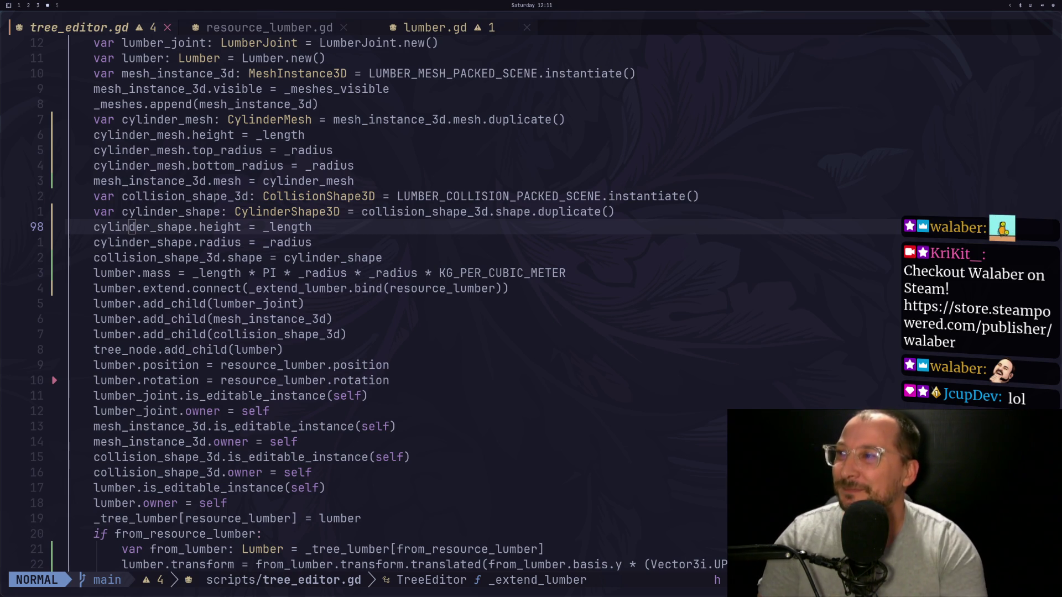
{"action": "left_click", "coordinate": [113, 213]}
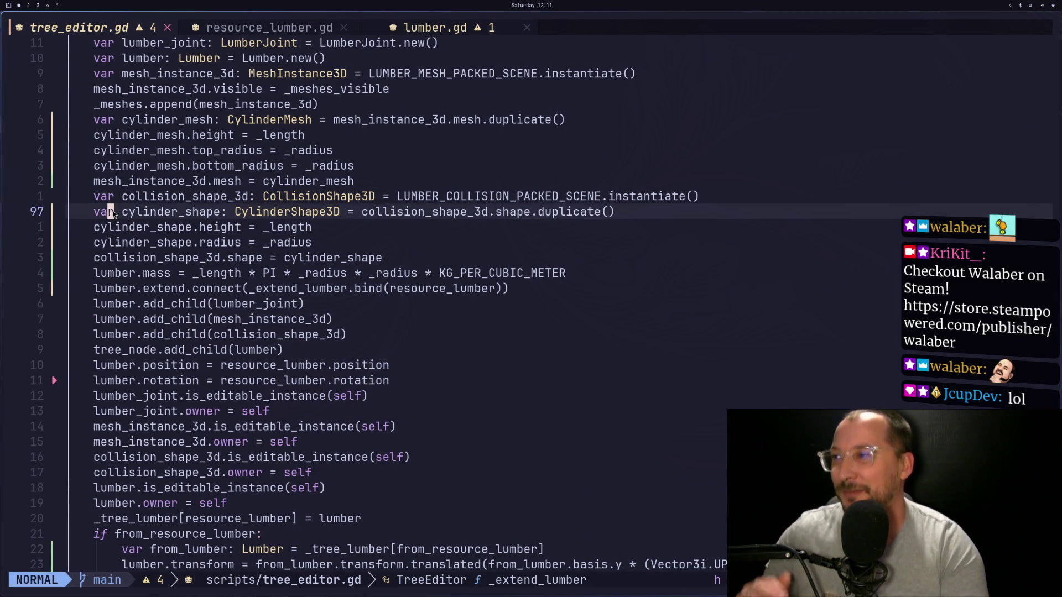
{"action": "key", "text": "j"}
{"action": "key", "text": "j"}
{"action": "key", "text": "k"}
{"action": "key", "text": "k"}
{"action": "key", "text": "k"}
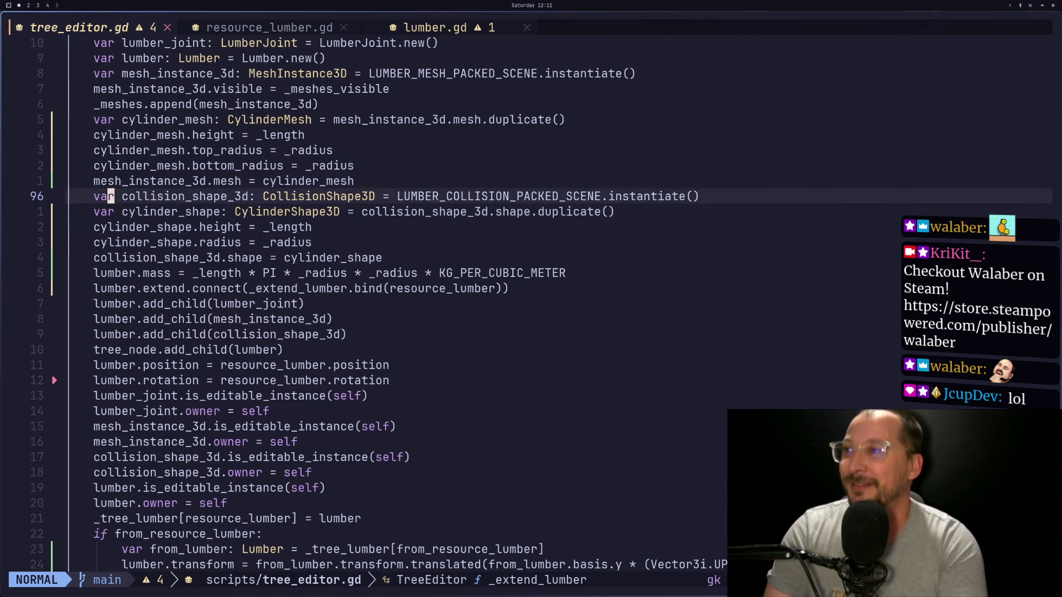
{"action": "key", "text": "j"}
{"action": "key", "text": "j"}
{"action": "type", "text": "j:w"}
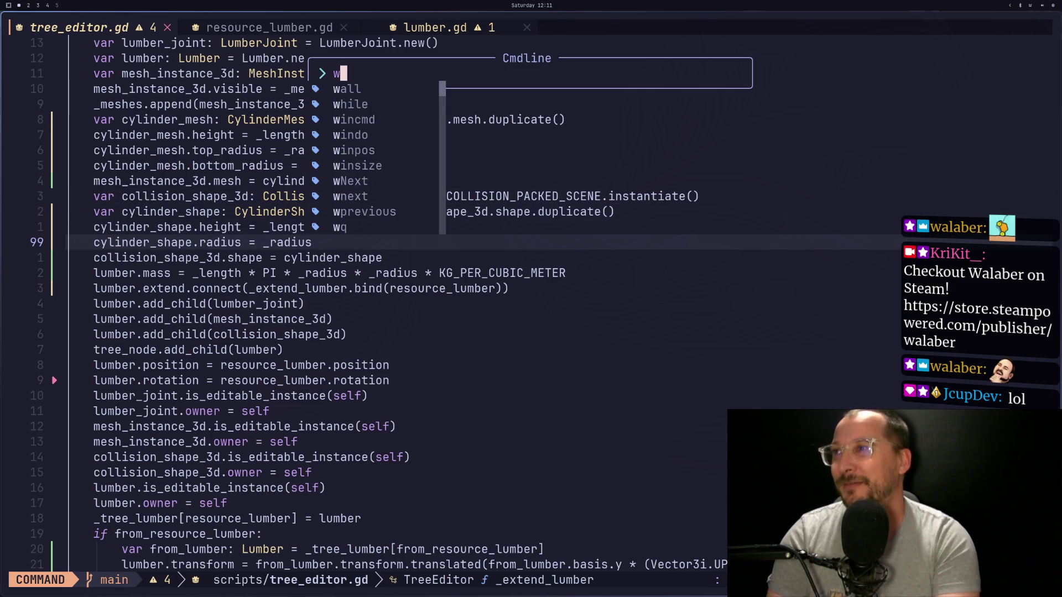
{"action": "left_click", "coordinate": [343, 73]}
{"action": "left_click", "coordinate": [110, 242]}
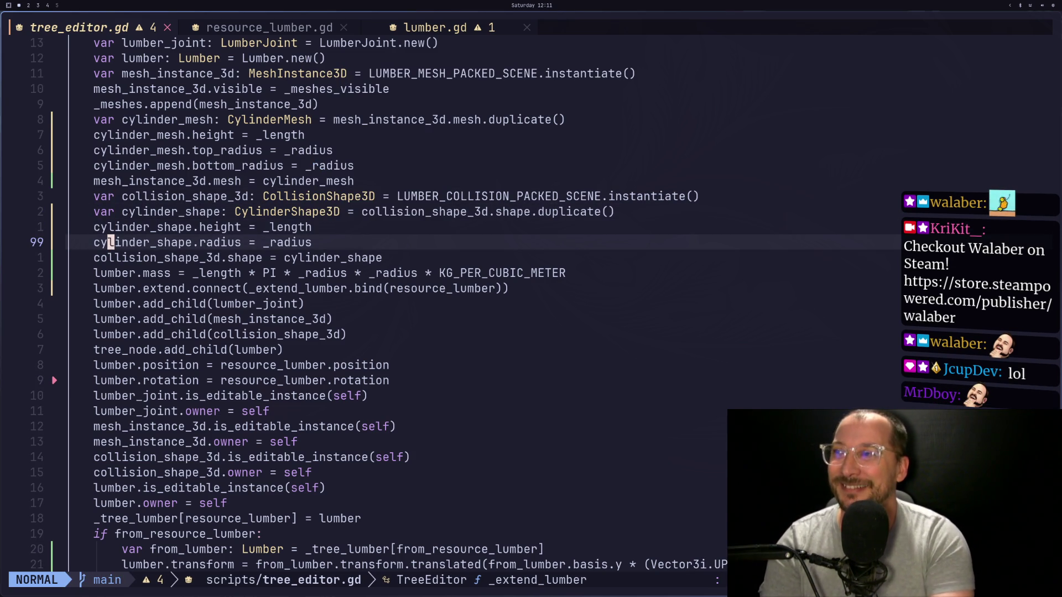
{"action": "key", "text": "j"}
{"action": "key", "text": "j"}
{"action": "key", "text": "j"}
{"action": "key", "text": "k"}
{"action": "key", "text": "k"}
{"action": "key", "text": "k"}
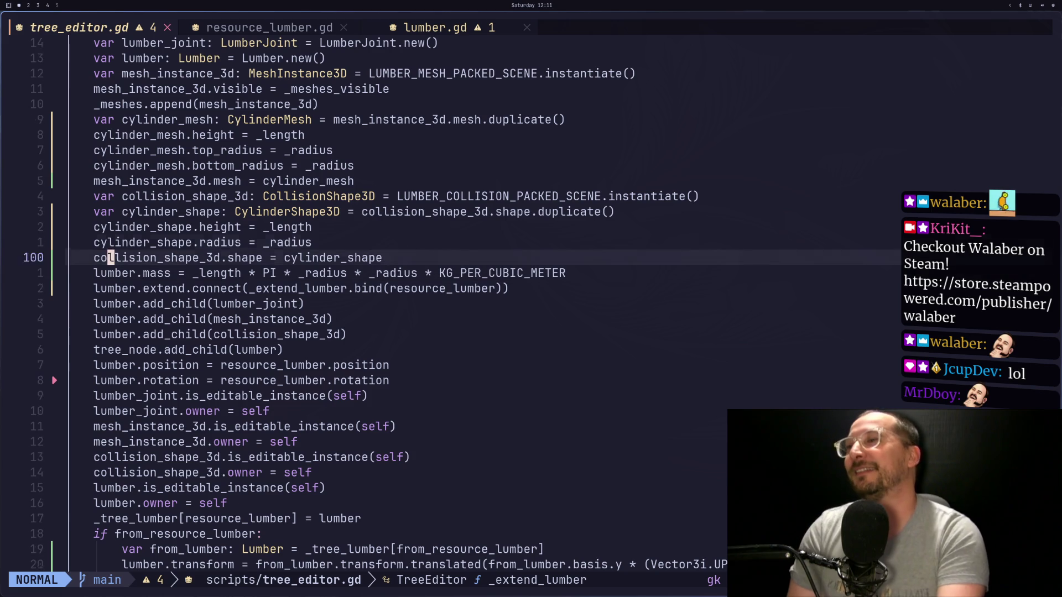
{"action": "key", "text": "h"}
{"action": "key", "text": "h"}
{"action": "key", "text": "k"}
{"action": "key", "text": "k"}
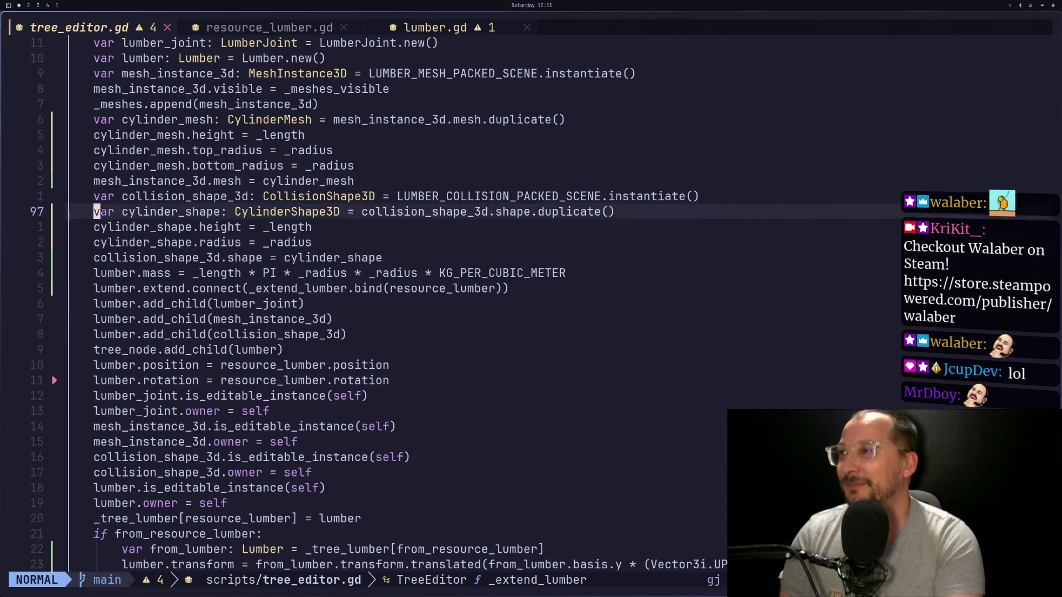
{"action": "key", "text": "k"}
{"action": "key", "text": "k"}
{"action": "key", "text": "k"}
{"action": "key", "text": "k"}
{"action": "key", "text": "k"}
{"action": "key", "text": "k"}
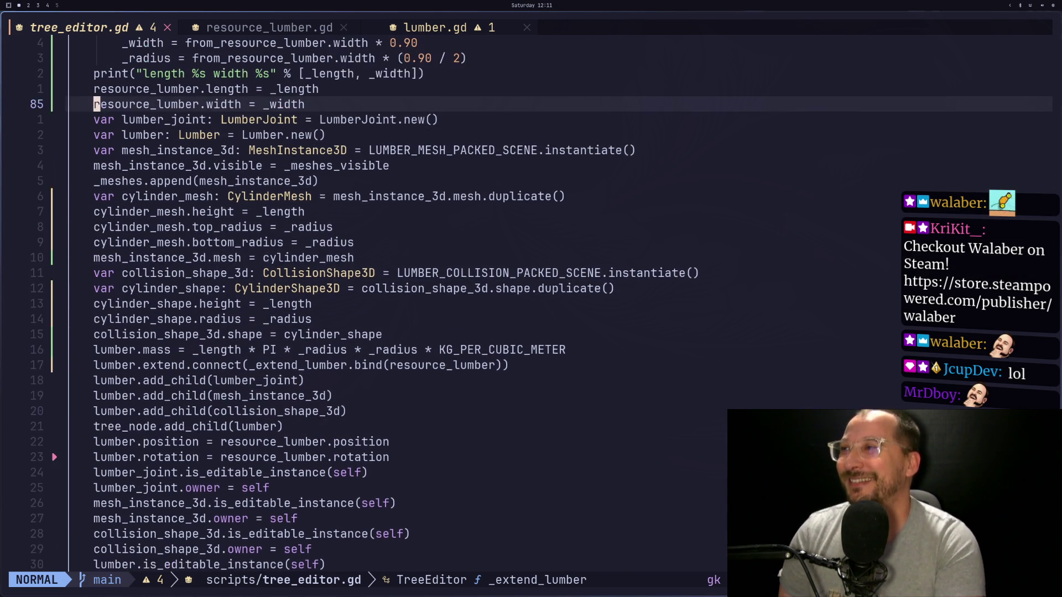
{"action": "key", "text": "j"}
{"action": "key", "text": "j"}
{"action": "key", "text": "j"}
{"action": "key", "text": "j"}
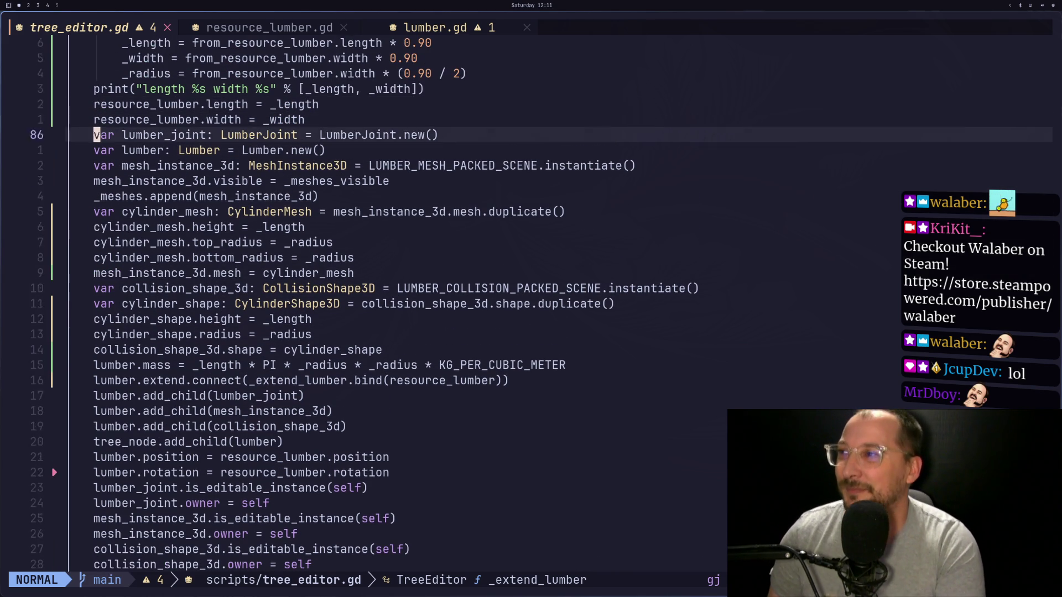
{"action": "key", "text": "k"}
{"action": "key", "text": "k"}
{"action": "key", "text": "k"}
{"action": "key", "text": "k"}
{"action": "key", "text": "j"}
{"action": "key", "text": "j"}
{"action": "key", "text": "j"}
{"action": "key", "text": "j"}
{"action": "key", "text": "j"}
{"action": "key", "text": "j"}
{"action": "key", "text": "j"}
{"action": "key", "text": "k"}
{"action": "key", "text": "k"}
{"action": "key", "text": "k"}
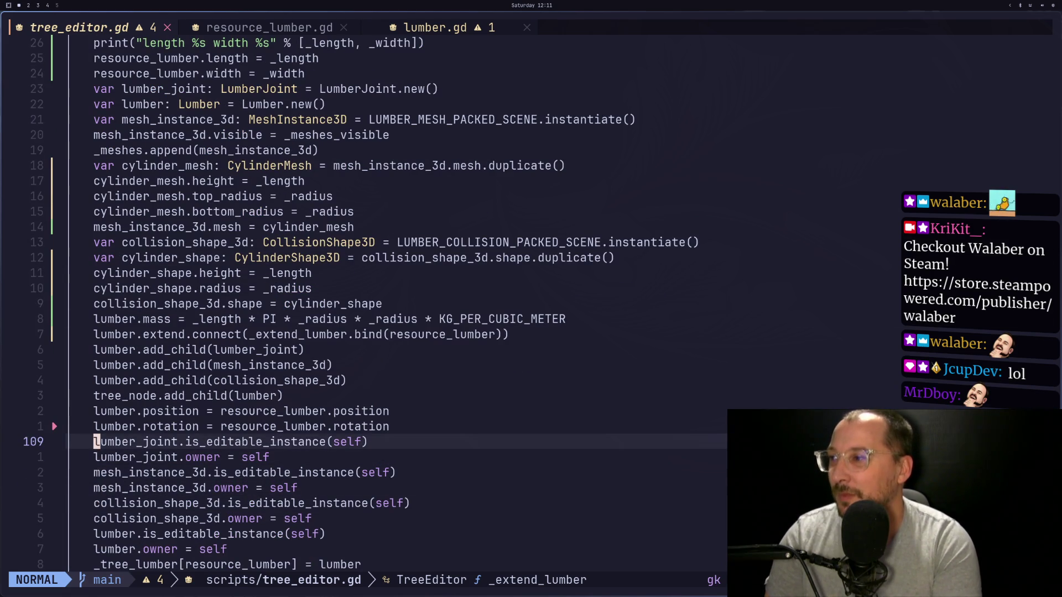
{"action": "key", "text": "l"}
{"action": "key", "text": "l"}
{"action": "key", "text": "l"}
{"action": "key", "text": "j"}
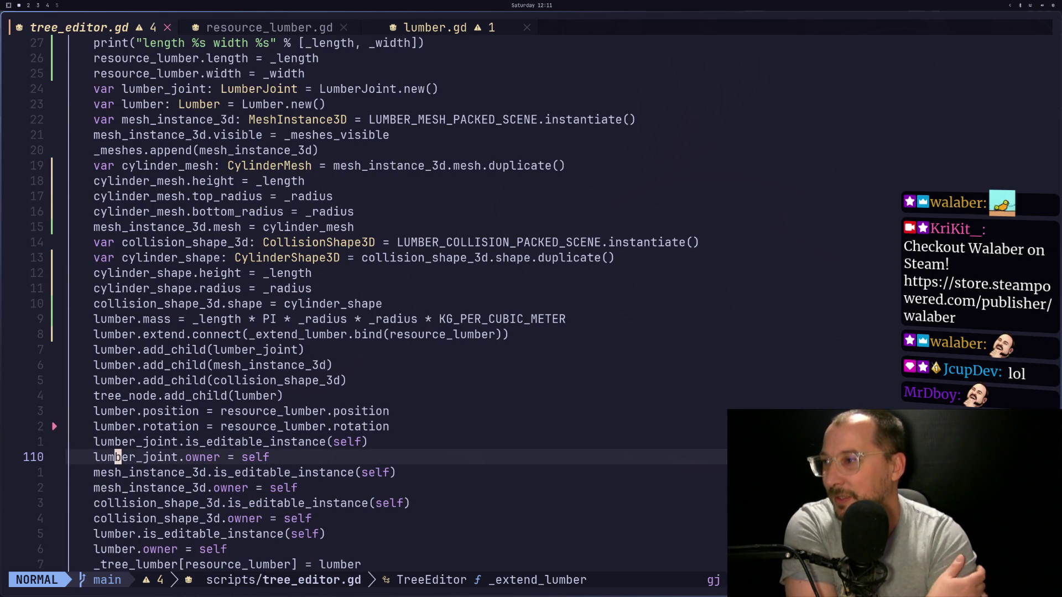
{"action": "key", "text": "k"}
{"action": "key", "text": "k"}
{"action": "key", "text": "k"}
{"action": "key", "text": "j"}
{"action": "key", "text": "j"}
{"action": "key", "text": "k"}
{"action": "key", "text": "k"}
{"action": "key", "text": "k"}
{"action": "key", "text": "j"}
{"action": "key", "text": "j"}
{"action": "key", "text": "j"}
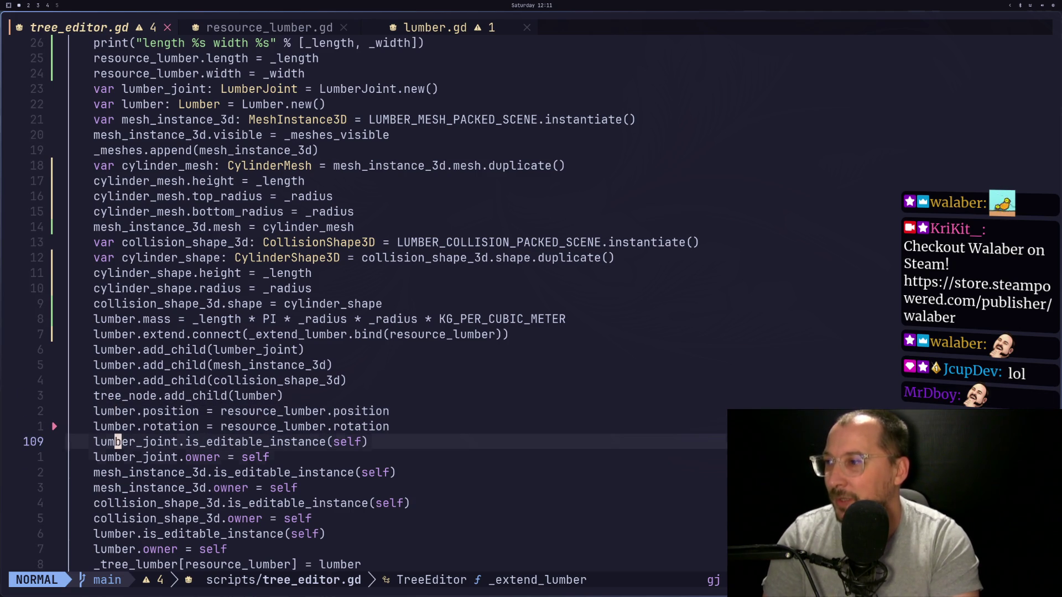
{"action": "key", "text": "braceright"}
{"action": "key", "text": "j"}
{"action": "key", "text": "k"}
{"action": "key", "text": "k"}
{"action": "key", "text": "k"}
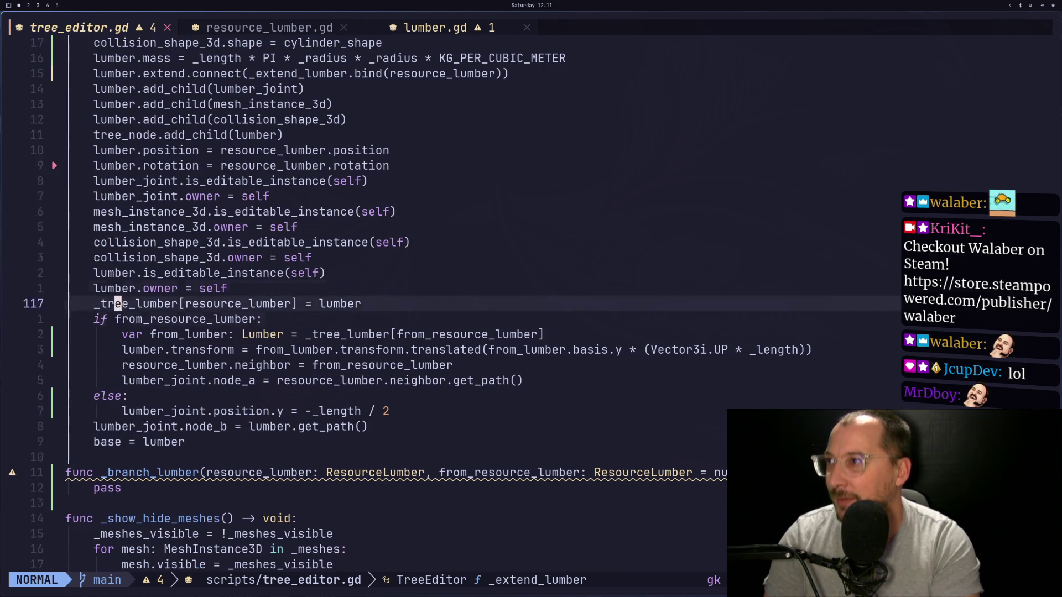
{"action": "key", "text": "j"}
{"action": "key", "text": "j"}
Delete the lumber.rotation assignment line and save tree_editor.gd.
{"action": "key", "text": "k"}
{"action": "key", "text": "k"}
{"action": "key", "text": "j"}
{"action": "key", "text": "d"}
{"action": "key", "text": "d"}
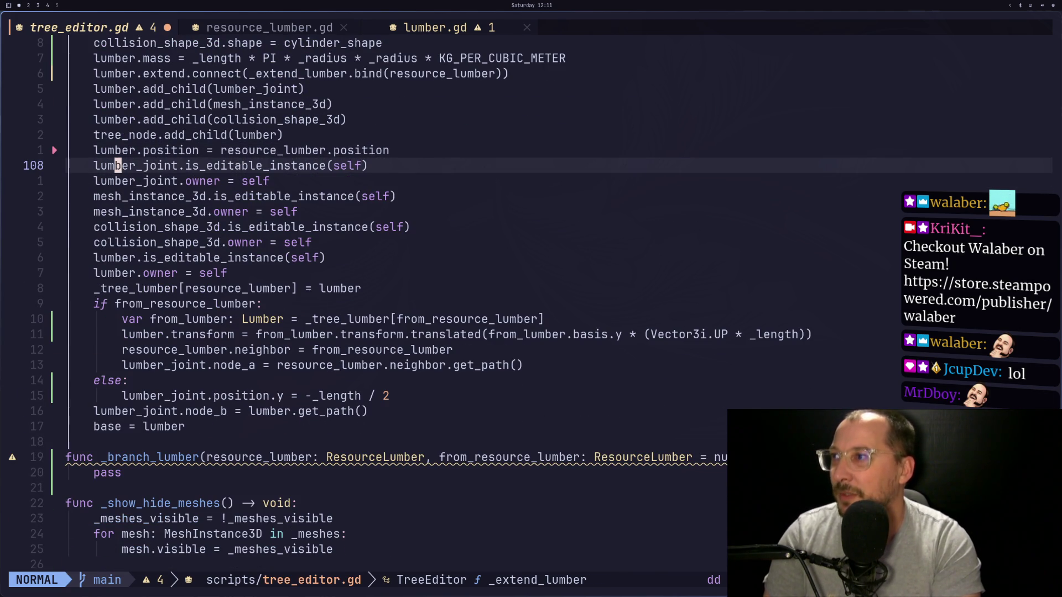
{"action": "type", "text": ":w"}
{"action": "key", "text": "Return"}
Delete the lumber.position = resource_lumber.position line, then bring up the Godot editor.
{"action": "key", "text": "k"}
{"action": "key", "text": "d"}
{"action": "key", "text": "d"}
{"action": "key", "text": "colon"}
{"action": "key", "text": "Escape"}
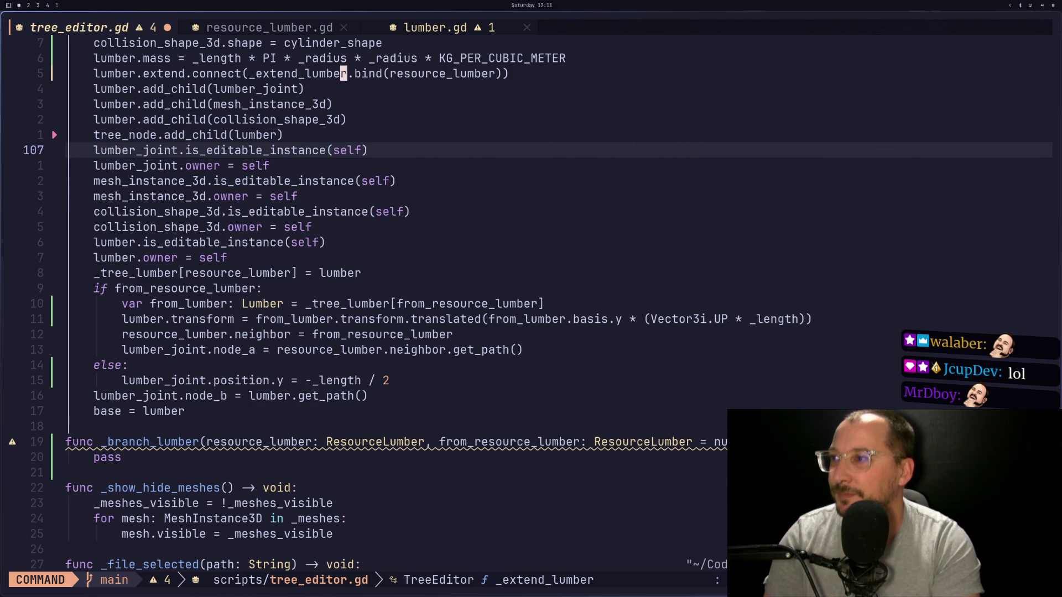
{"action": "key", "text": "j"}
{"action": "key", "text": "h"}
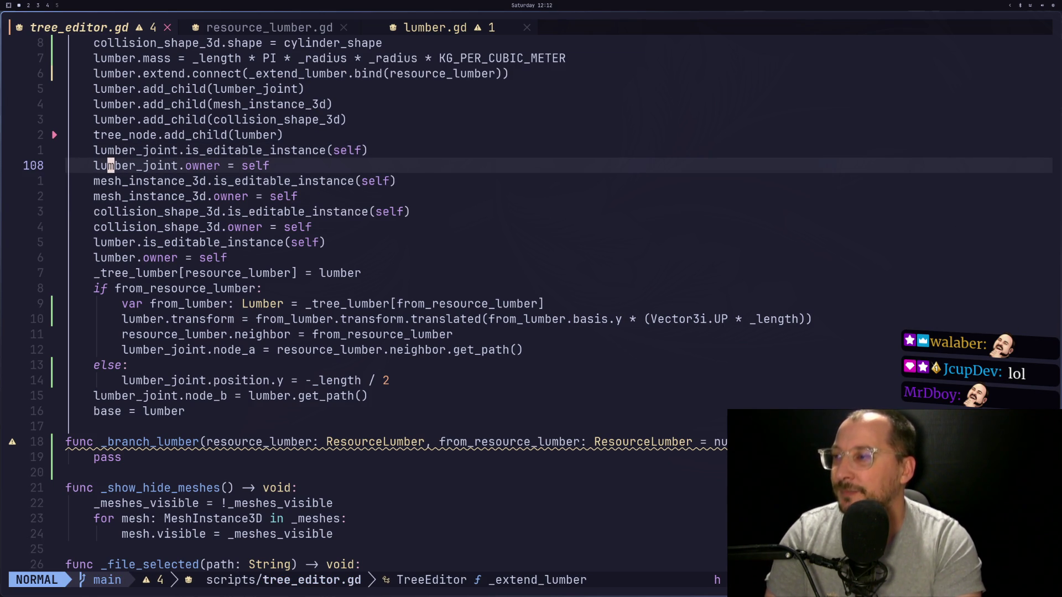
{"action": "key", "text": "super+2"}
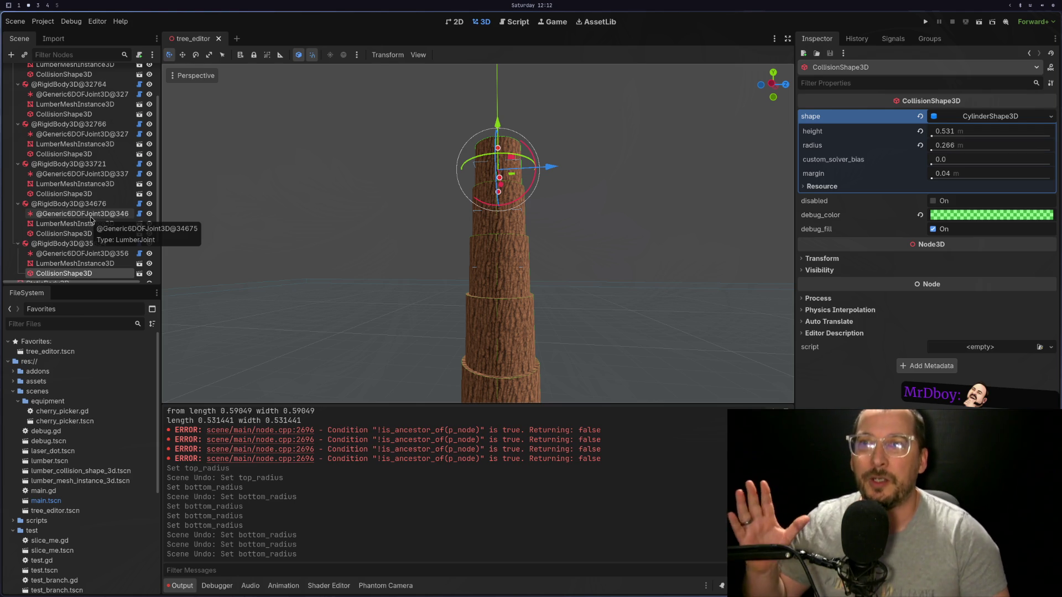
Inspect a Generic6DOFJoint3D showing unassigned node_a, then return to tree_editor.gd.
{"action": "left_click", "coordinate": [91, 219]}
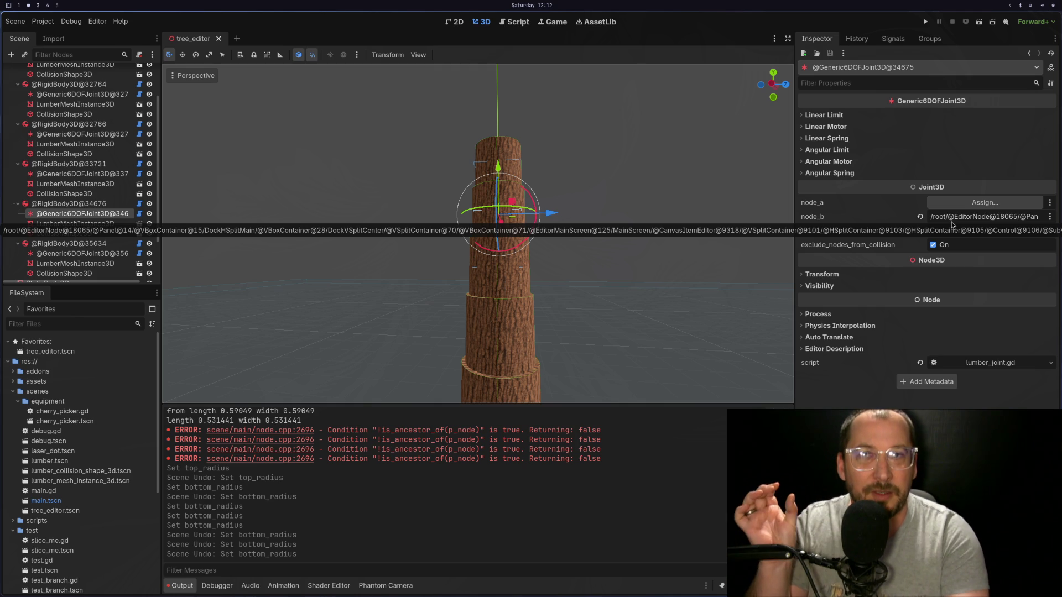
{"action": "mouse_move", "coordinate": [830, 212]}
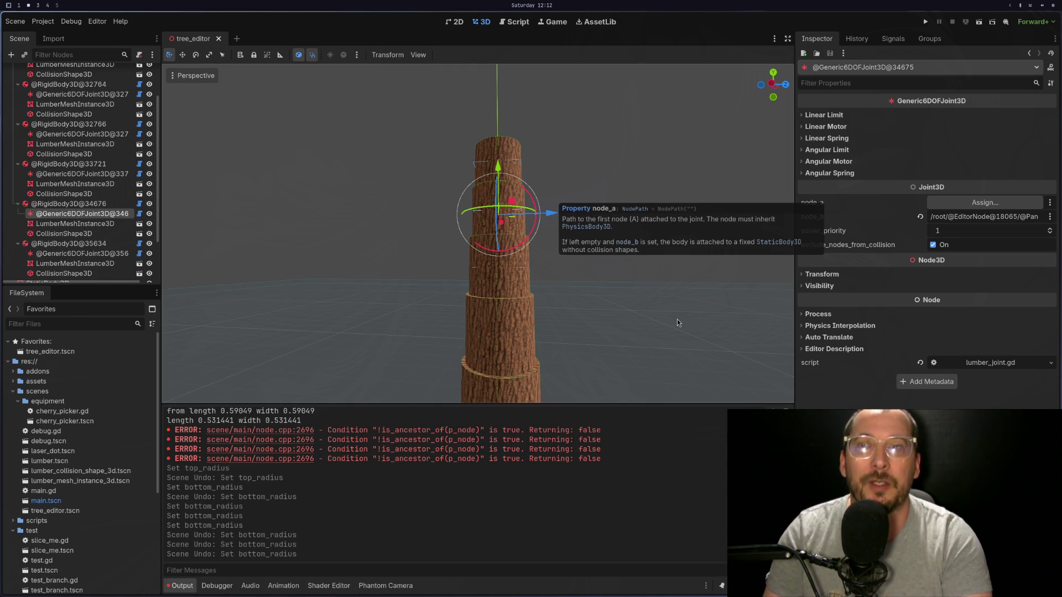
{"action": "key", "text": "super+1"}
{"action": "key", "text": "k"}
{"action": "key", "text": "k"}
{"action": "key", "text": "k"}
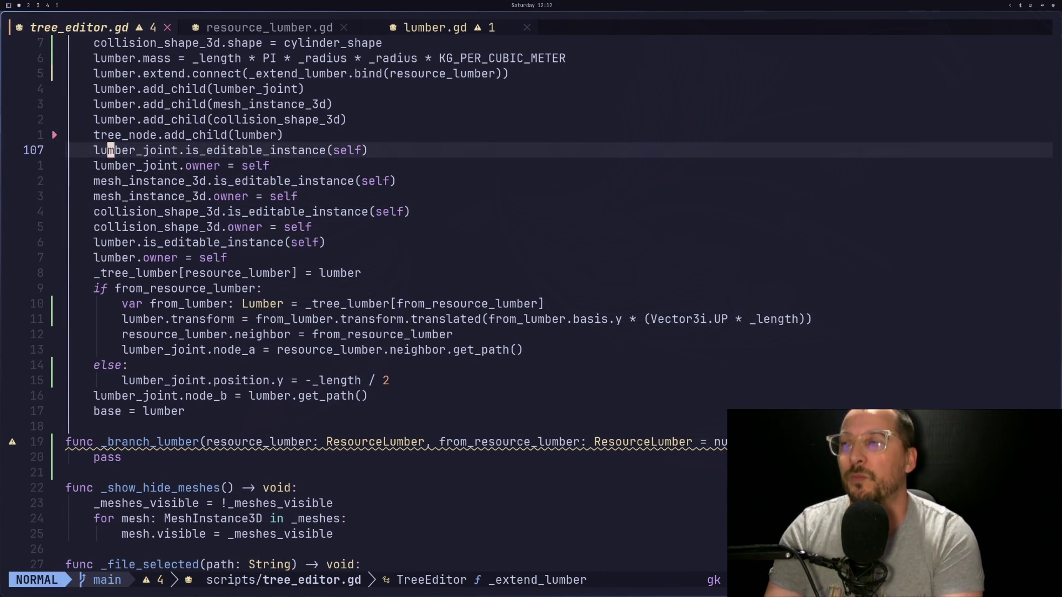
{"action": "key", "text": "j"}
{"action": "key", "text": "j"}
{"action": "key", "text": "j"}
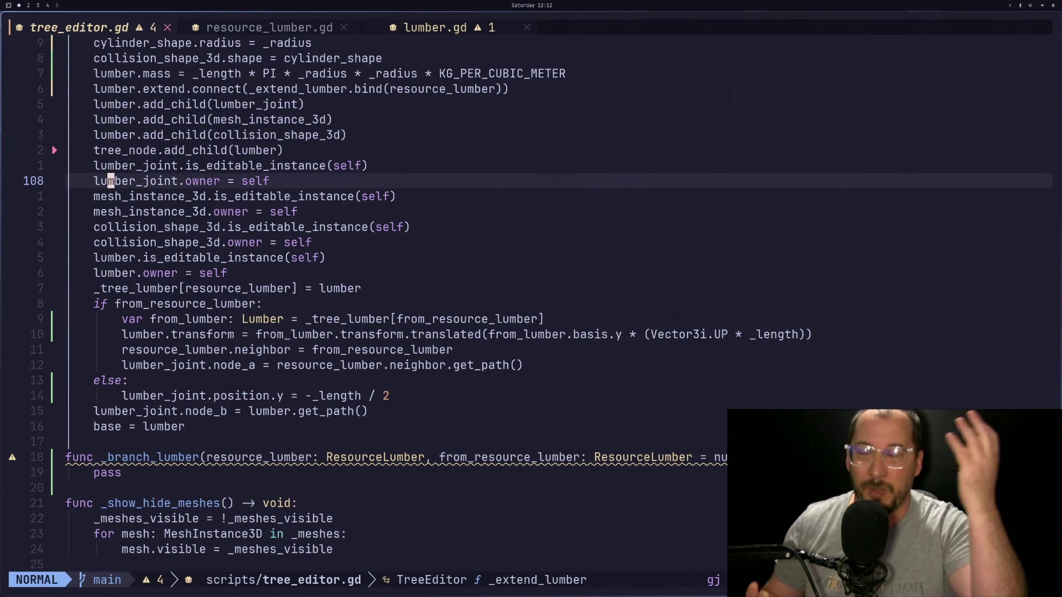
{"action": "key", "text": "Escape"}
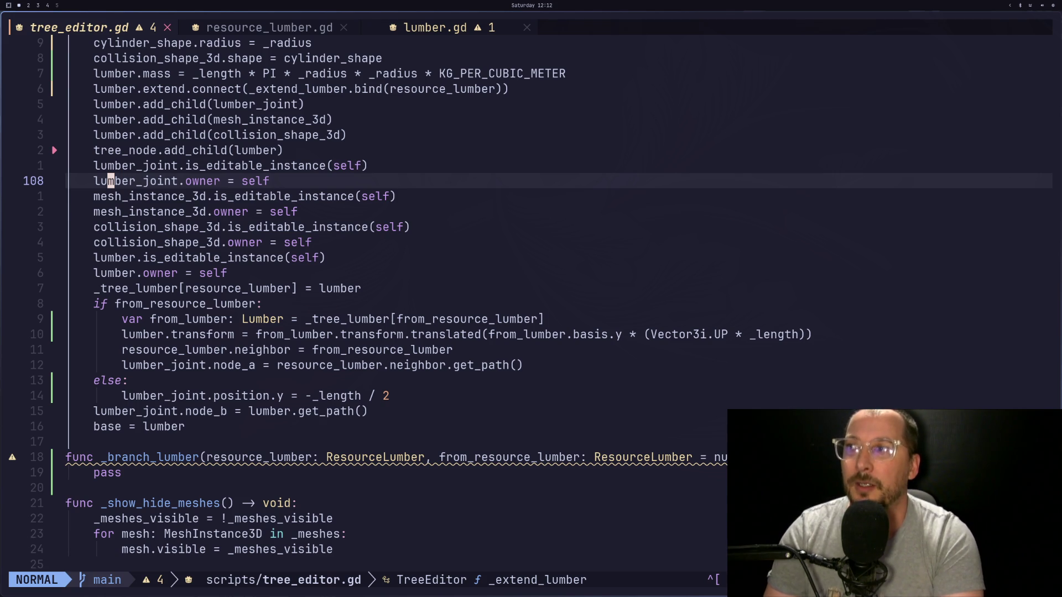
{"action": "key", "text": "super+2"}
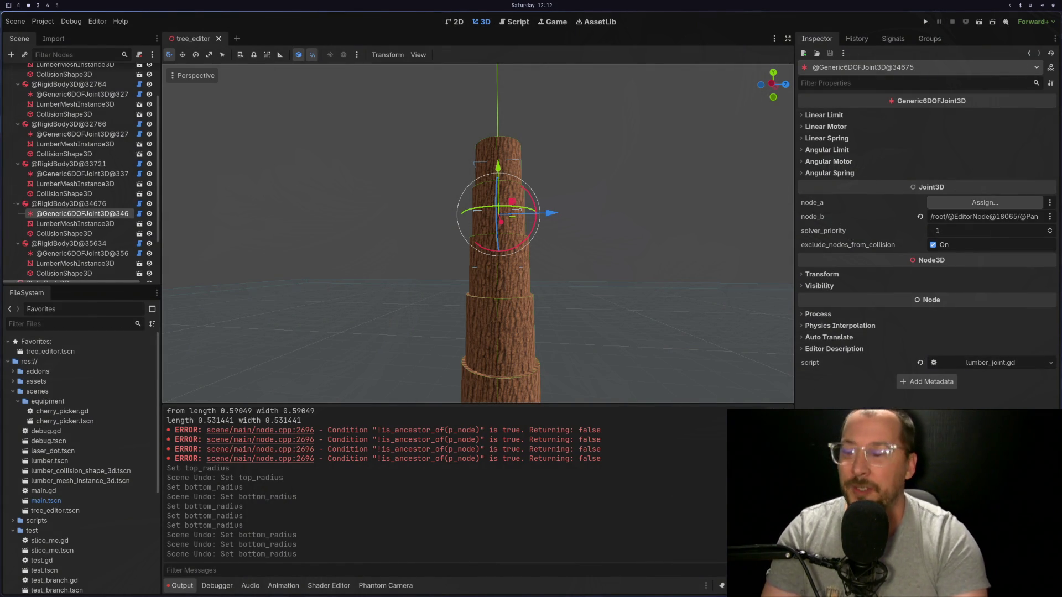
{"action": "key", "text": "super+1"}
{"action": "key", "text": "h"}
{"action": "key", "text": "j"}
{"action": "key", "text": "j"}
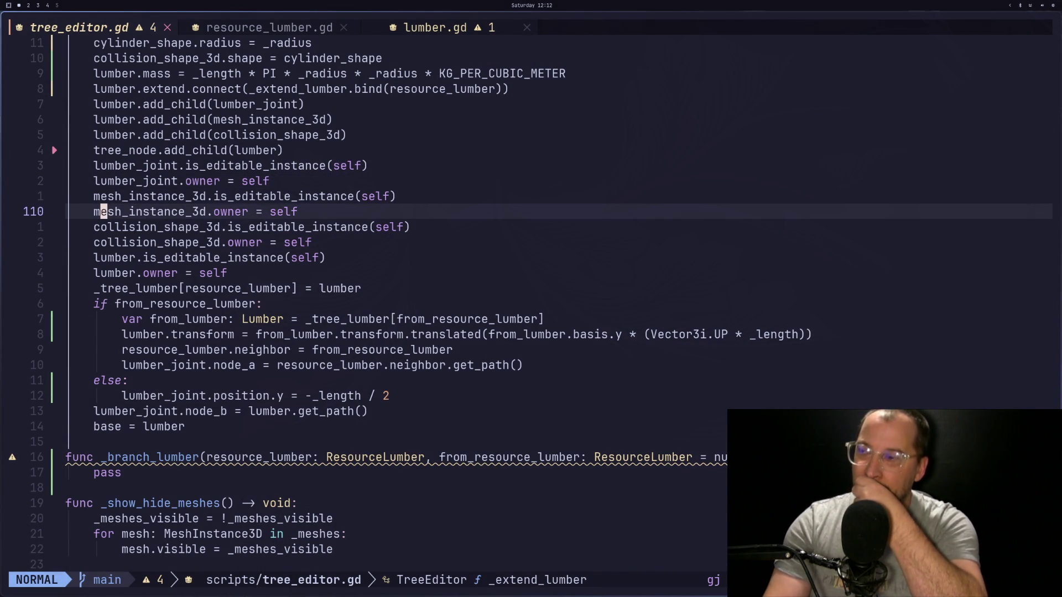
{"action": "key", "text": "h"}
{"action": "key", "text": "k"}
{"action": "key", "text": "k"}
{"action": "key", "text": "k"}
{"action": "key", "text": "h"}
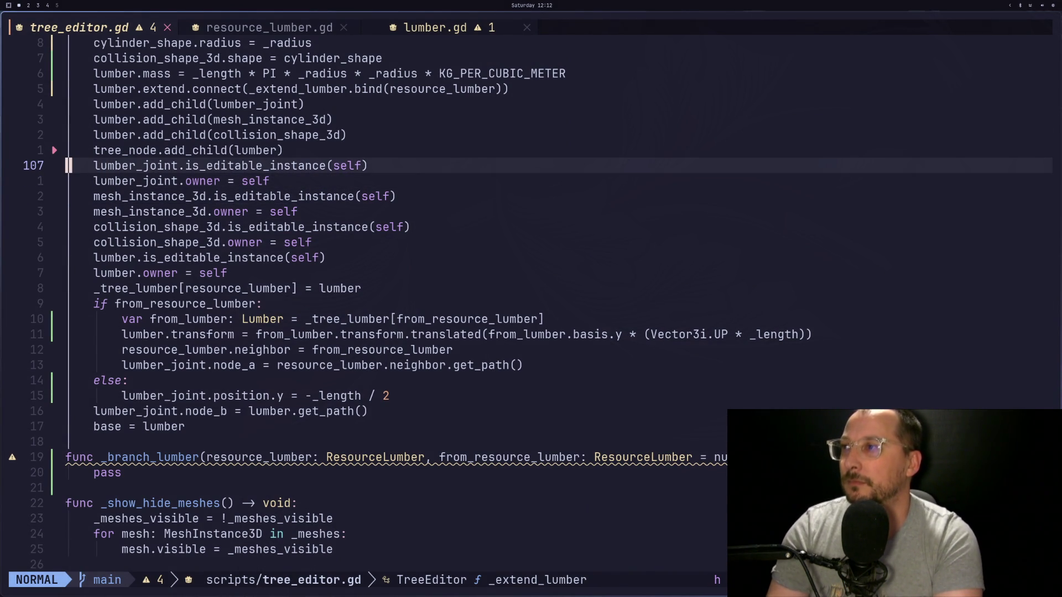
{"action": "key", "text": "k"}
{"action": "key", "text": "k"}
{"action": "key", "text": "k"}
{"action": "key", "text": "j"}
{"action": "key", "text": "j"}
{"action": "key", "text": "j"}
{"action": "key", "text": "l"}
{"action": "key", "text": "l"}
{"action": "key", "text": "h"}
Try copying lumber_joint and moving the position.y line, undoing each attempt.
{"action": "key", "text": "Escape"}
{"action": "key", "text": "v"}
{"action": "key", "text": "l"}
{"action": "key", "text": "l"}
{"action": "key", "text": "l"}
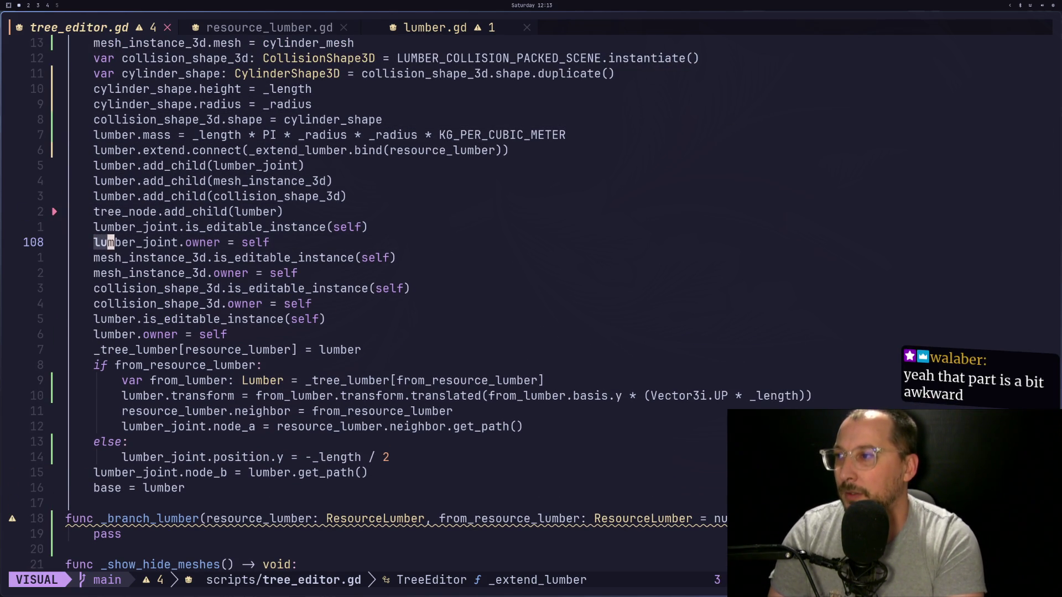
{"action": "key", "text": "l"}
{"action": "key", "text": "l"}
{"action": "key", "text": "l"}
{"action": "key", "text": "Escape"}
{"action": "key", "text": "b"}
{"action": "key", "text": "j"}
{"action": "key", "text": "j"}
{"action": "key", "text": "j"}
{"action": "key", "text": "j"}
{"action": "key", "text": "j"}
{"action": "key", "text": "j"}
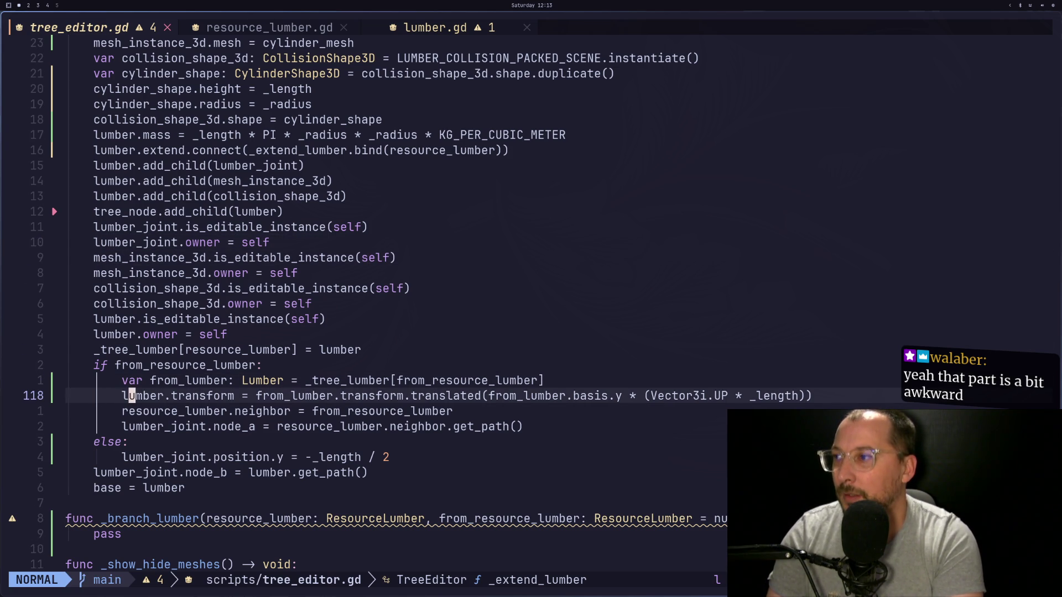
{"action": "key", "text": "p"}
{"action": "key", "text": "u"}
{"action": "key", "text": "o"}
{"action": "key", "text": "Escape"}
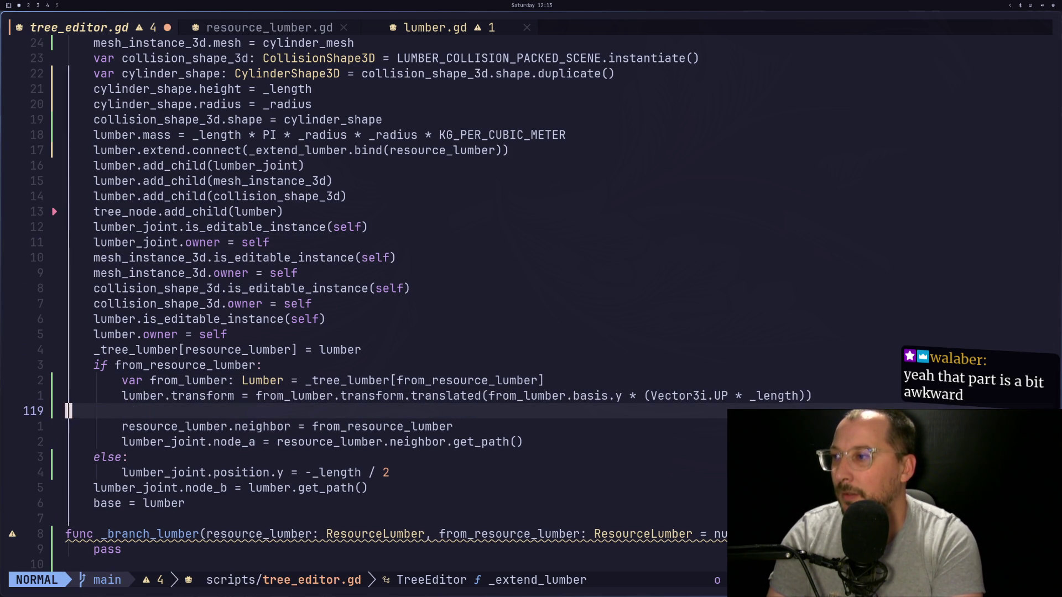
{"action": "key", "text": "p"}
{"action": "key", "text": "u"}
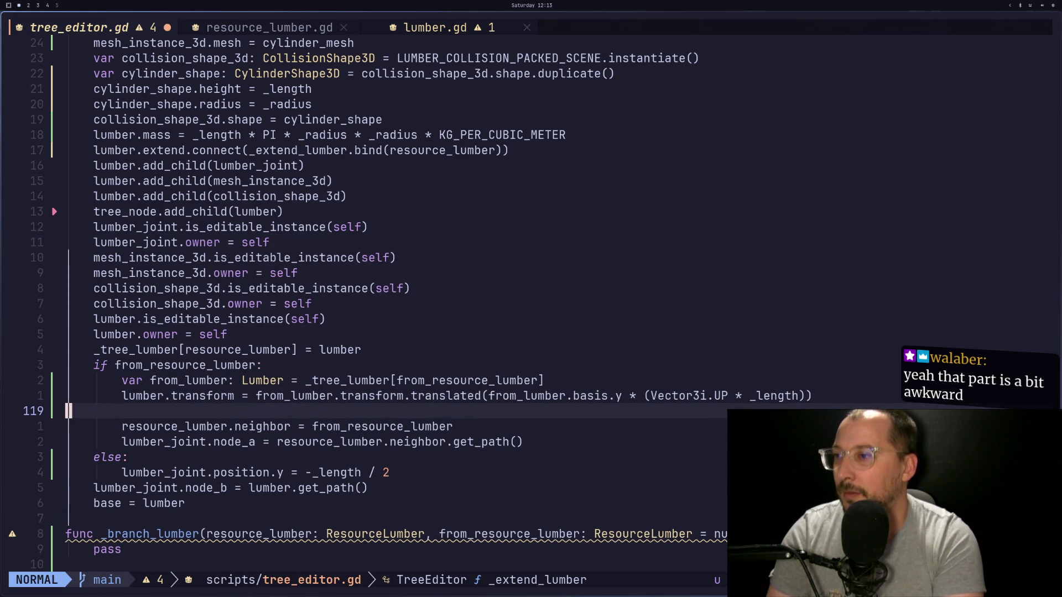
{"action": "key", "text": "j"}
{"action": "key", "text": "j"}
{"action": "key", "text": "j"}
{"action": "key", "text": "d"}
{"action": "key", "text": "d"}
{"action": "key", "text": "k"}
{"action": "key", "text": "k"}
{"action": "key", "text": "k"}
{"action": "key", "text": "j"}
{"action": "key", "text": "u"}
Erase the else: line and dedent lumber_joint.position.y = -_length / 2 out of the branch.
{"action": "key", "text": "y"}
{"action": "key", "text": "y"}
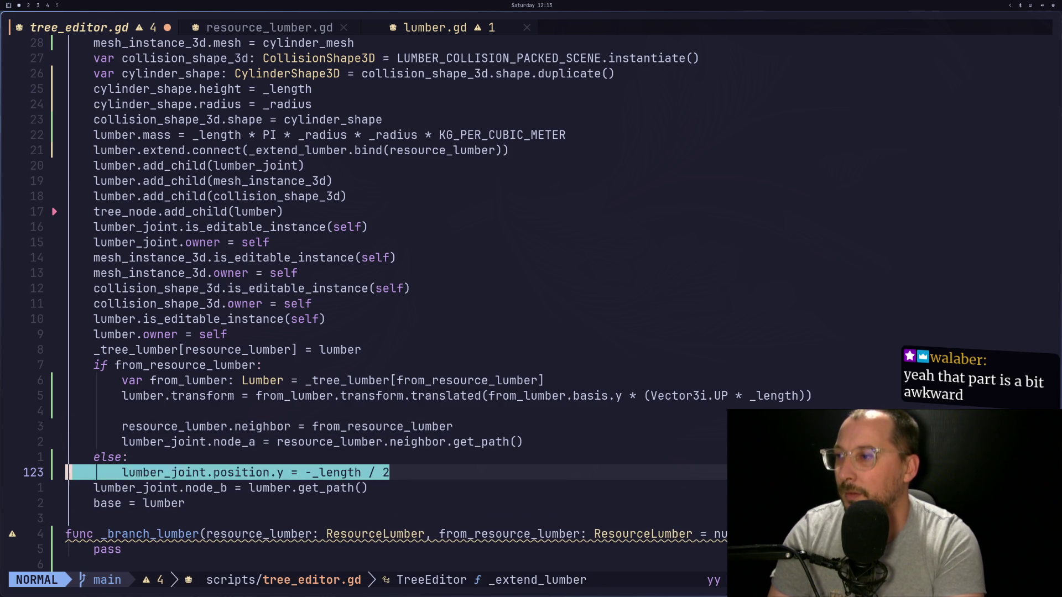
{"action": "key", "text": "k"}
{"action": "key", "text": "k"}
{"action": "key", "text": "j"}
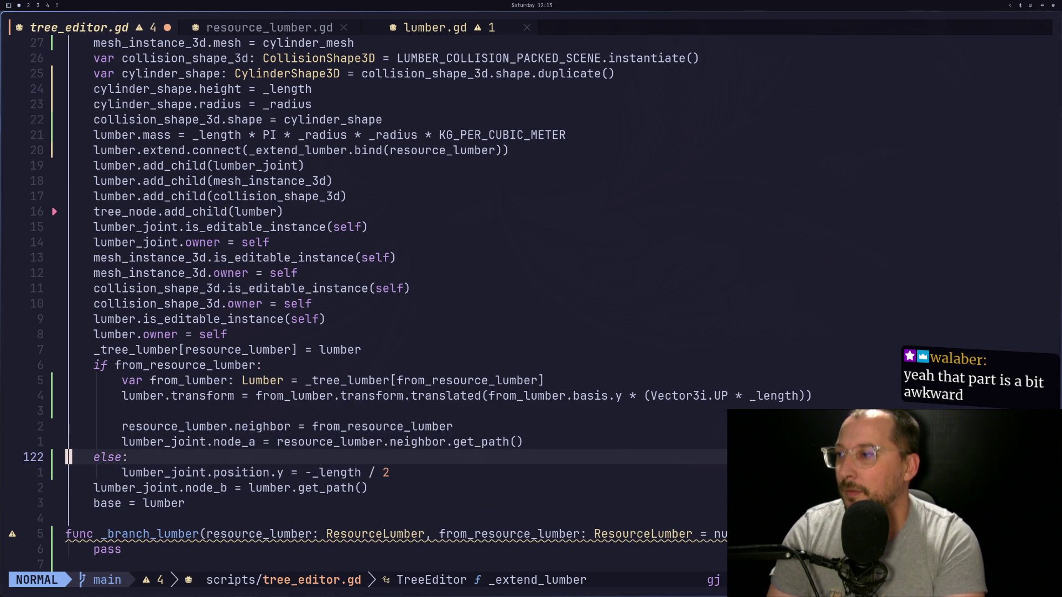
{"action": "key", "text": "l"}
{"action": "key", "text": "l"}
{"action": "key", "text": "l"}
{"action": "key", "text": "a"}
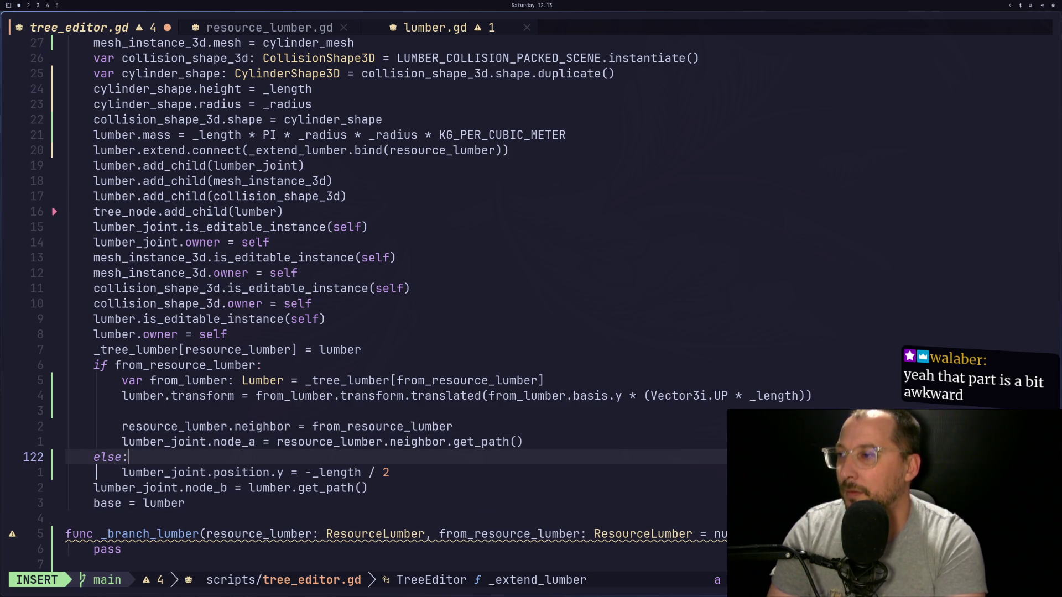
{"action": "key", "text": "BackSpace"}
{"action": "key", "text": "BackSpace"}
{"action": "key", "text": "BackSpace"}
{"action": "key", "text": "BackSpace"}
{"action": "key", "text": "BackSpace"}
{"action": "key", "text": "Escape"}
{"action": "key", "text": "j"}
{"action": "key", "text": "l"}
{"action": "key", "text": "l"}
{"action": "key", "text": "h"}
{"action": "key", "text": "i"}
{"action": "key", "text": "BackSpace"}
{"action": "key", "text": "Escape"}
Save tree_editor.gd with :w.
{"action": "key", "text": "ctrl+o"}
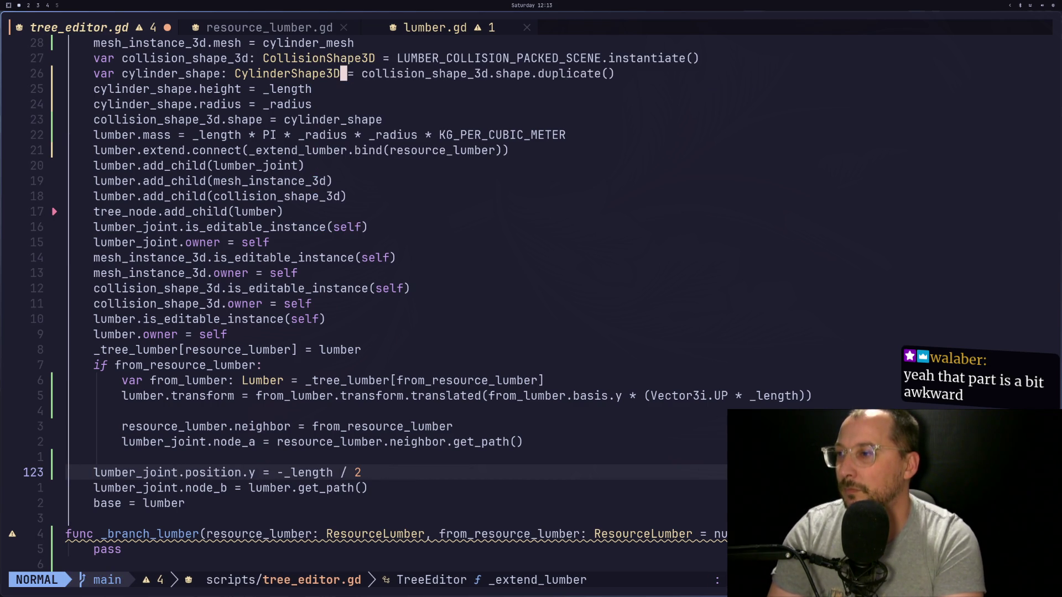
{"action": "key", "text": "colon"}
{"action": "type", "text": "w"}
{"action": "key", "text": "Return"}
{"action": "key", "text": "ctrl+o"}
{"action": "key", "text": "super+2"}
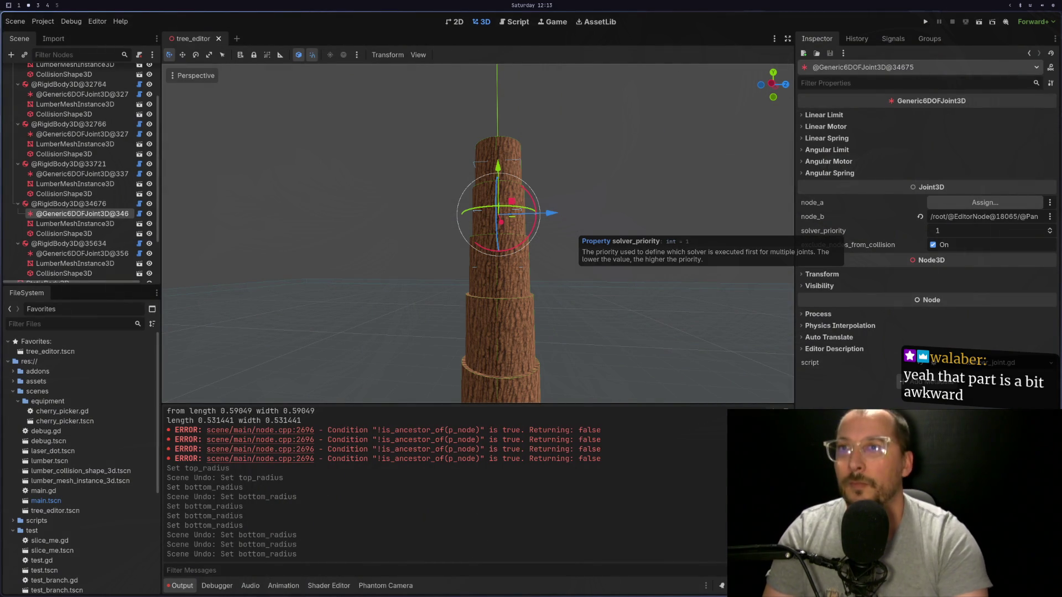
Select TreeEditor and fold the six lumber RigidBody3D nodes, down to RigidBody3D@35634.
{"action": "scroll", "coordinate": [121, 106], "scroll_direction": "up", "scroll_amount": 2}
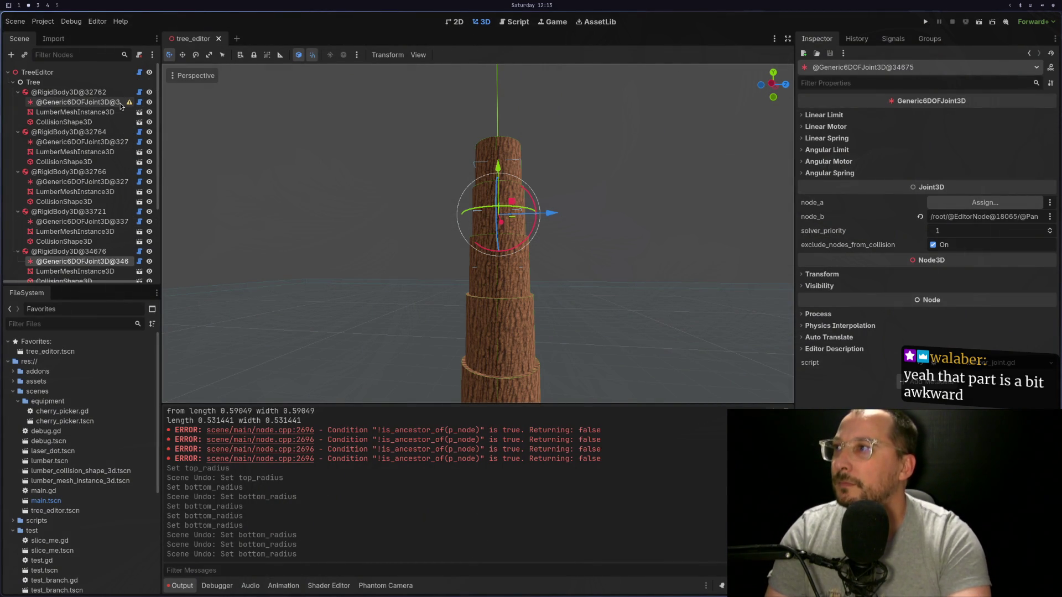
{"action": "left_click", "coordinate": [63, 75]}
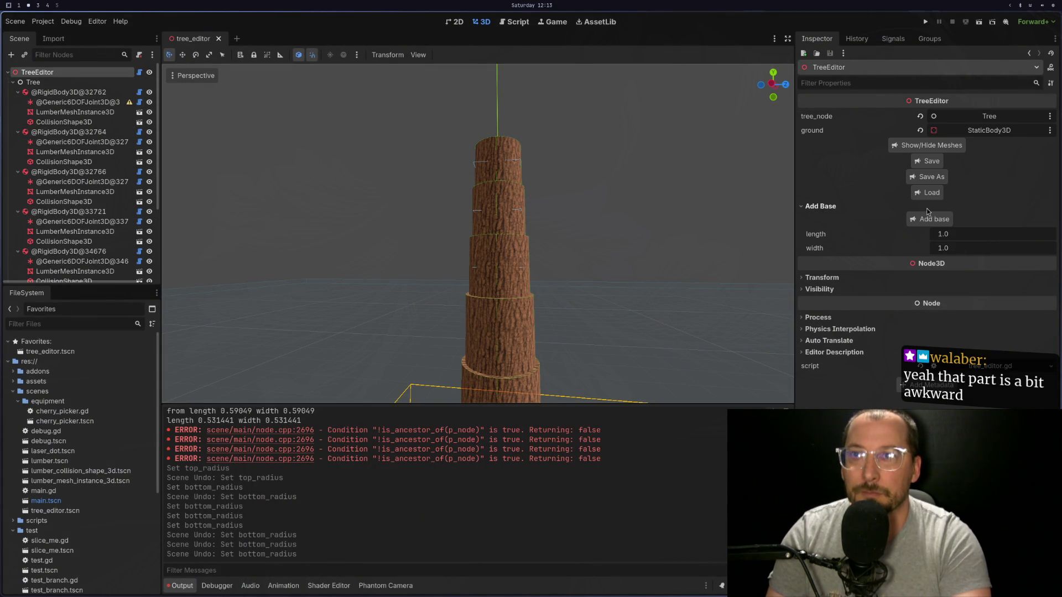
{"action": "left_click", "coordinate": [18, 92]}
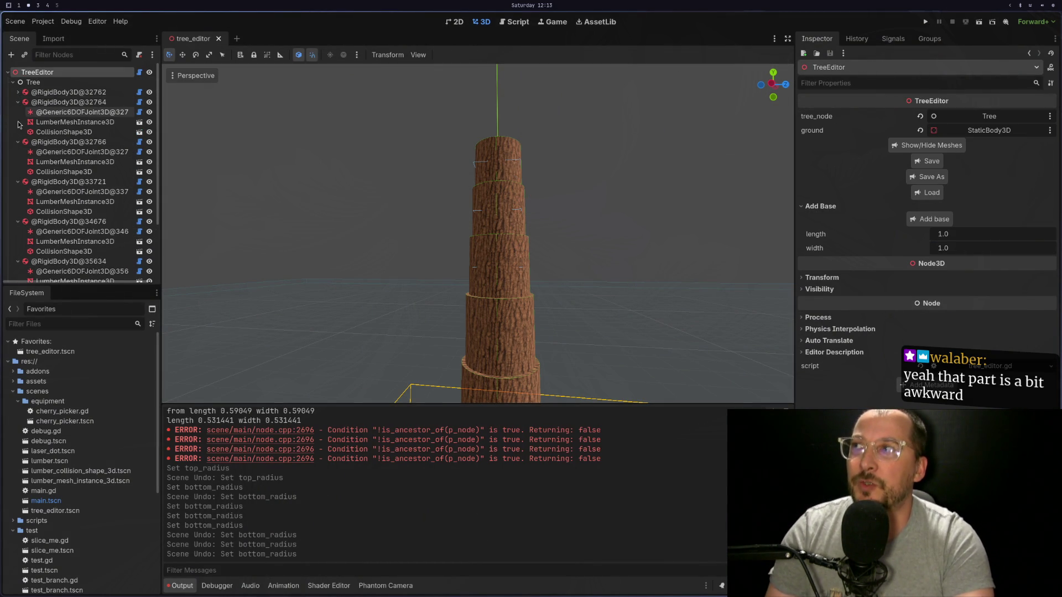
{"action": "left_click", "coordinate": [28, 102]}
{"action": "left_click", "coordinate": [18, 102]}
{"action": "left_click", "coordinate": [18, 112]}
{"action": "left_click", "coordinate": [18, 122]}
{"action": "left_click", "coordinate": [18, 131]}
{"action": "left_click", "coordinate": [18, 142]}
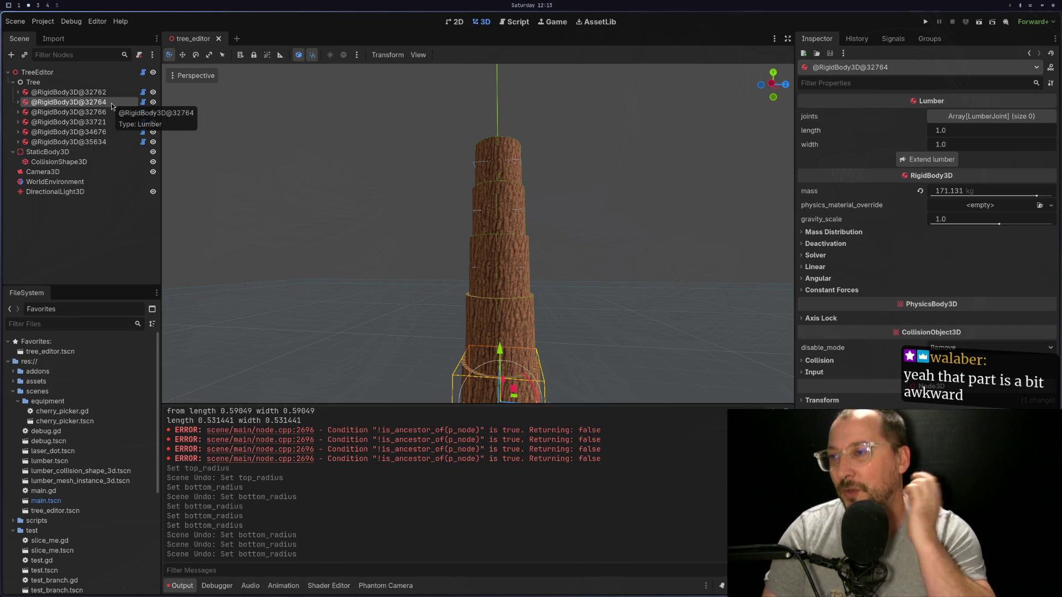
{"action": "left_click", "coordinate": [68, 93]}
{"action": "left_click", "coordinate": [61, 103]}
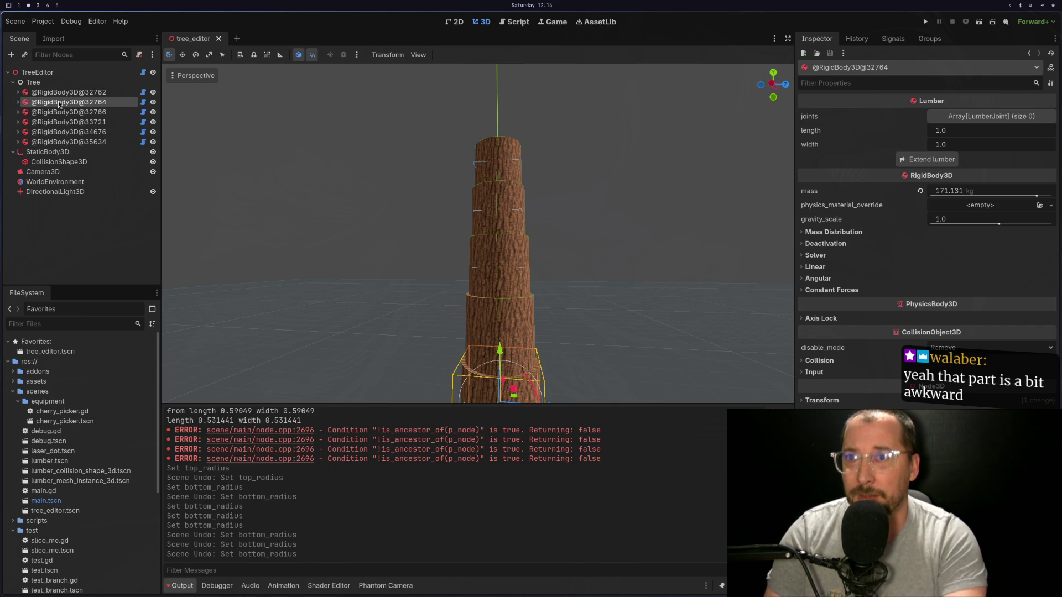
{"action": "left_click", "coordinate": [18, 141]}
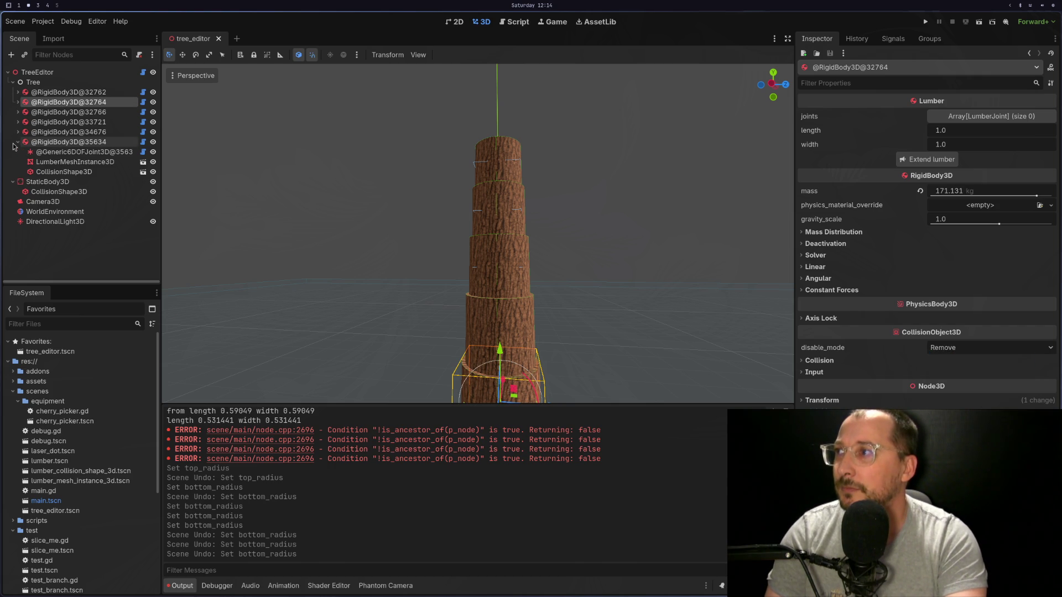
{"action": "left_click", "coordinate": [61, 72]}
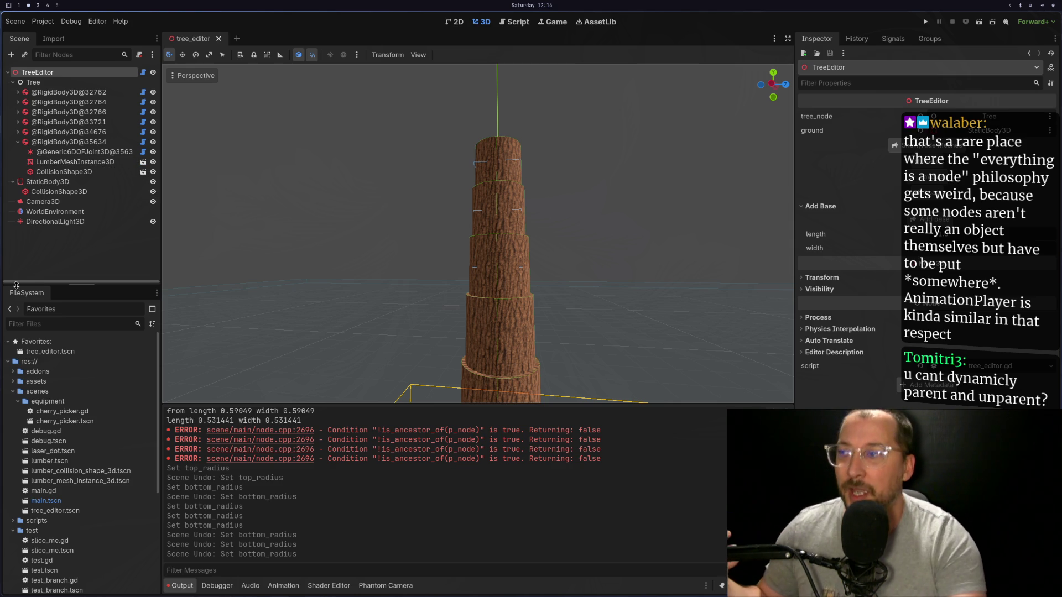
{"action": "left_click", "coordinate": [44, 471]}
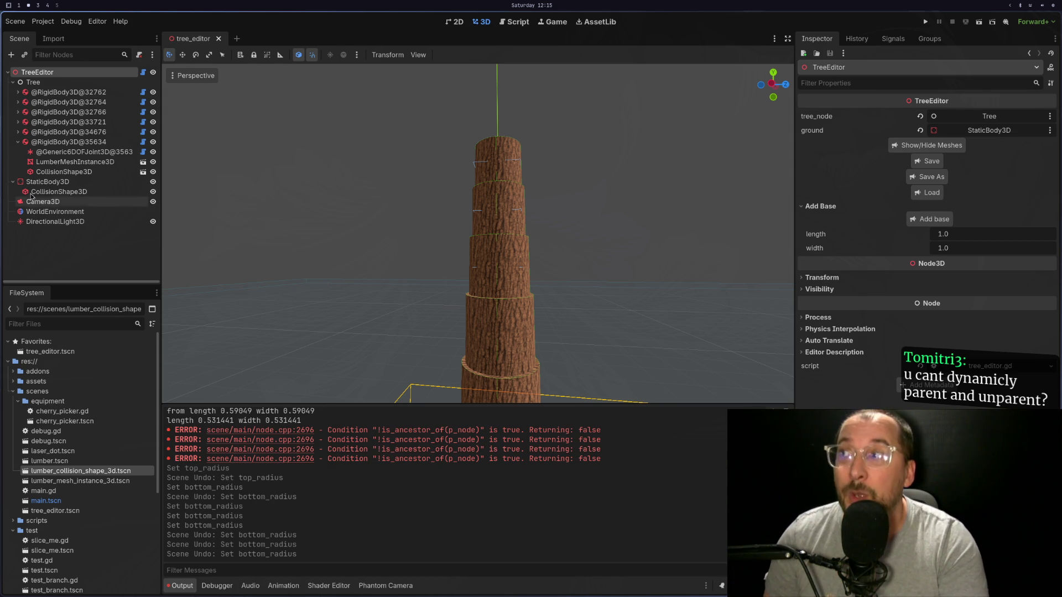
{"action": "left_click", "coordinate": [72, 152]}
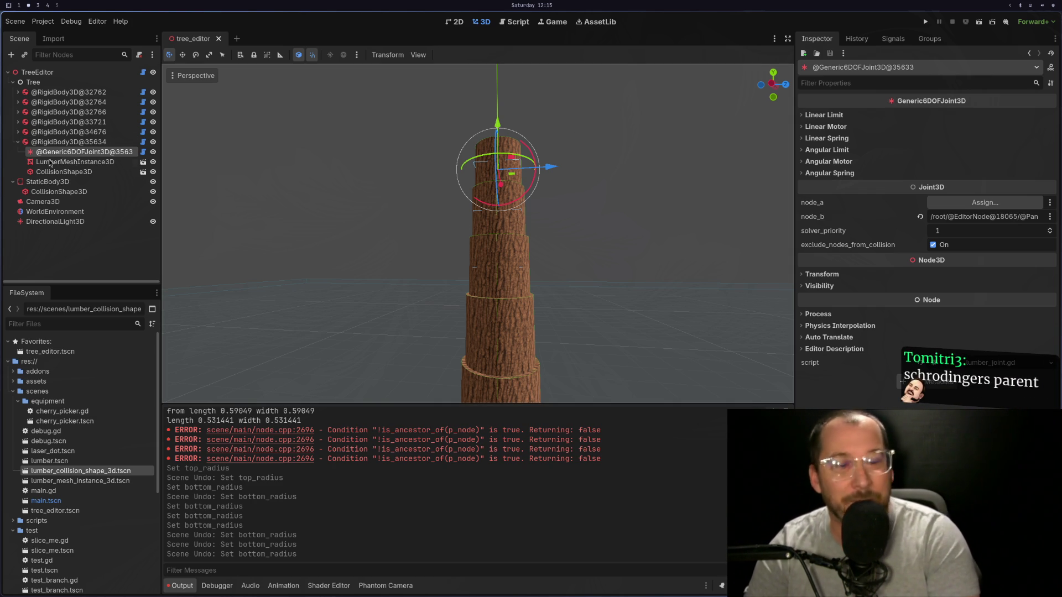
{"action": "left_click", "coordinate": [62, 141]}
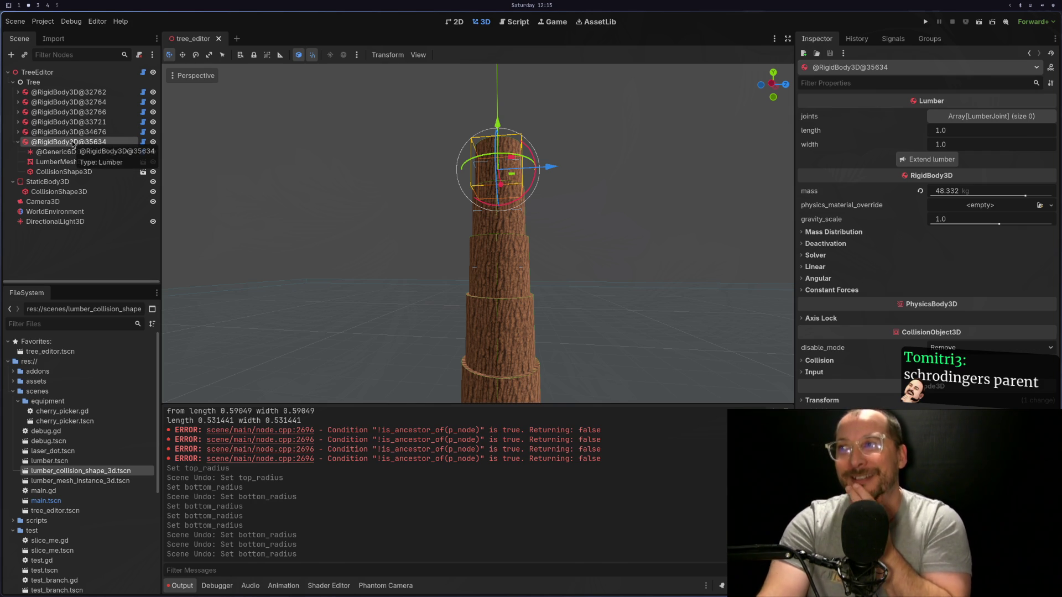
{"action": "key", "text": "super+1"}
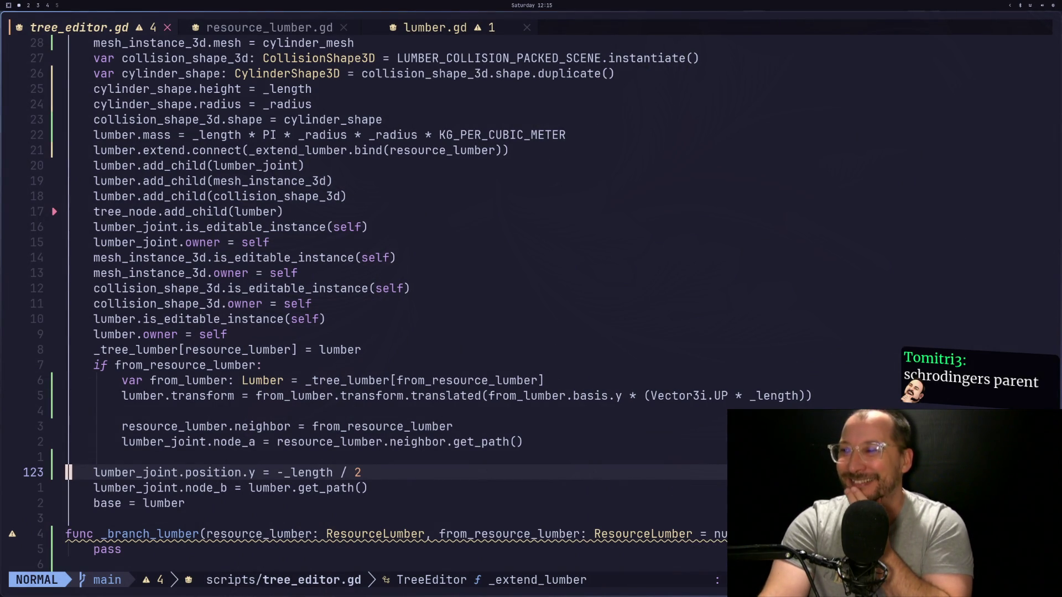
{"action": "key", "text": "super+2"}
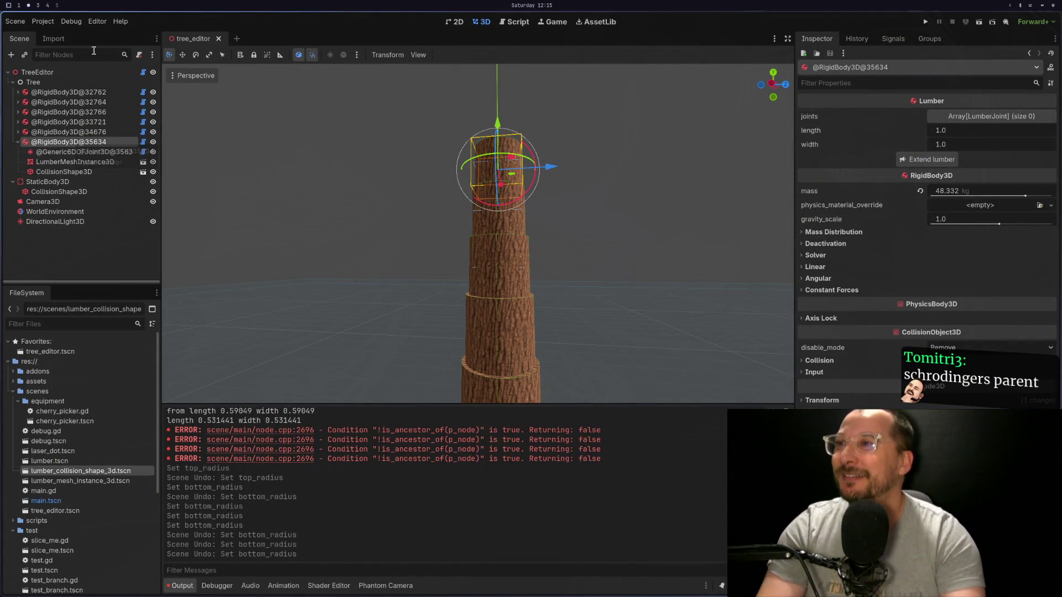
{"action": "left_click", "coordinate": [38, 72]}
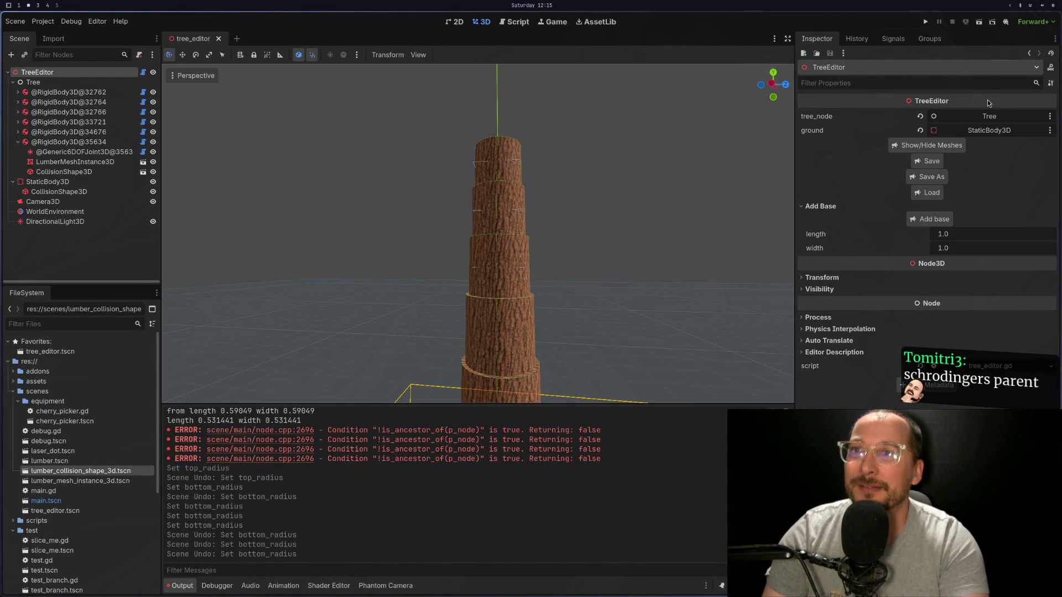
Load tree.tres into the TreeEditor and toggle Show/Hide Meshes.
{"action": "left_click", "coordinate": [927, 193]}
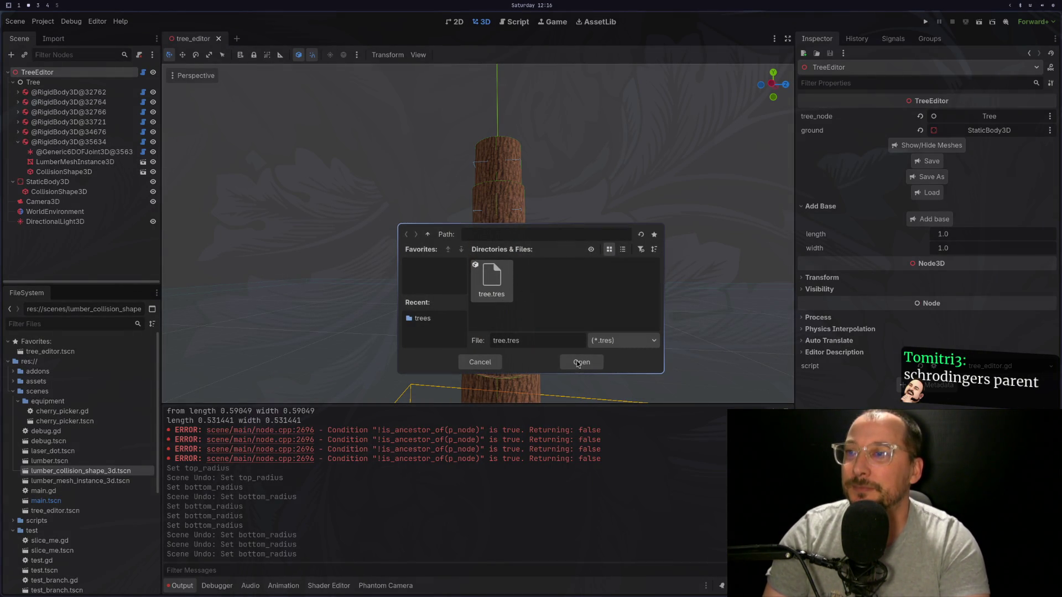
{"action": "left_click", "coordinate": [575, 362]}
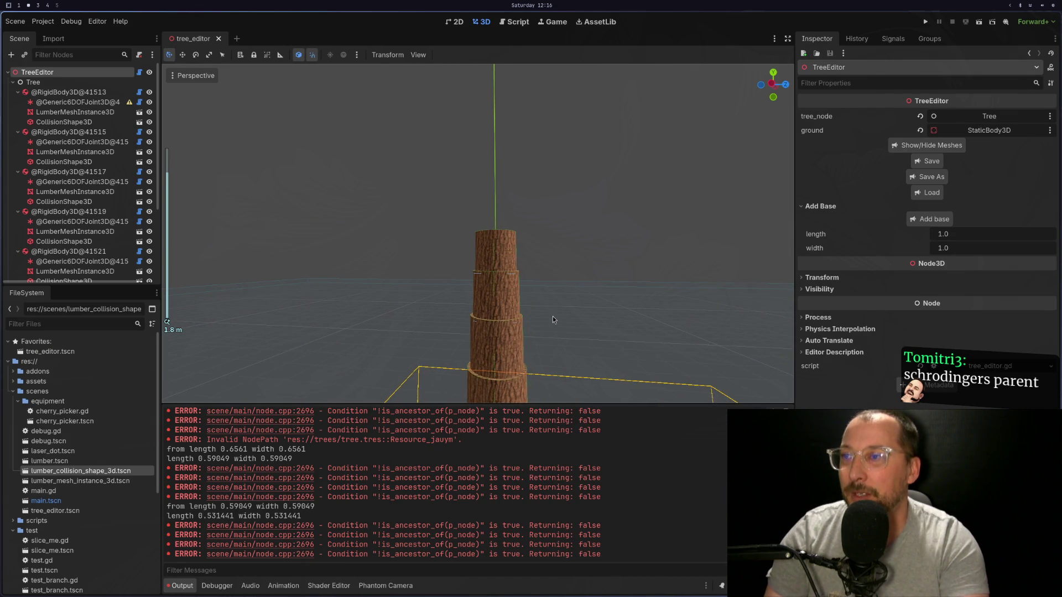
{"action": "left_click", "coordinate": [904, 148]}
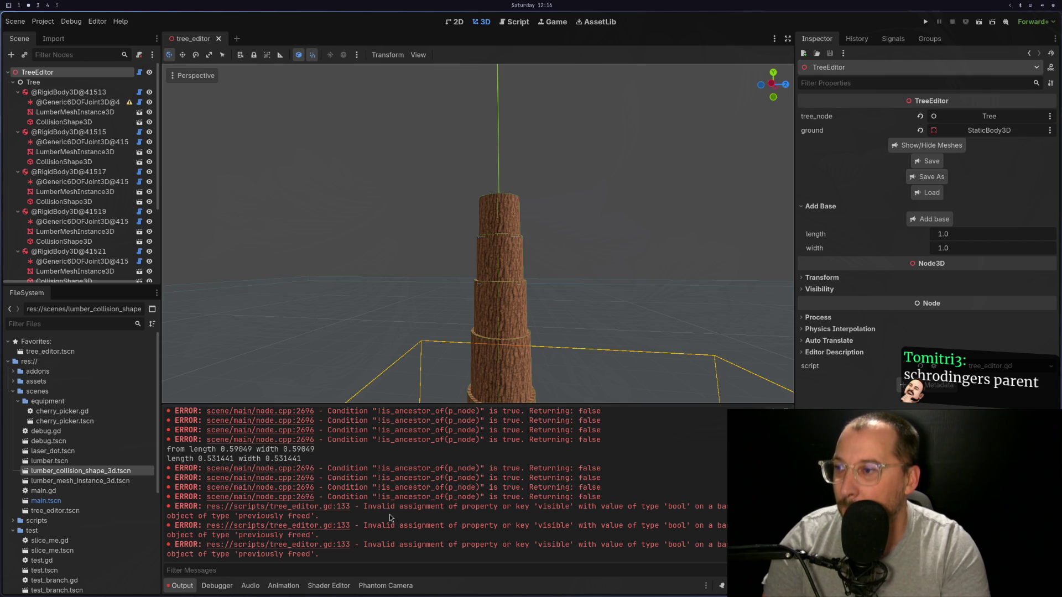
Review the mesh.visible code on line 133, save tree_editor.gd, and look over _extend_lumber.
{"action": "key", "text": "super+1"}
{"action": "key", "text": "k"}
{"action": "key", "text": "k"}
{"action": "key", "text": "k"}
{"action": "key", "text": "k"}
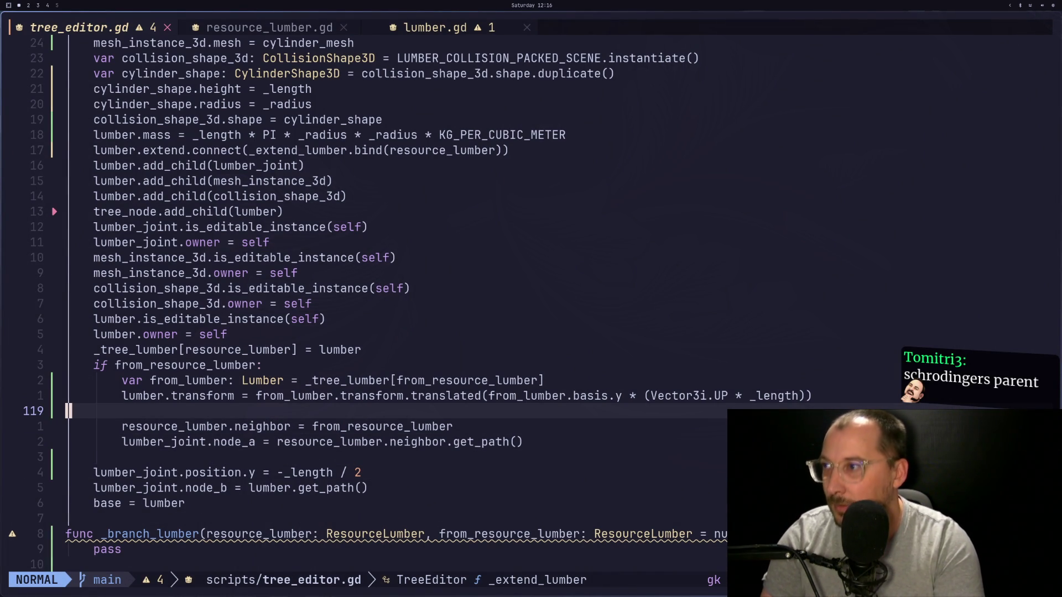
{"action": "key", "text": "1"}
{"action": "key", "text": "3"}
{"action": "key", "text": "3"}
{"action": "key", "text": "g"}
{"action": "key", "text": "g"}
{"action": "type", "text": ":w"}
{"action": "key", "text": "Return"}
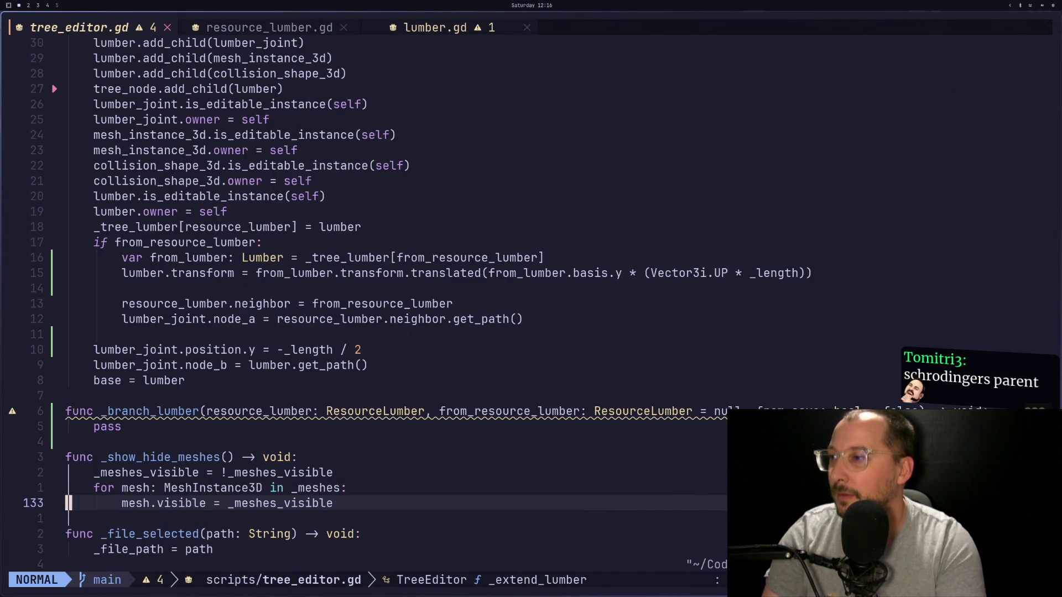
{"action": "key", "text": "k"}
{"action": "key", "text": "k"}
{"action": "key", "text": "k"}
{"action": "key", "text": "k"}
{"action": "key", "text": "k"}
{"action": "key", "text": "k"}
{"action": "key", "text": "k"}
{"action": "key", "text": "k"}
{"action": "key", "text": "k"}
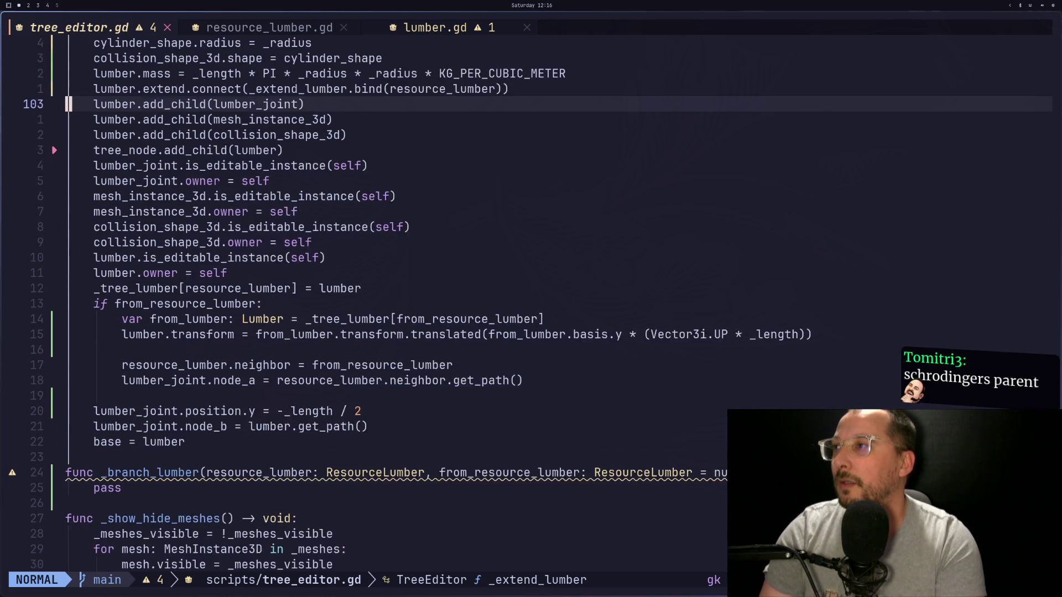
{"action": "type", "text": ":"}
{"action": "key", "text": "Escape"}
{"action": "key", "text": "super+2"}
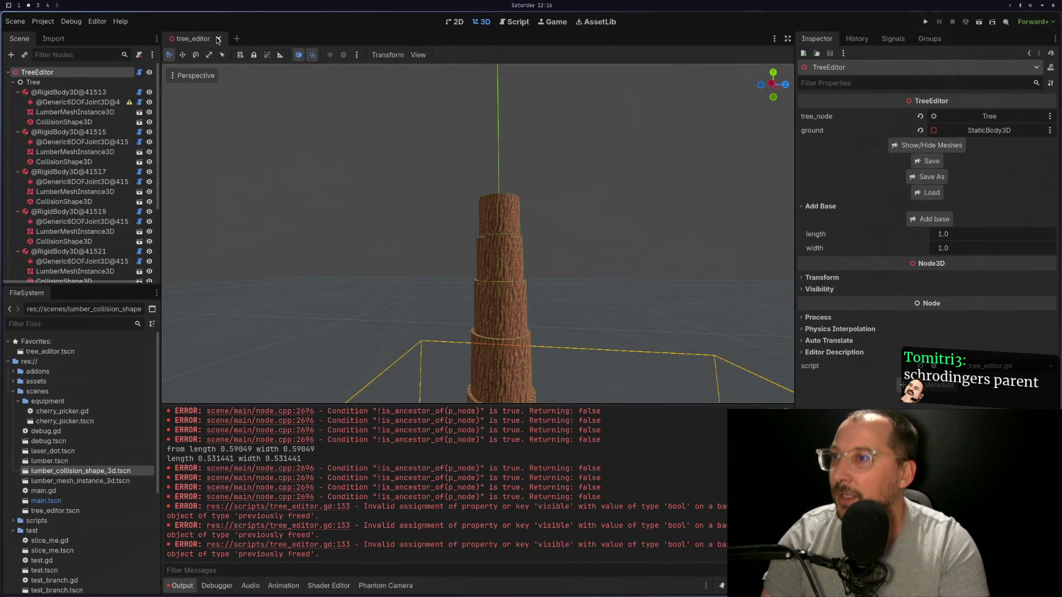
Orbit to the trunk base and hide the meshes of the bottom three lumber pieces.
{"action": "left_click_drag", "start_coordinate": [515, 267], "coordinate": [583, 273]}
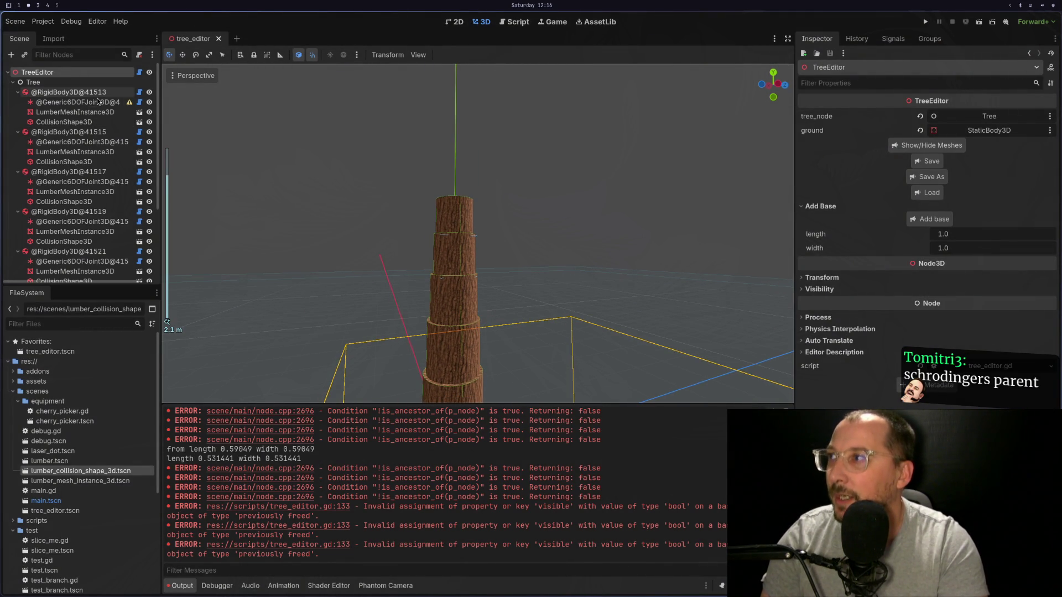
{"action": "left_click", "coordinate": [149, 112]}
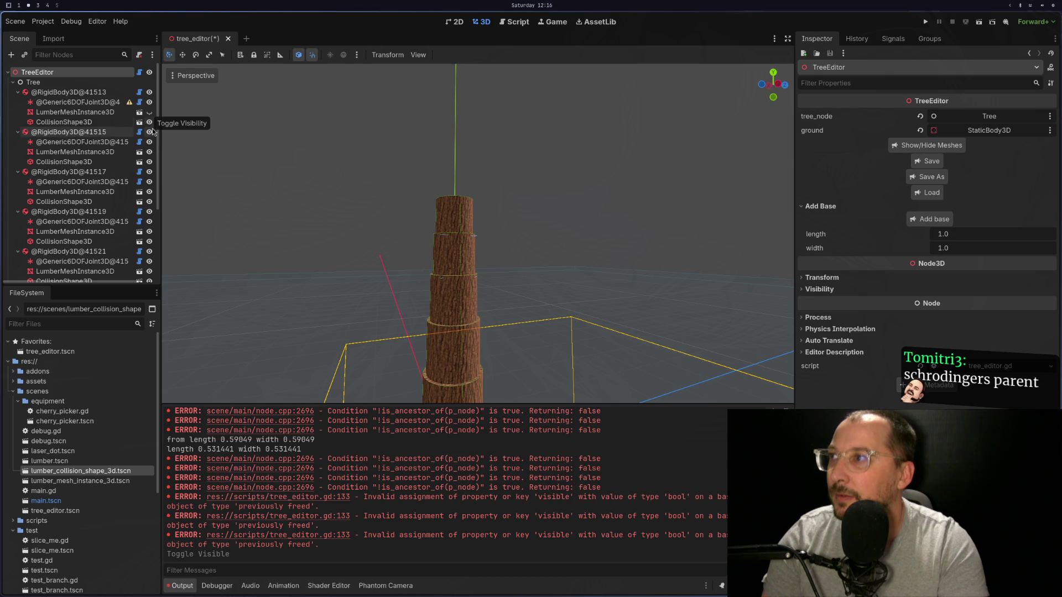
{"action": "left_click", "coordinate": [149, 151]}
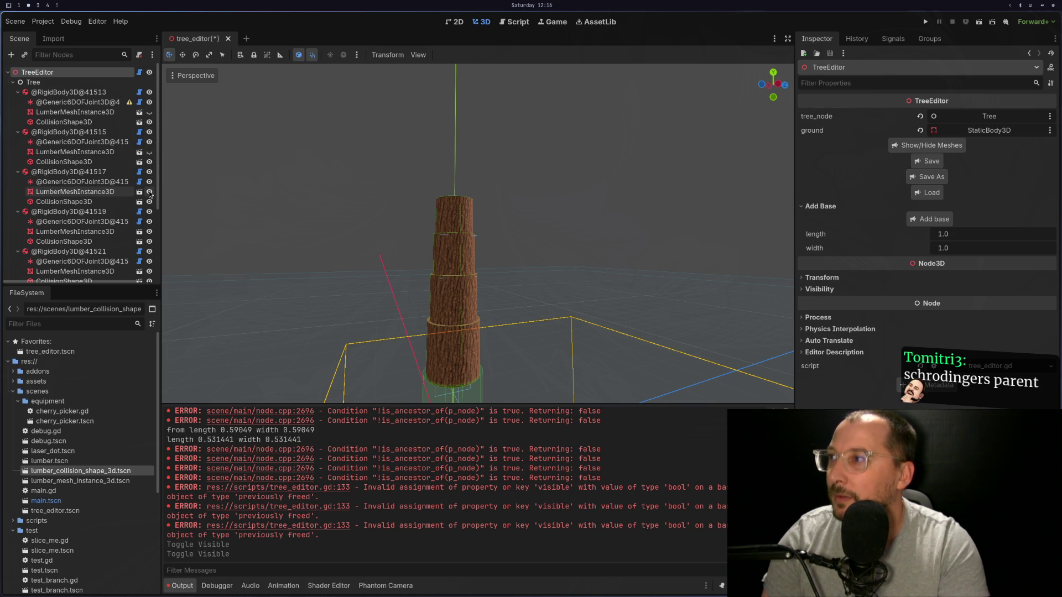
{"action": "left_click", "coordinate": [149, 192]}
{"action": "scroll", "coordinate": [153, 232], "scroll_direction": "down", "scroll_amount": 1}
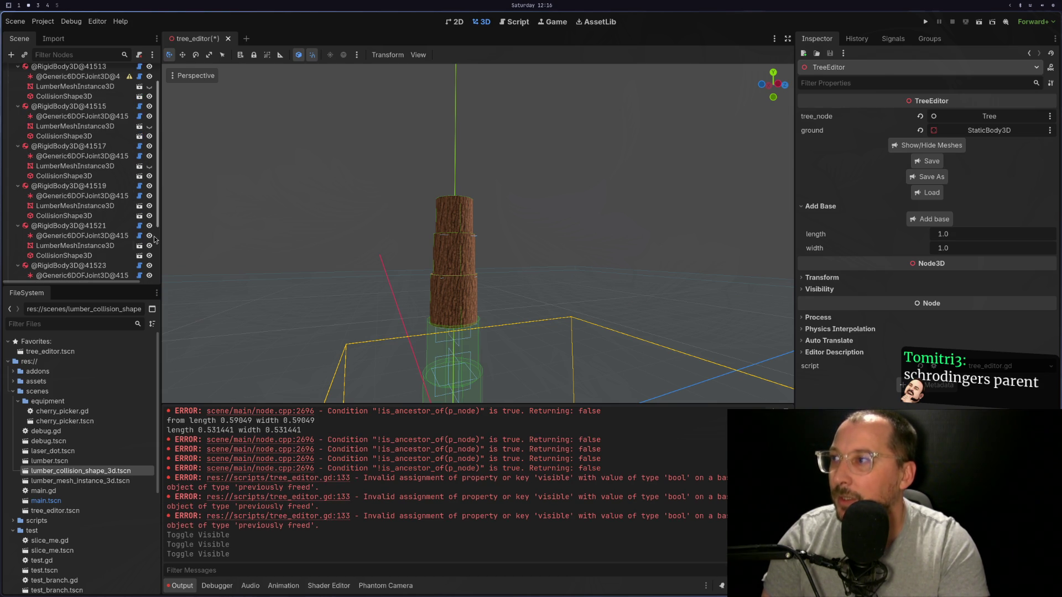
Run the scene with F6 and inspect the Nil 'length' error frames at tree_editor.gd lines 149 and 78.
{"action": "key", "text": "F6"}
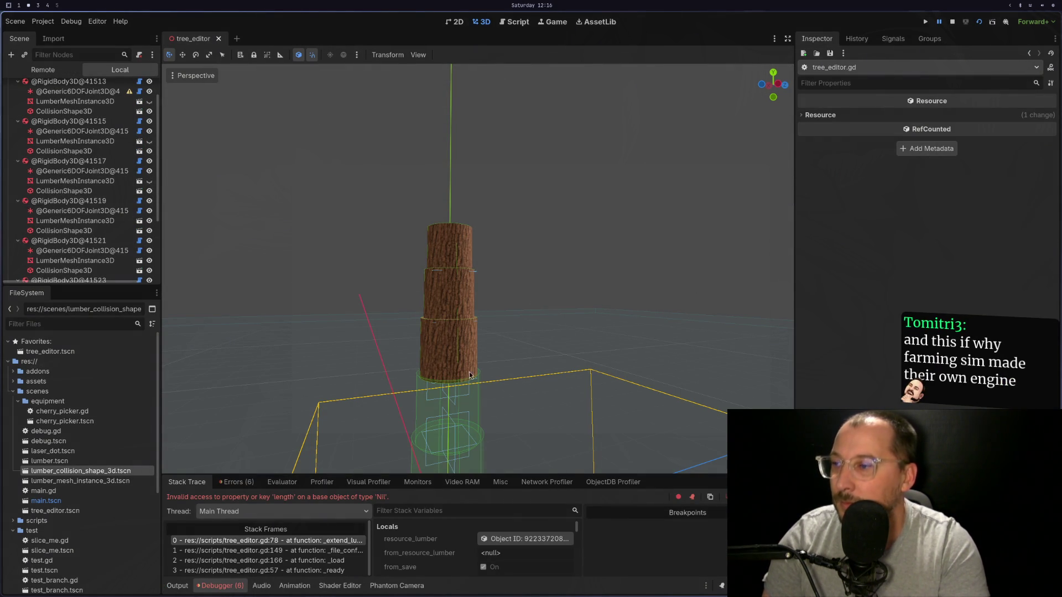
{"action": "left_click", "coordinate": [318, 549]}
{"action": "key", "text": "Up"}
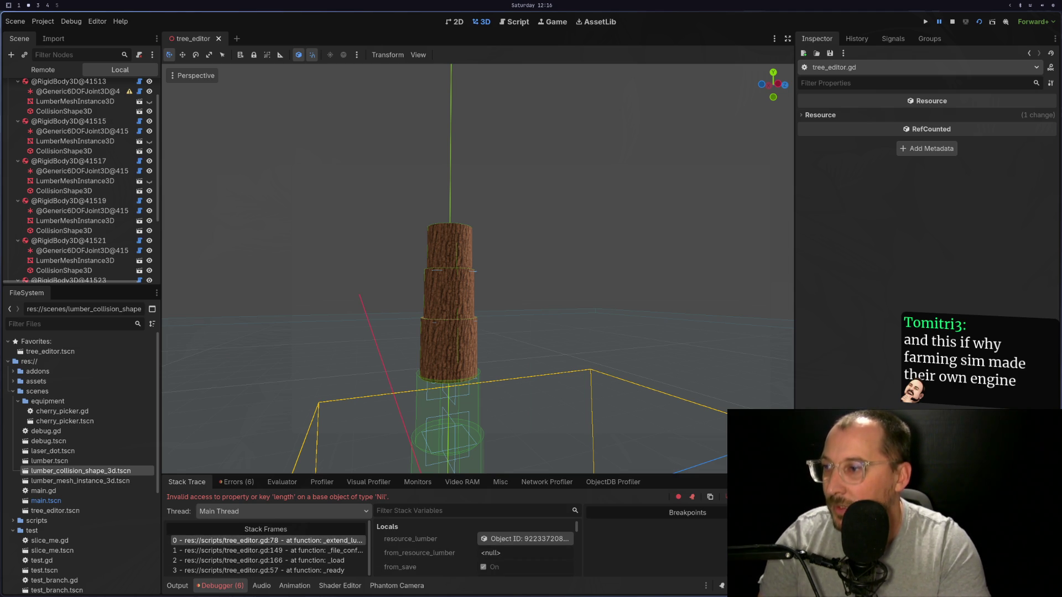
{"action": "key", "text": "super+1"}
Jump to line 78 to examine the failing 'from length' print.
{"action": "key", "text": "j"}
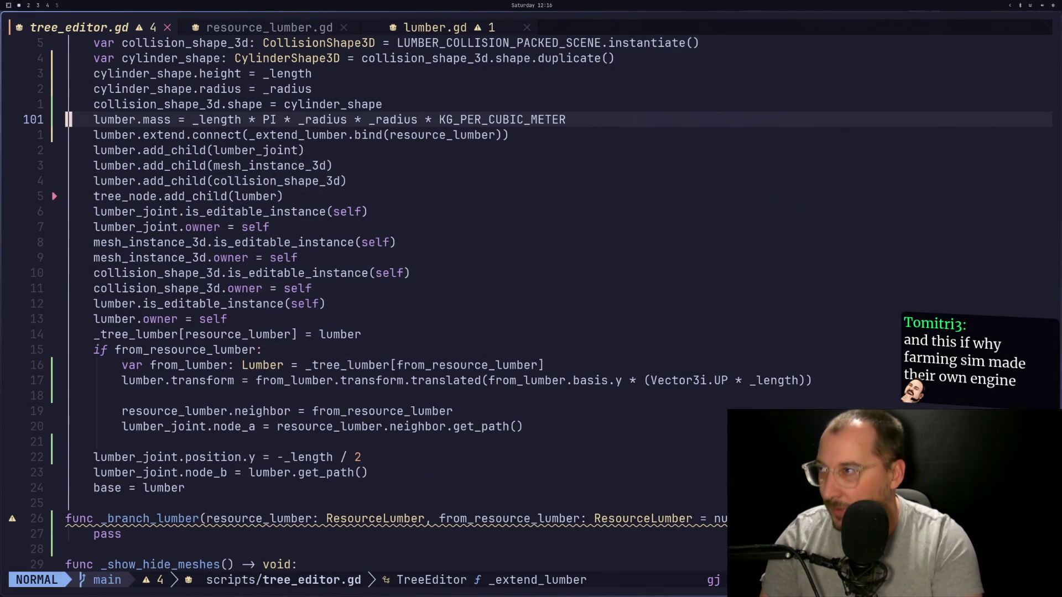
{"action": "key", "text": "7"}
{"action": "key", "text": "8"}
{"action": "key", "text": "g"}
{"action": "key", "text": "g"}
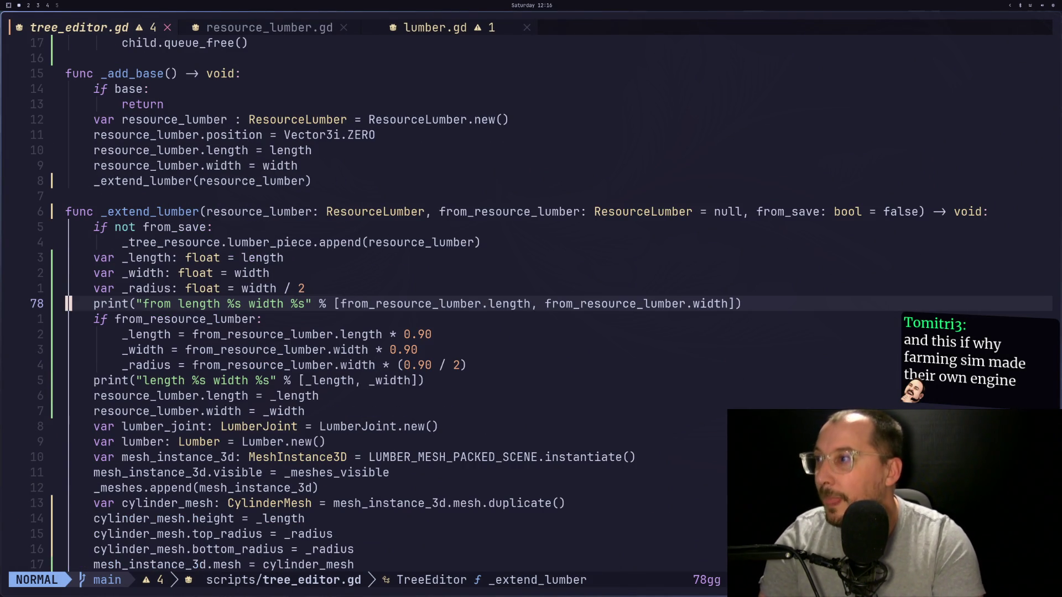
{"action": "key", "text": "l"}
{"action": "key", "text": "l"}
{"action": "key", "text": "h"}
{"action": "key", "text": "h"}
{"action": "key", "text": "l"}
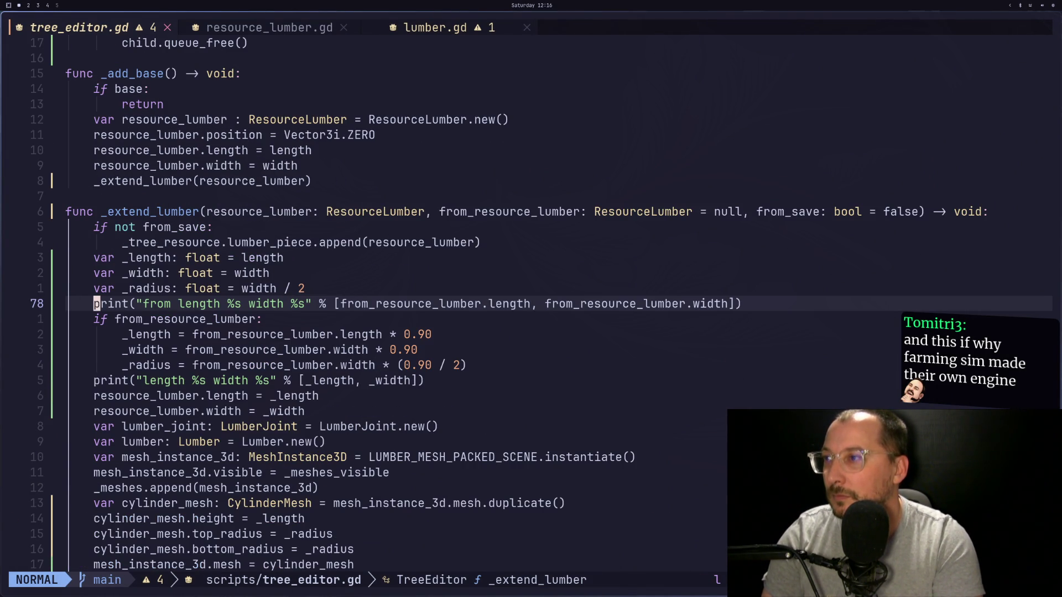
Move that print under 'if from_resource_lumber:' and indent it one level.
{"action": "key", "text": "d"}
{"action": "key", "text": "d"}
{"action": "key", "text": "p"}
{"action": "key", "text": "i"}
{"action": "key", "text": "Tab"}
{"action": "key", "text": "Escape"}
{"action": "key", "text": "colon"}
{"action": "key", "text": "super+2"}
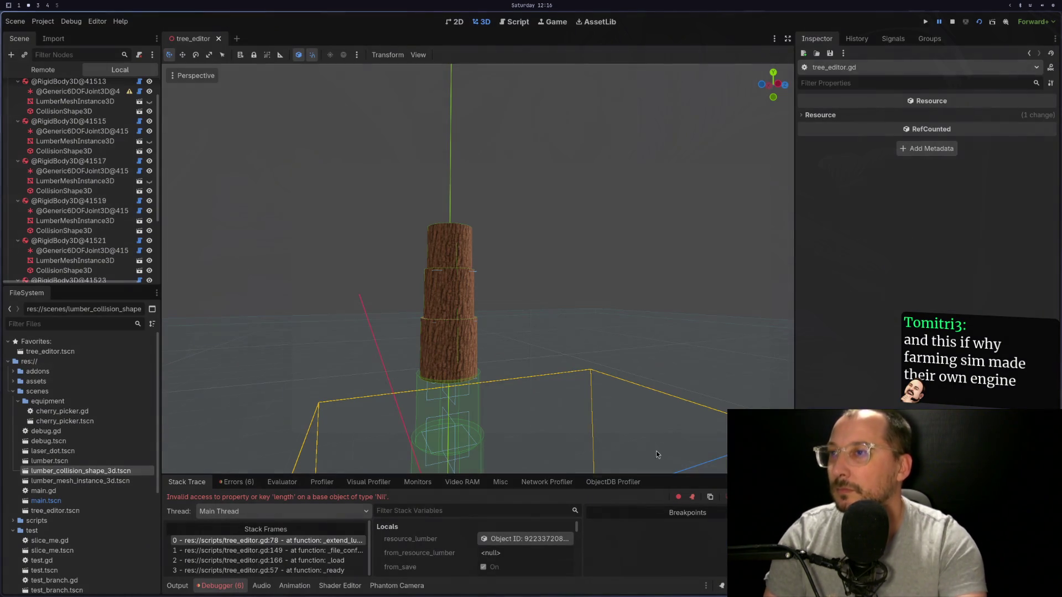
Run the project to watch the tapering trunk, stop it, and select the TreeEditor node.
{"action": "left_click", "coordinate": [978, 22]}
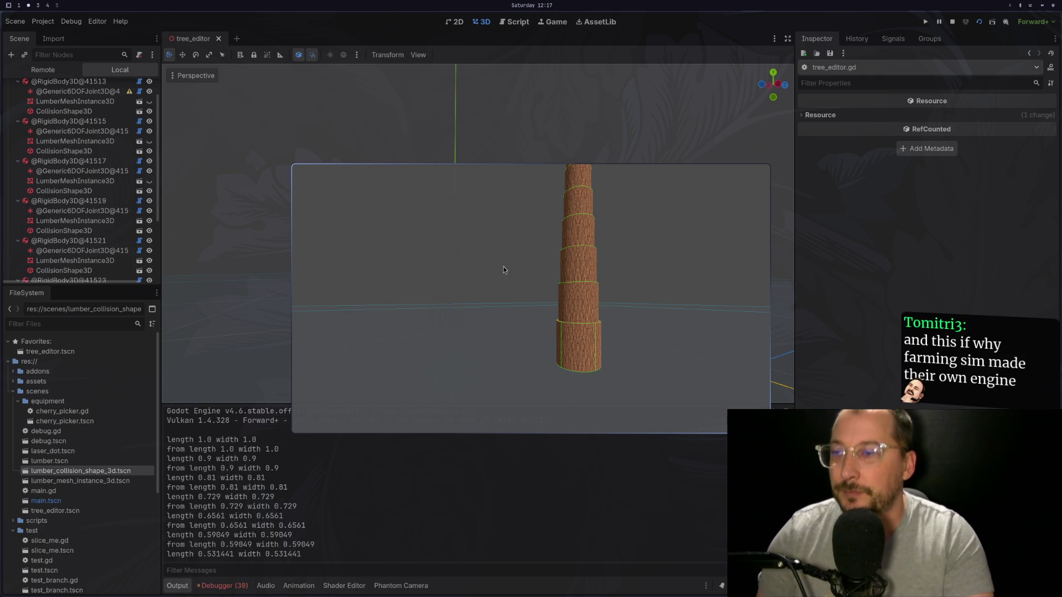
{"action": "left_click", "coordinate": [956, 19]}
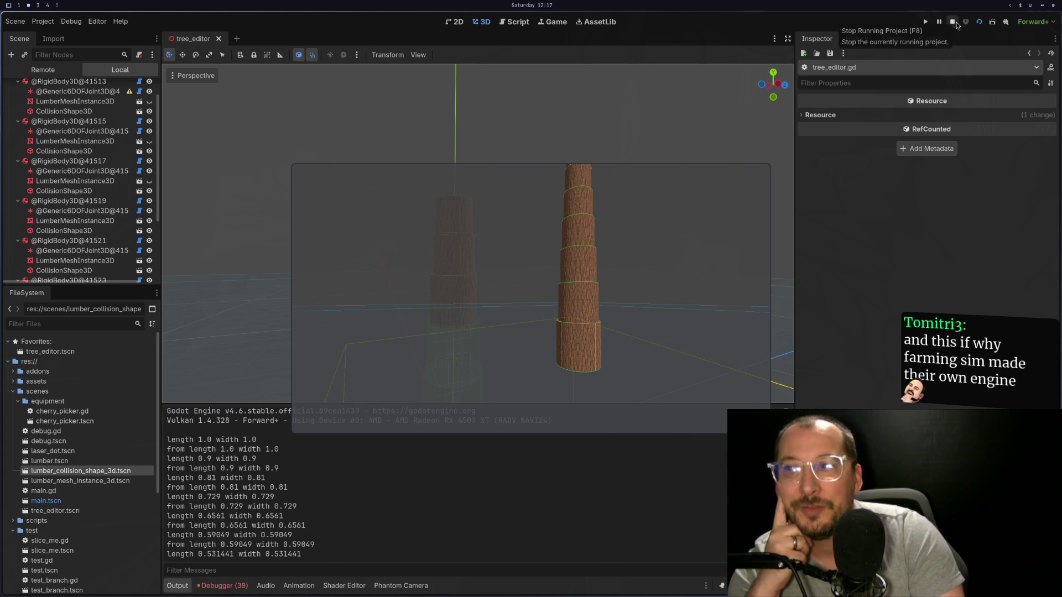
{"action": "left_click", "coordinate": [956, 22]}
{"action": "scroll", "coordinate": [460, 277], "scroll_direction": "down", "scroll_amount": 1}
{"action": "scroll", "coordinate": [460, 281], "scroll_direction": "down", "scroll_amount": 2}
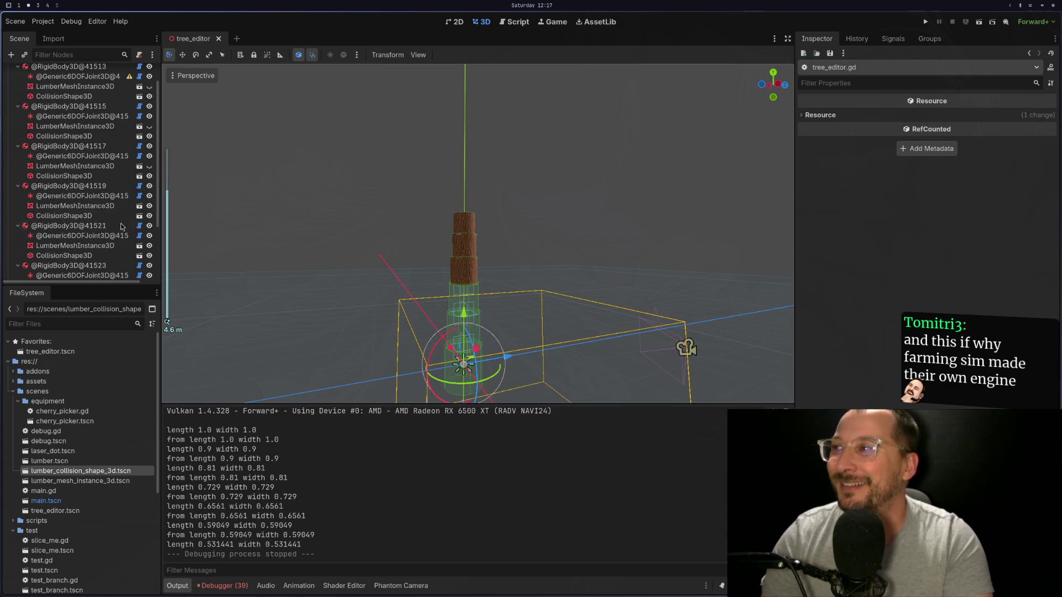
{"action": "scroll", "coordinate": [82, 203], "scroll_direction": "up", "scroll_amount": 2}
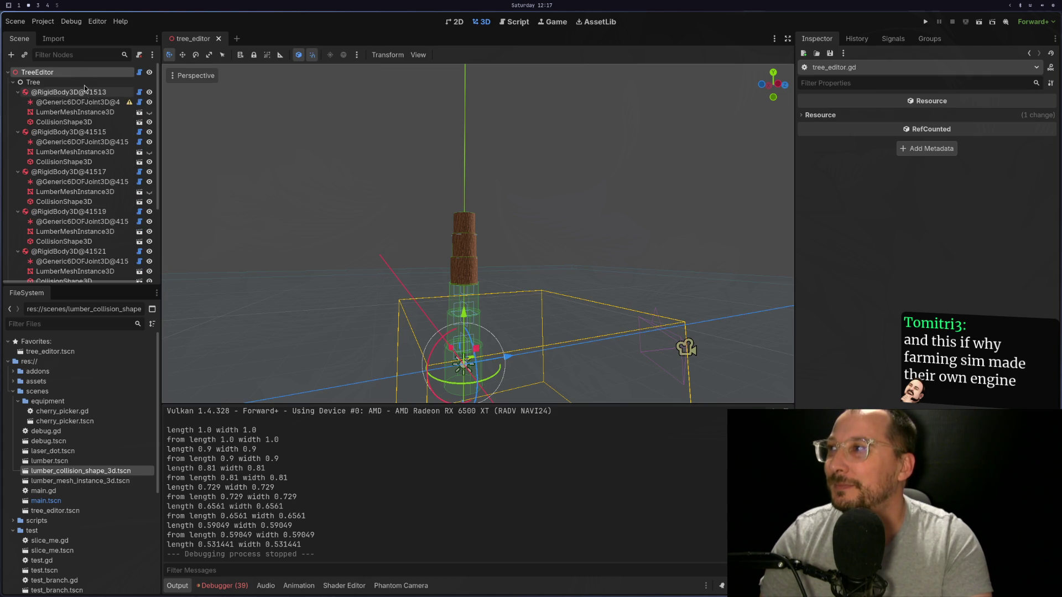
{"action": "left_click", "coordinate": [77, 70]}
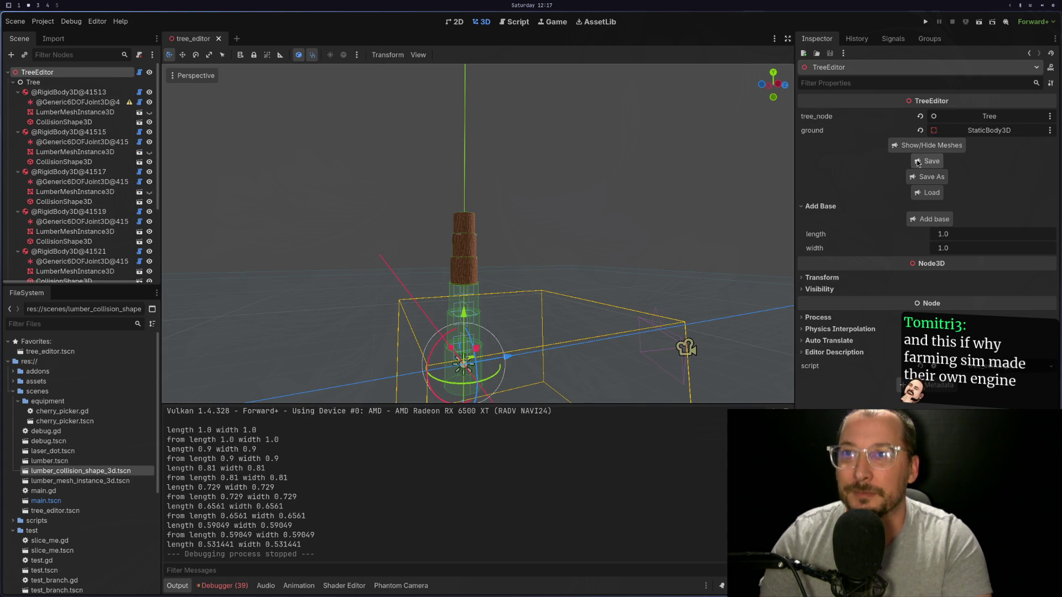
Copy the _meshes variable name and search the script for func _clear.
{"action": "key", "text": "super+1"}
{"action": "key", "text": "j"}
{"action": "key", "text": "j"}
{"action": "key", "text": "j"}
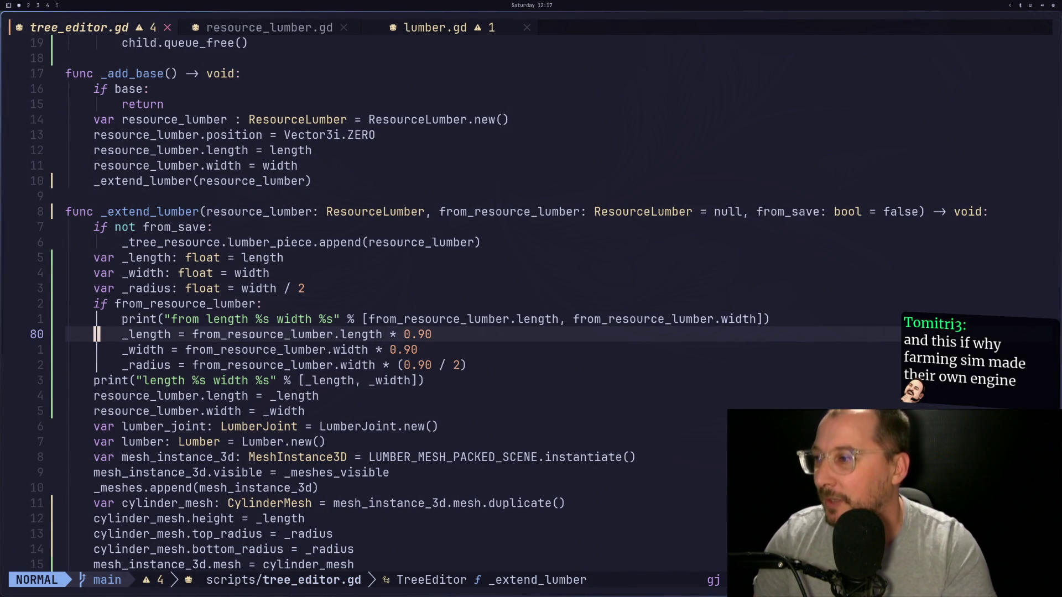
{"action": "key", "text": "k"}
{"action": "key", "text": "k"}
{"action": "key", "text": "k"}
{"action": "key", "text": "k"}
{"action": "key", "text": "k"}
{"action": "key", "text": "k"}
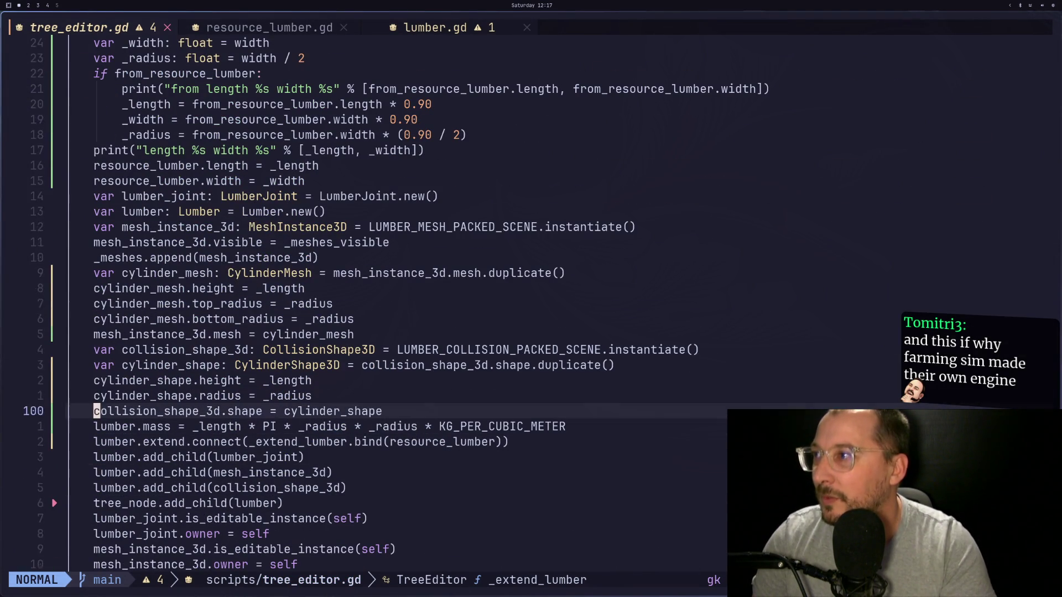
{"action": "key", "text": "v"}
{"action": "key", "text": "l"}
{"action": "key", "text": "l"}
{"action": "key", "text": "l"}
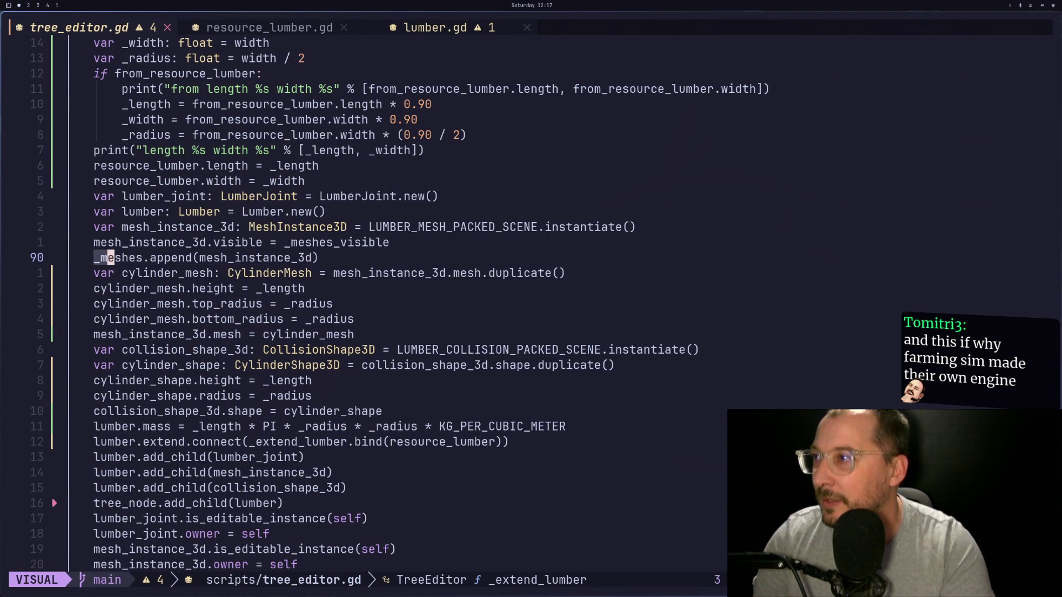
{"action": "type", "text": "y"}
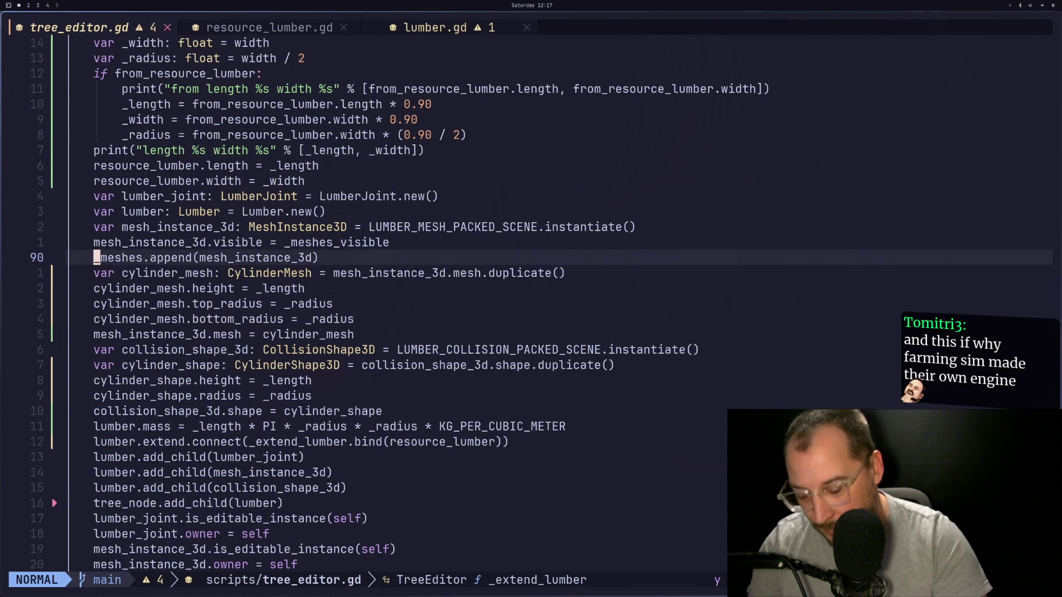
{"action": "type", "text": "/_clear"}
{"action": "key", "text": "Return"}
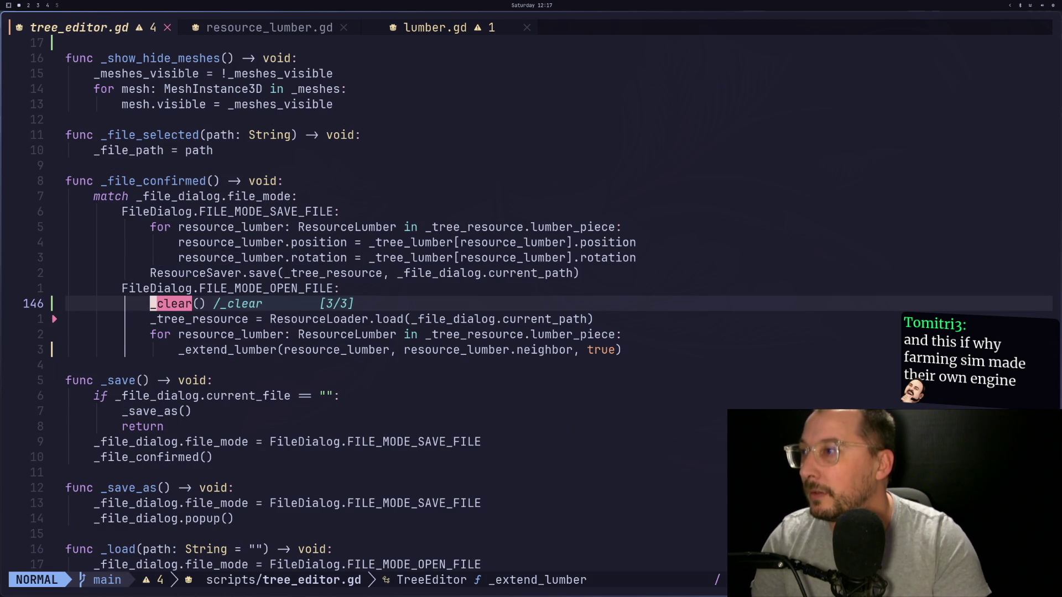
{"action": "key", "text": "n"}
{"action": "key", "text": "n"}
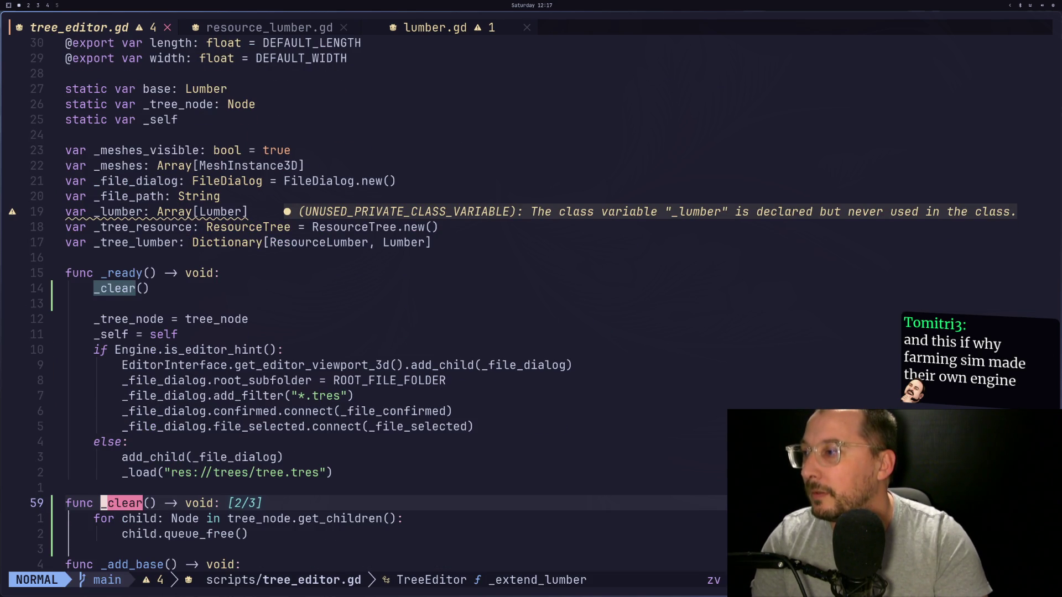
Add a _meshes.empty() line at the top of _clear() and save with :w.
{"action": "scroll", "coordinate": [531, 310], "scroll_direction": "down", "scroll_amount": 1}
{"action": "key", "text": "v"}
{"action": "key", "text": "i"}
{"action": "key", "text": "w"}
{"action": "key", "text": "p"}
{"action": "key", "text": "u"}
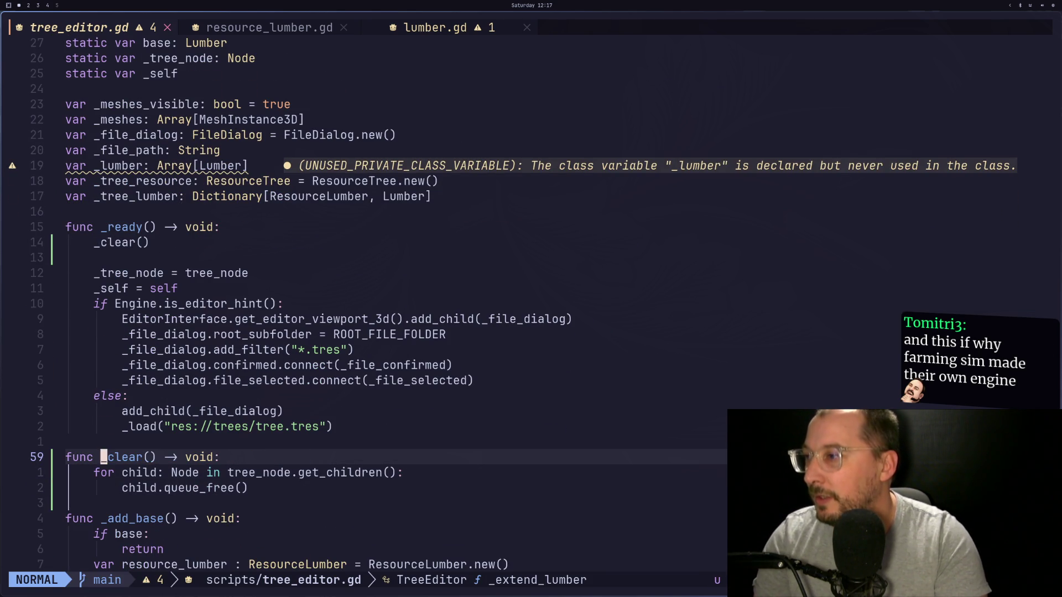
{"action": "key", "text": "o"}
{"action": "key", "text": "Escape"}
{"action": "key", "text": "a"}
{"action": "key", "text": "Escape"}
{"action": "type", "text": "pa.empty()"}
{"action": "key", "text": "Escape"}
{"action": "type", "text": ":w"}
{"action": "key", "text": "Return"}
Compare the _meshes.empty() call against Godot's error log.
{"action": "key", "text": "super+2"}
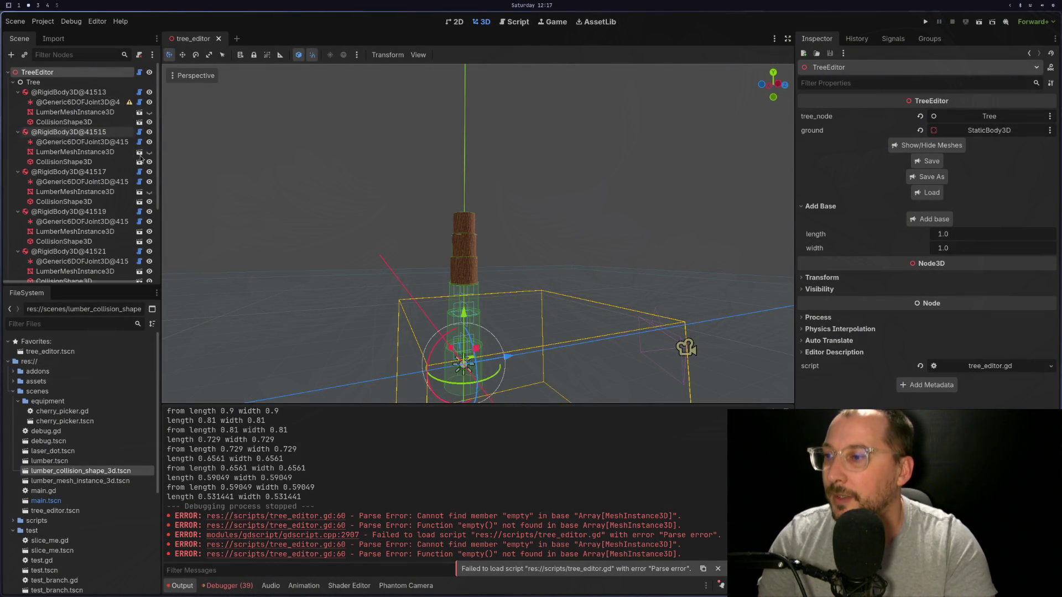
{"action": "key", "text": "super+1"}
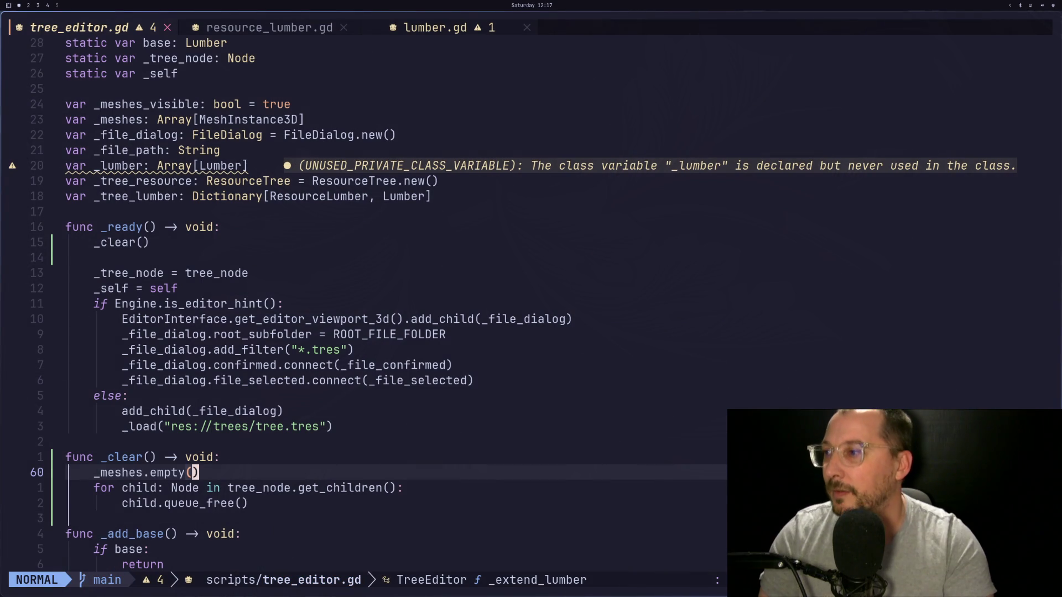
{"action": "key", "text": "h"}
{"action": "key", "text": "super+2"}
{"action": "key", "text": "super+1"}
{"action": "key", "text": "super+3"}
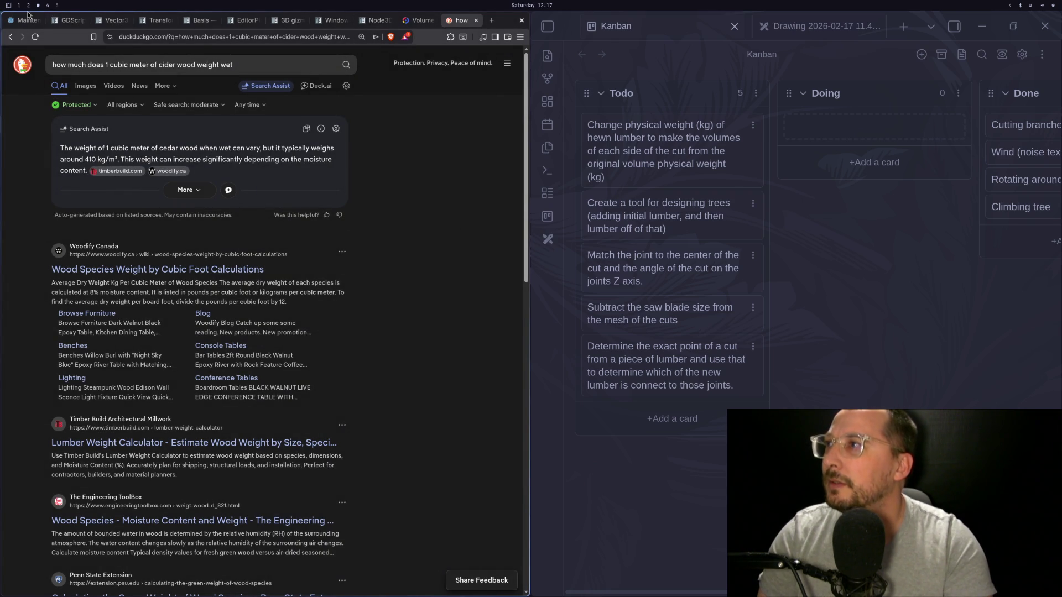
Search the Godot docs for 'array' and scroll to the Array class Methods table.
{"action": "left_click", "coordinate": [66, 21]}
{"action": "left_click", "coordinate": [17, 76]}
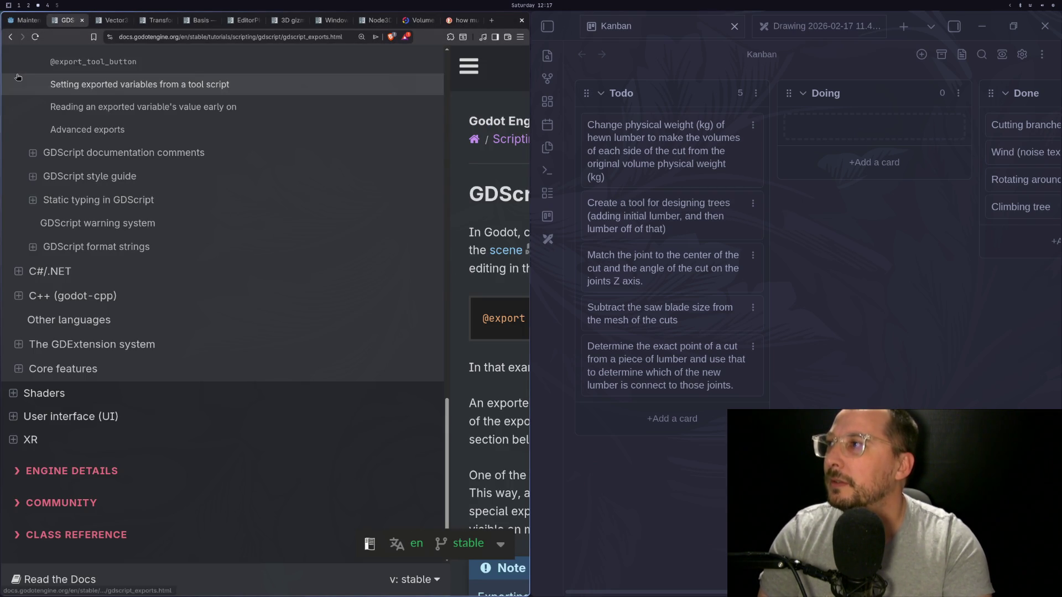
{"action": "left_click_drag", "start_coordinate": [448, 401], "coordinate": [436, 4]}
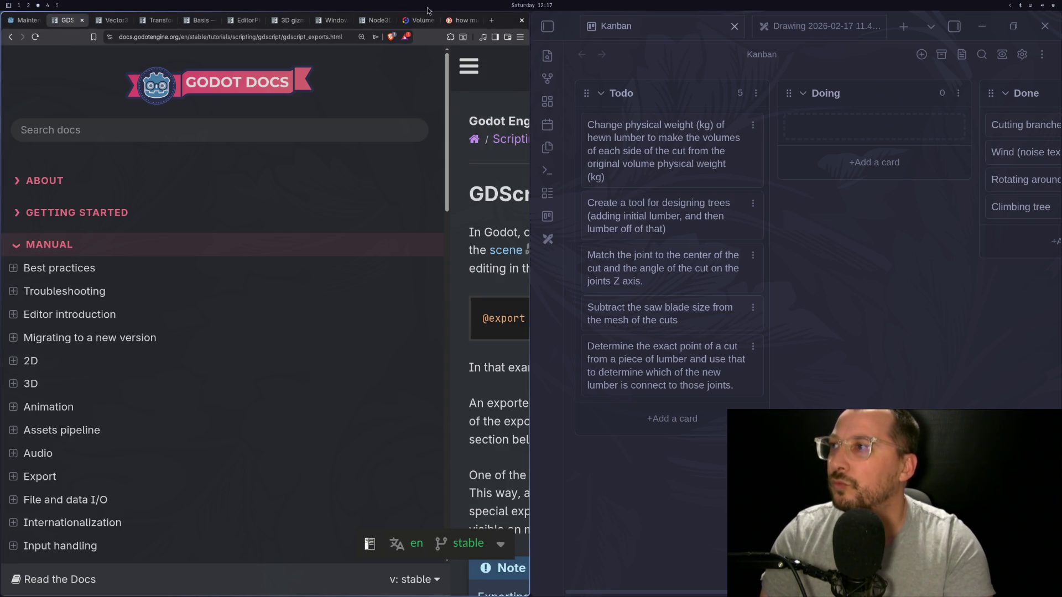
{"action": "left_click", "coordinate": [147, 126]}
{"action": "type", "text": "array"}
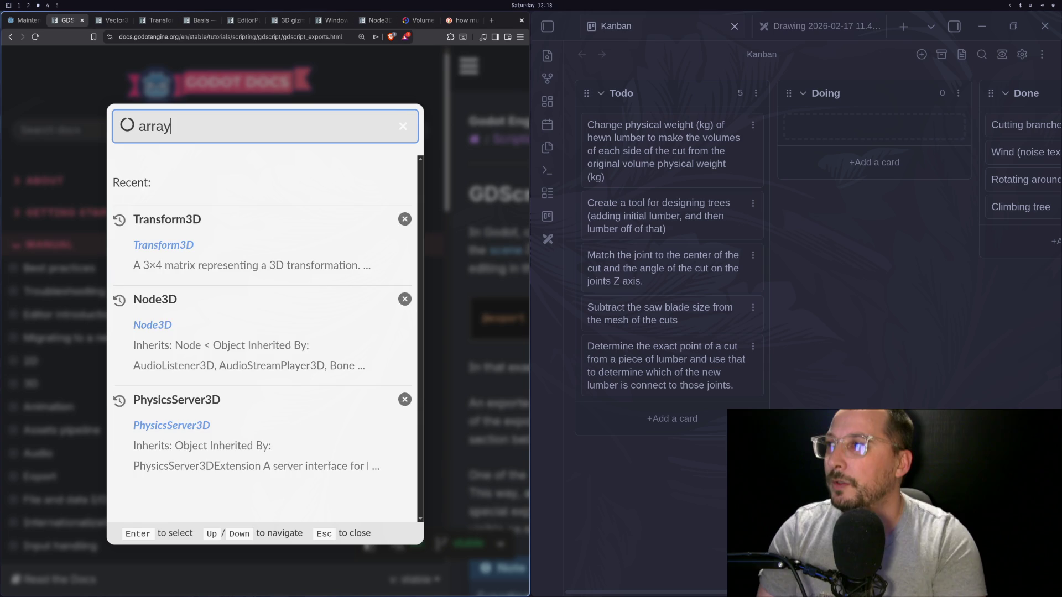
{"action": "left_click", "coordinate": [192, 268]}
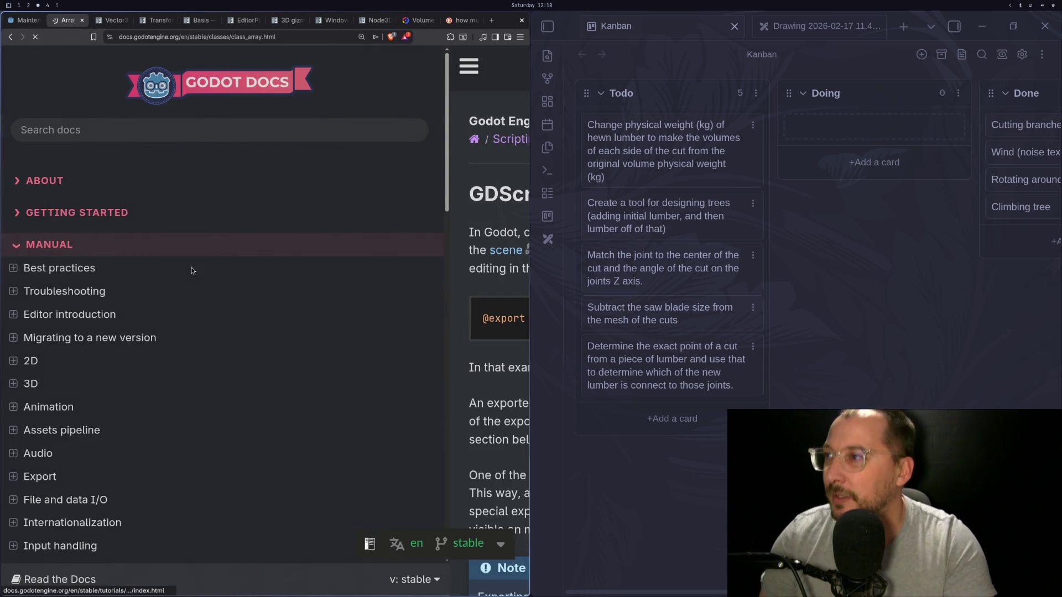
{"action": "scroll", "coordinate": [376, 354], "scroll_direction": "down", "scroll_amount": 12}
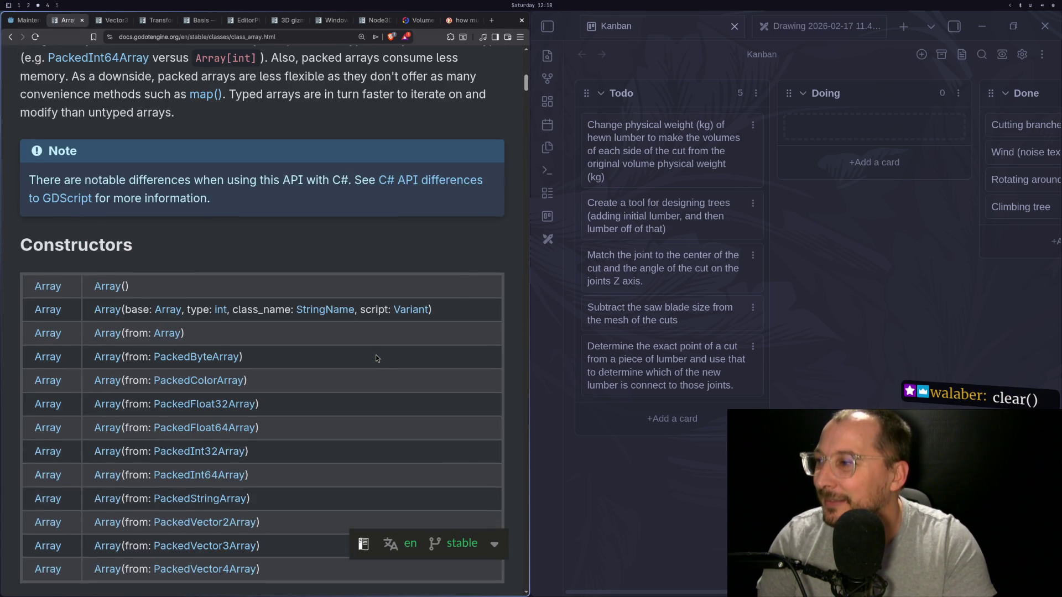
{"action": "scroll", "coordinate": [376, 357], "scroll_direction": "down", "scroll_amount": 8}
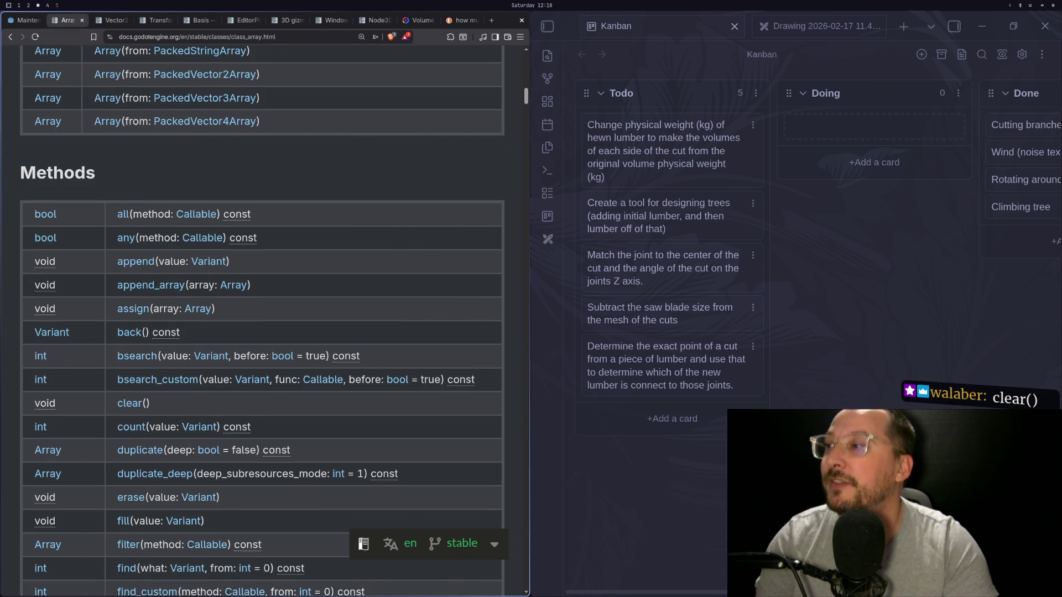
Back in Neovim, delete the wrong empty method name from the _meshes line.
{"action": "key", "text": "super+1"}
{"action": "key", "text": "a"}
{"action": "key", "text": "BackSpace"}
{"action": "key", "text": "BackSpace"}
{"action": "key", "text": "BackSpace"}
{"action": "key", "text": "BackSpace"}
{"action": "key", "text": "BackSpace"}
Change 'empty' to 'clear' so _clear() calls _meshes.clear(), and save the script.
{"action": "type", "text": "clear"}
{"action": "key", "text": "Escape"}
{"action": "type", "text": ":w"}
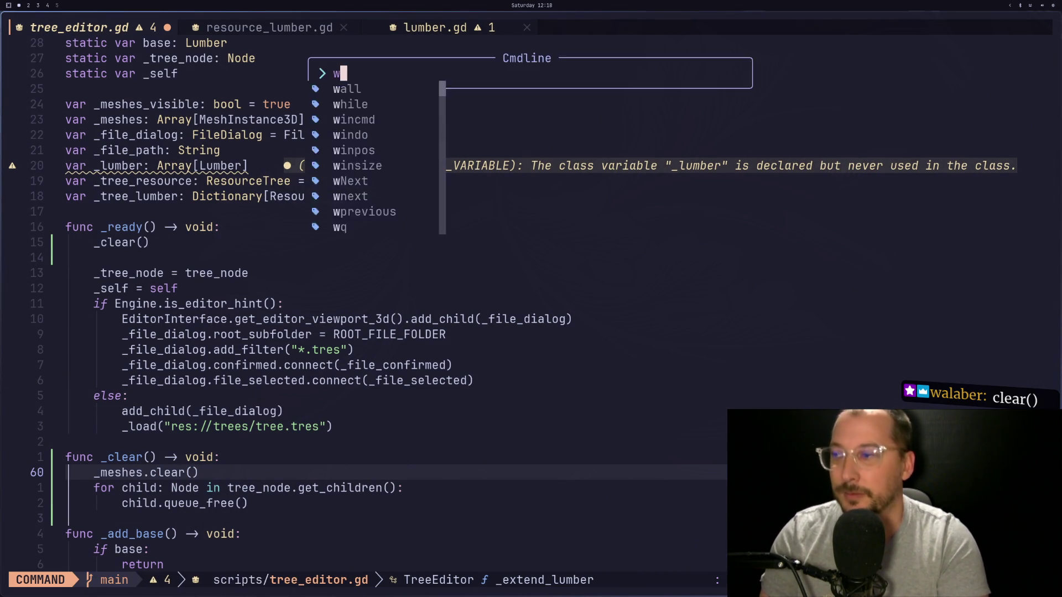
{"action": "key", "text": "Return"}
Run the scene in Godot to test the fix, then stop it.
{"action": "key", "text": "super+2"}
{"action": "left_click", "coordinate": [979, 22]}
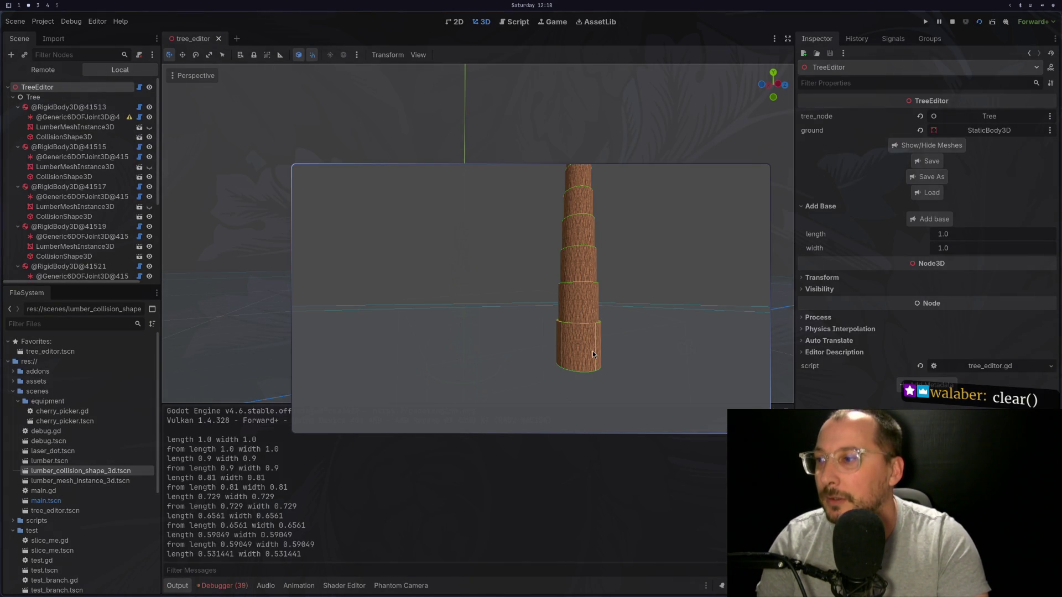
{"action": "key", "text": "Escape"}
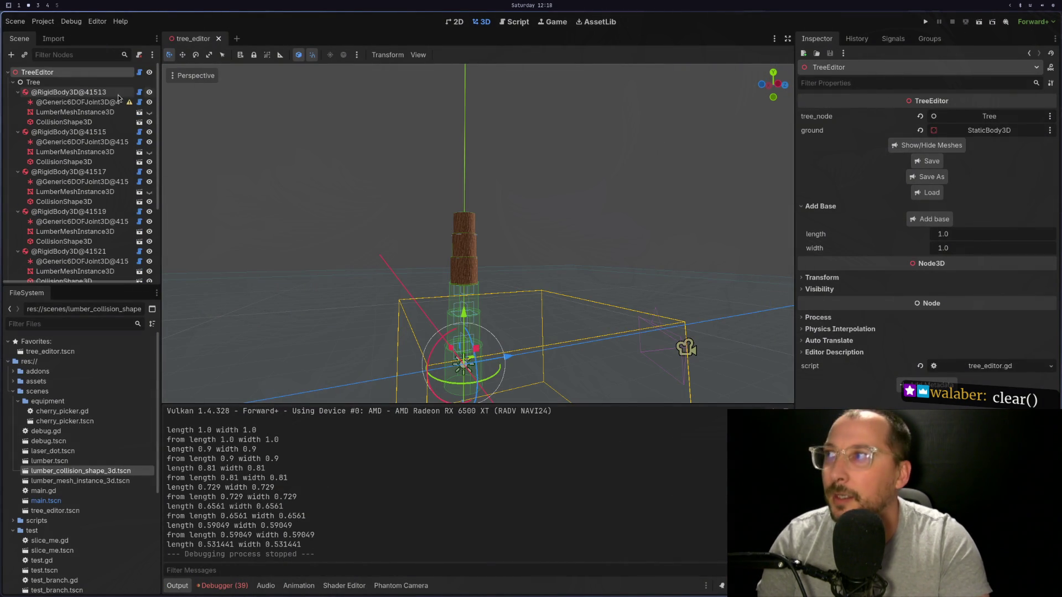
Load tree.tres and toggle meshes off so the trunk shows as collision shapes.
{"action": "left_click", "coordinate": [923, 192]}
{"action": "left_click", "coordinate": [581, 362]}
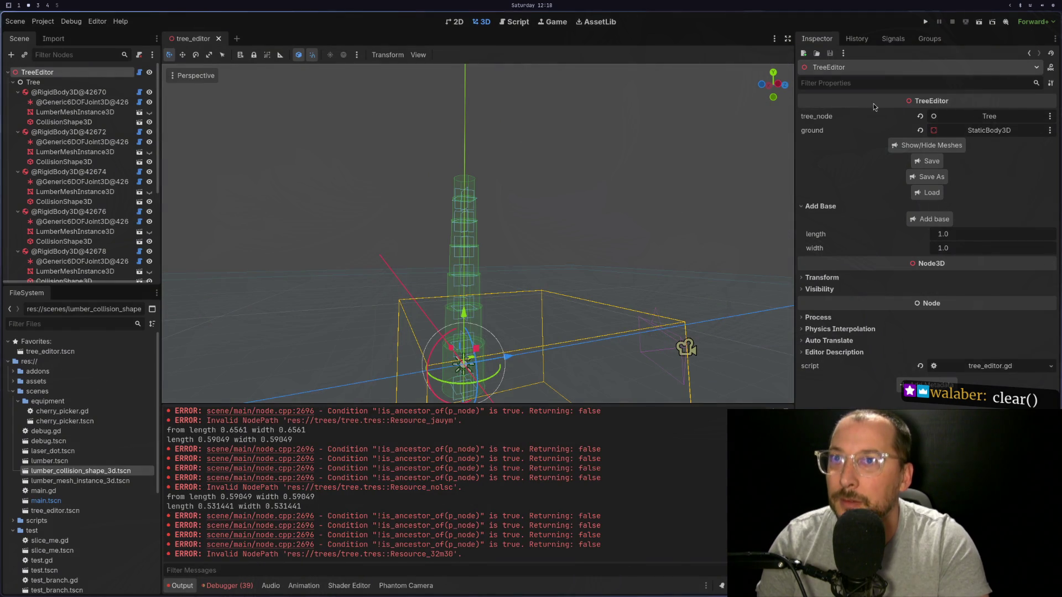
{"action": "left_click", "coordinate": [906, 145]}
{"action": "left_click", "coordinate": [906, 145]}
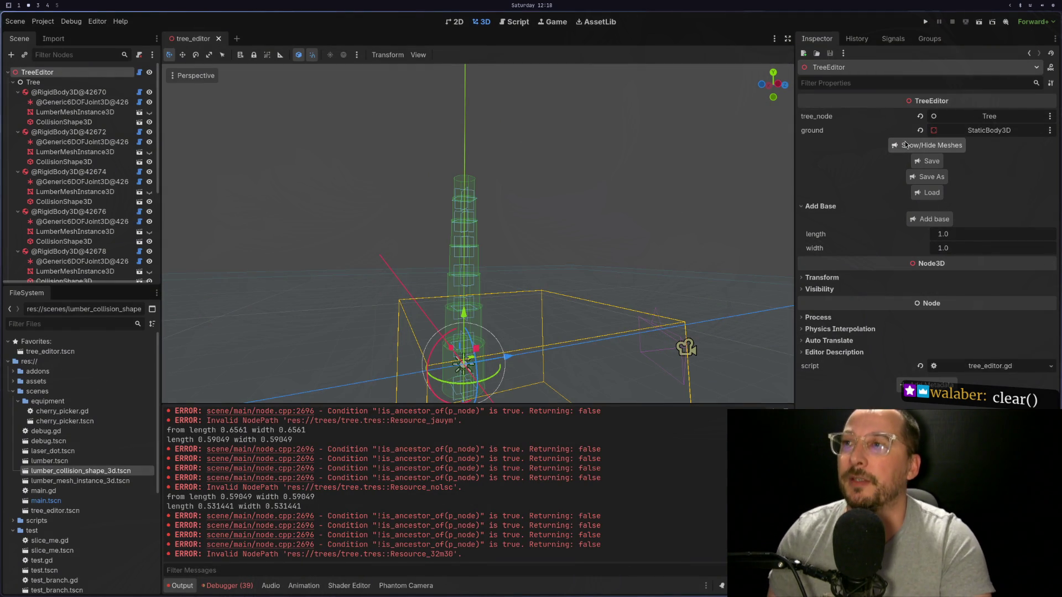
{"action": "scroll", "coordinate": [443, 233], "scroll_direction": "up", "scroll_amount": 5}
{"action": "mouse_move", "coordinate": [570, 284]}
{"action": "left_mouse_down"}
{"action": "mouse_move", "coordinate": [590, 230]}
{"action": "mouse_move", "coordinate": [642, 208]}
{"action": "mouse_move", "coordinate": [645, 247]}
{"action": "mouse_move", "coordinate": [584, 248]}
{"action": "mouse_move", "coordinate": [762, 182]}
{"action": "left_mouse_up"}
Switch to Neovim's tree_editor.gd and move down to the _extend_lumber function.
{"action": "scroll", "coordinate": [584, 248], "scroll_direction": "up", "scroll_amount": 5}
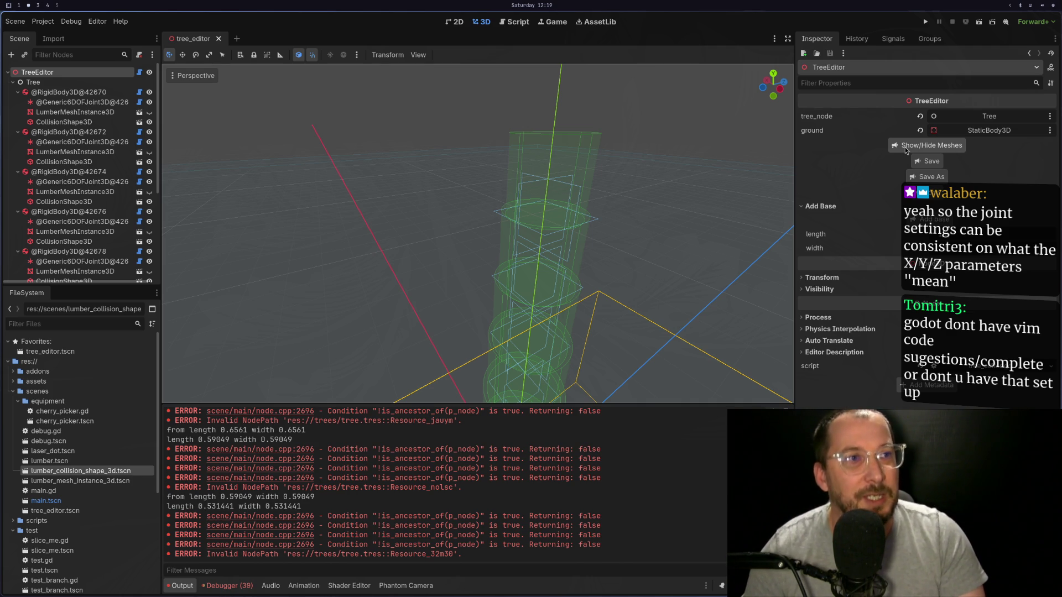
{"action": "key", "text": "super+1"}
{"action": "key", "text": "super+2"}
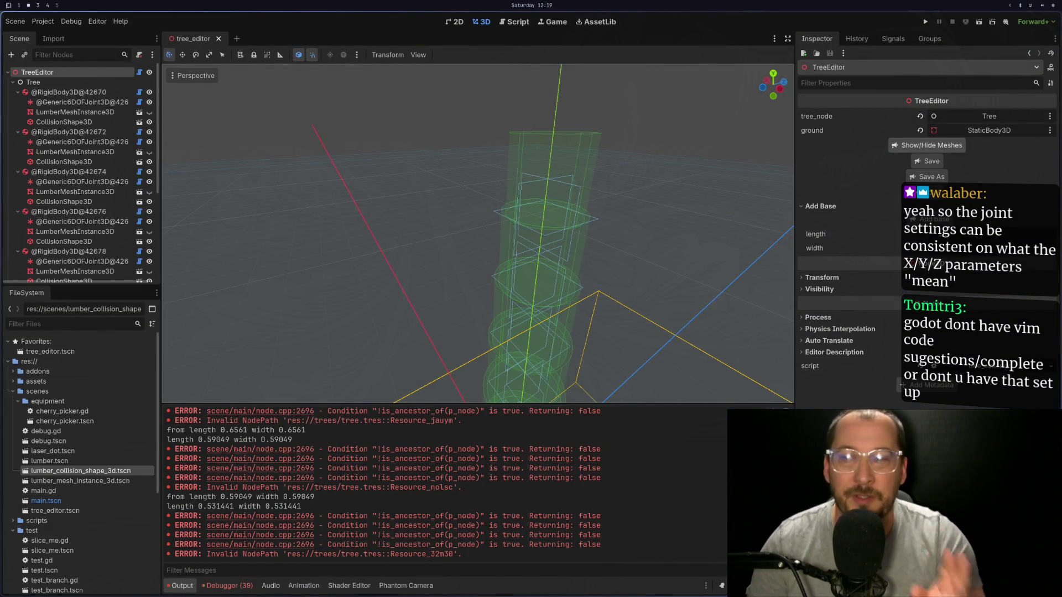
{"action": "key", "text": "super+1"}
{"action": "key", "text": "super+2"}
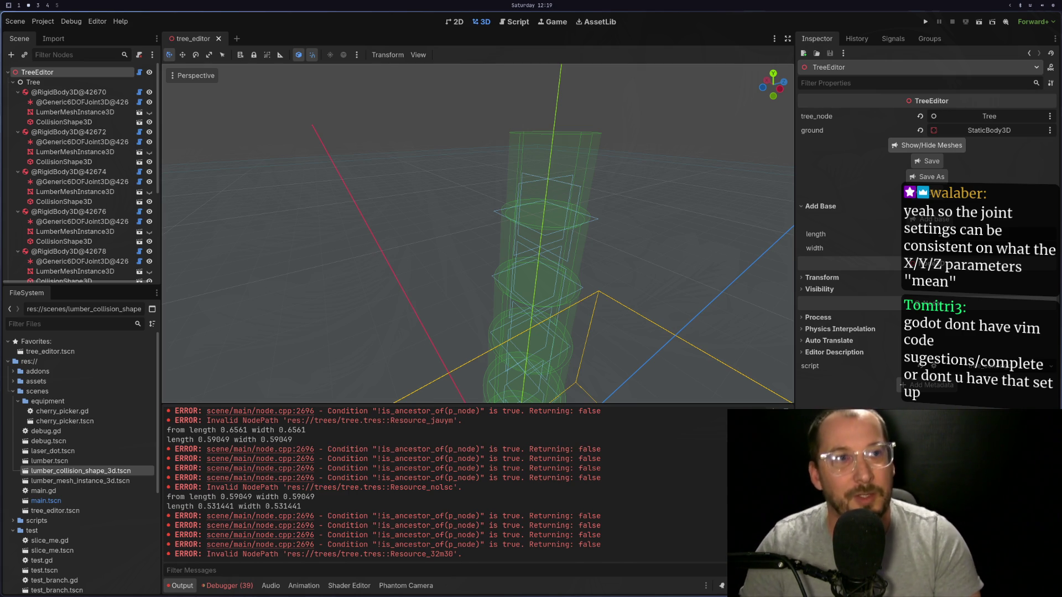
{"action": "key", "text": "super+1"}
{"action": "key", "text": "j"}
{"action": "key", "text": "j"}
{"action": "key", "text": "j"}
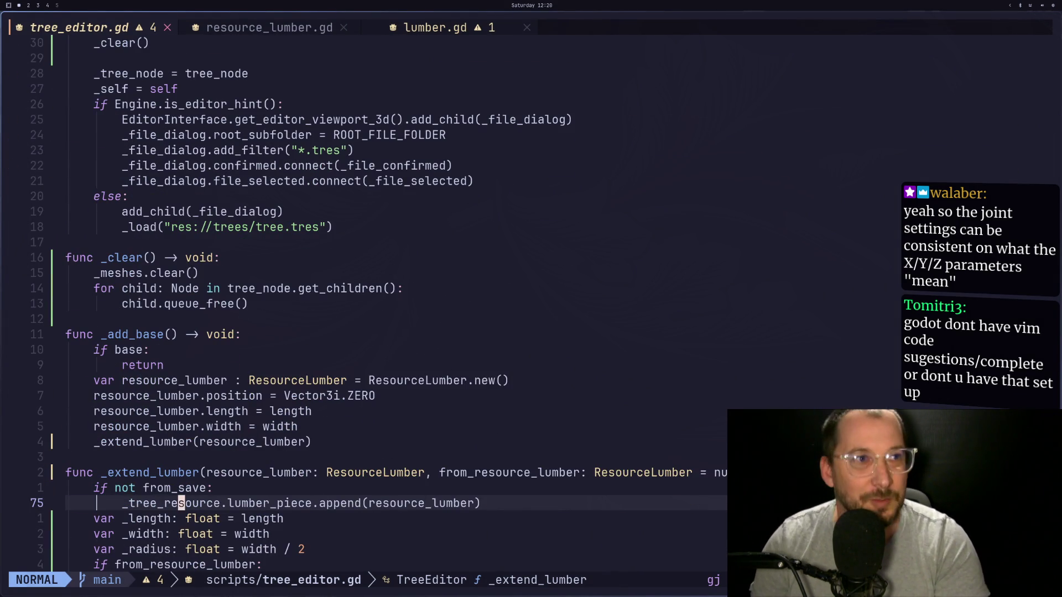
Clear the old messages from Godot's Output log.
{"action": "key", "text": "super+2"}
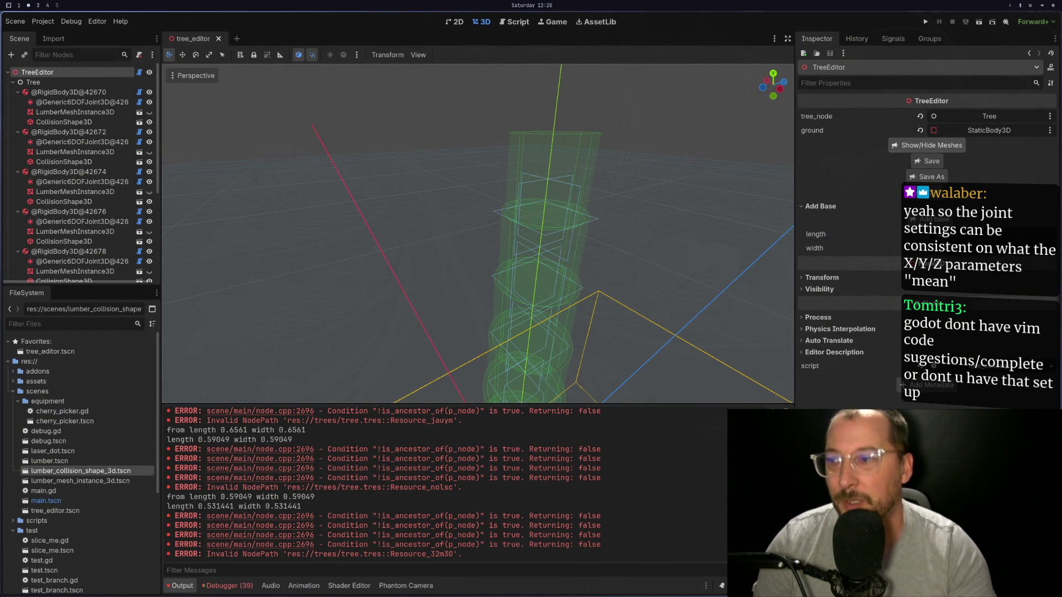
{"action": "key", "text": "super+4"}
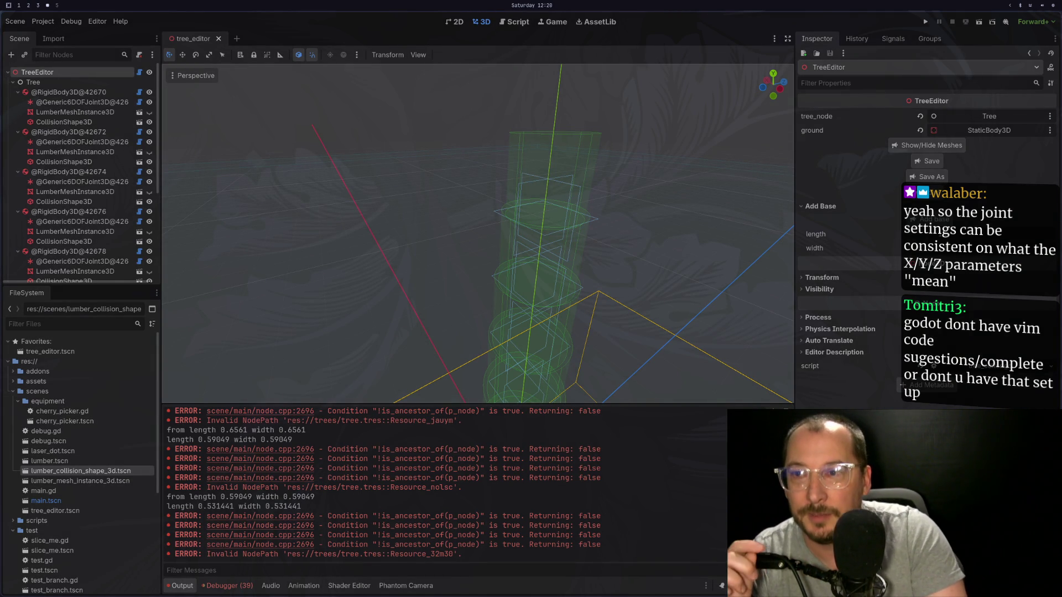
{"action": "key", "text": "super+2"}
{"action": "key", "text": "ctrl+alt+k"}
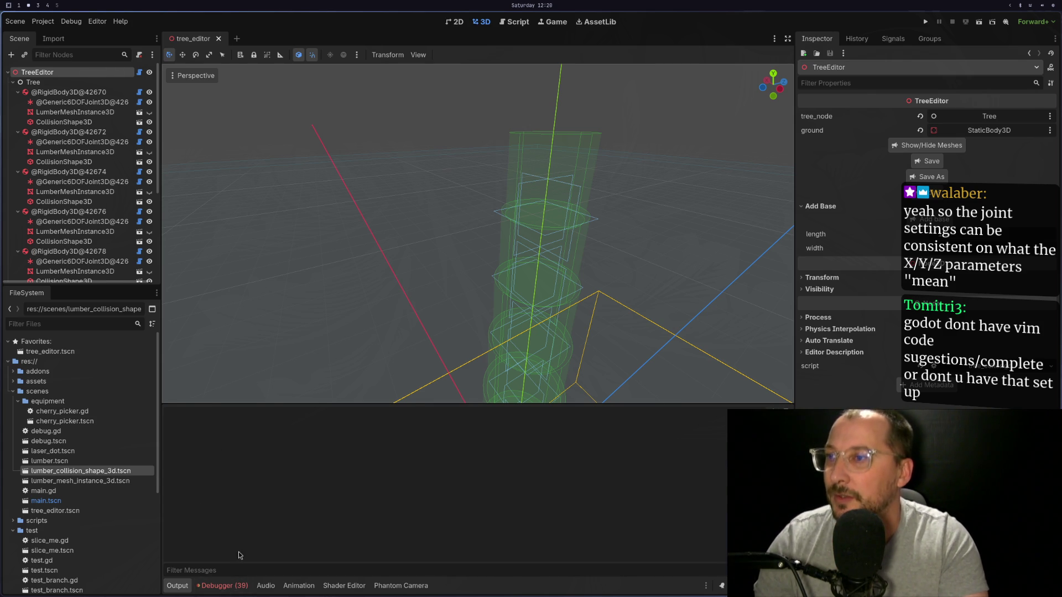
Quit Neovim with :qa, relaunch gdvim, and reopen tree_editor.gd.
{"action": "key", "text": "super+1"}
{"action": "type", "text": ":"}
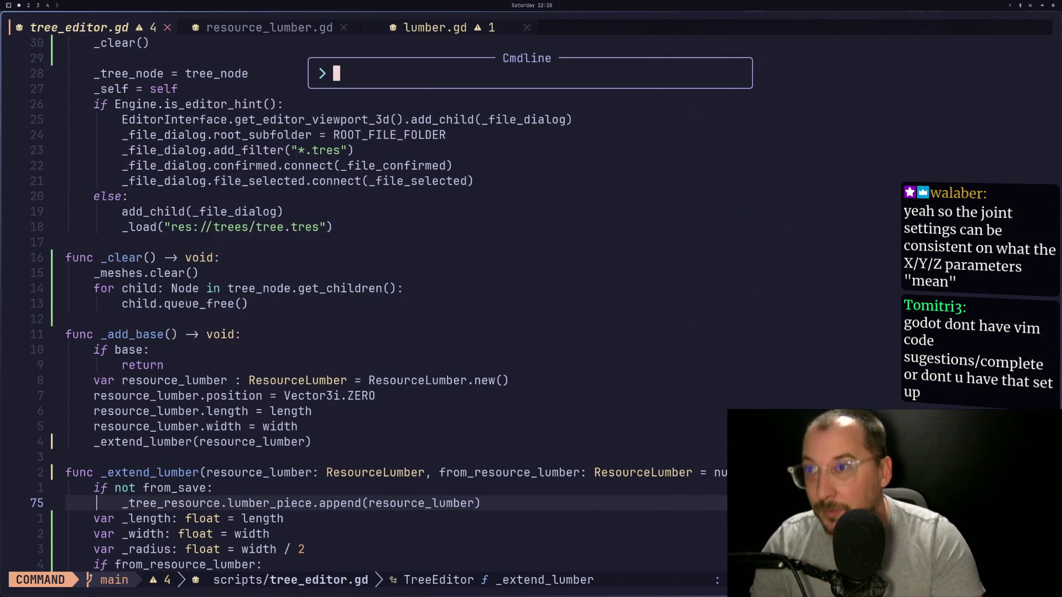
{"action": "type", "text": "qa"}
{"action": "key", "text": "Return"}
{"action": "key", "text": "Up"}
{"action": "key", "text": "Return"}
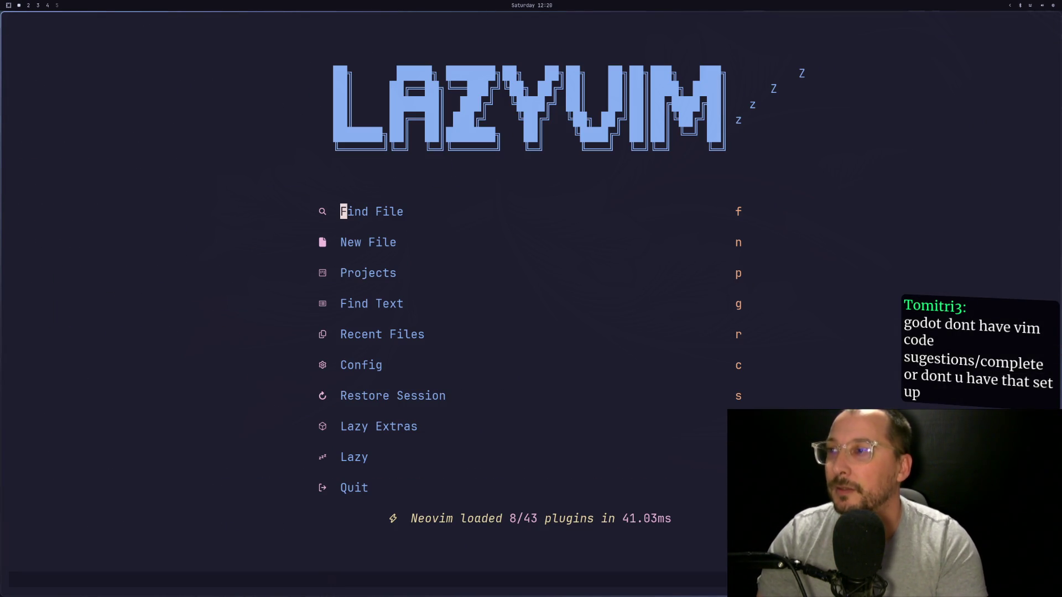
{"action": "key", "text": "space"}
{"action": "key", "text": "q"}
{"action": "key", "text": "s"}
Browse tree_editor.gd's _add_base, Load button, _clear and _extend_lumber code, then return to Godot.
{"action": "key", "text": "super+2"}
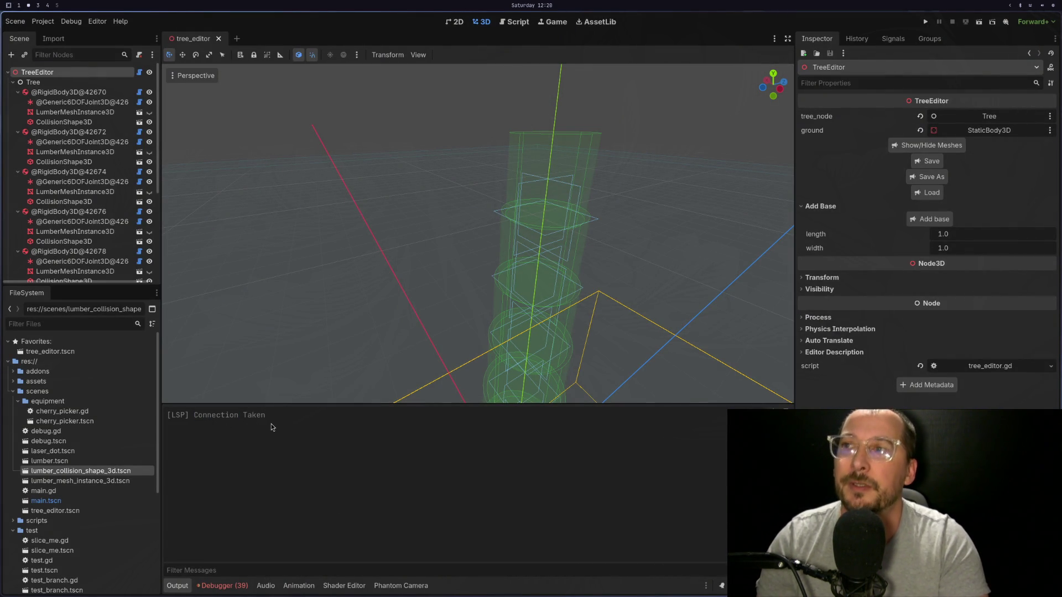
{"action": "key", "text": "super+1"}
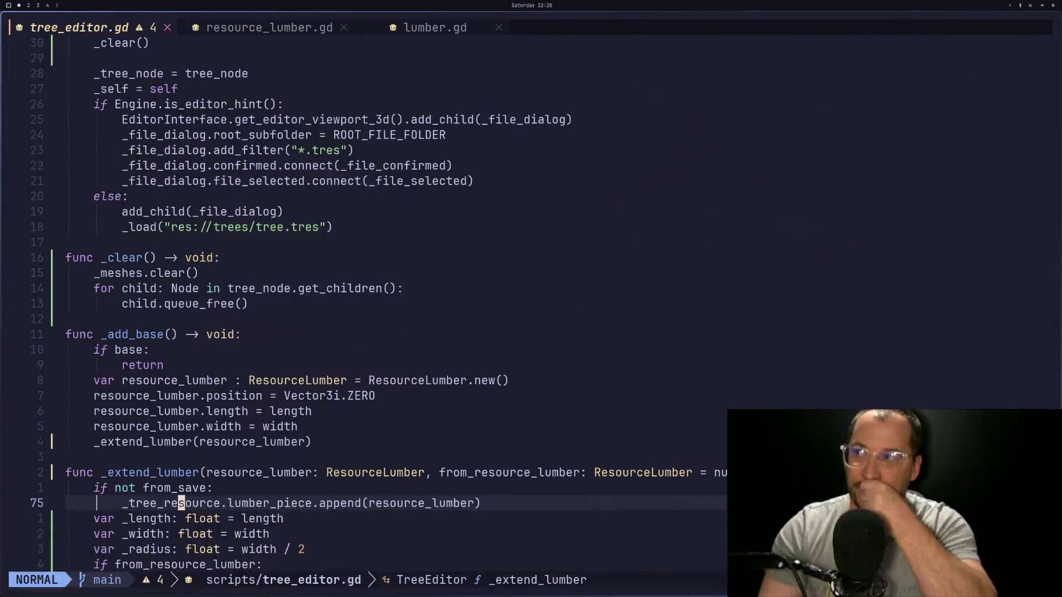
{"action": "key", "text": "k"}
{"action": "key", "text": "k"}
{"action": "key", "text": "k"}
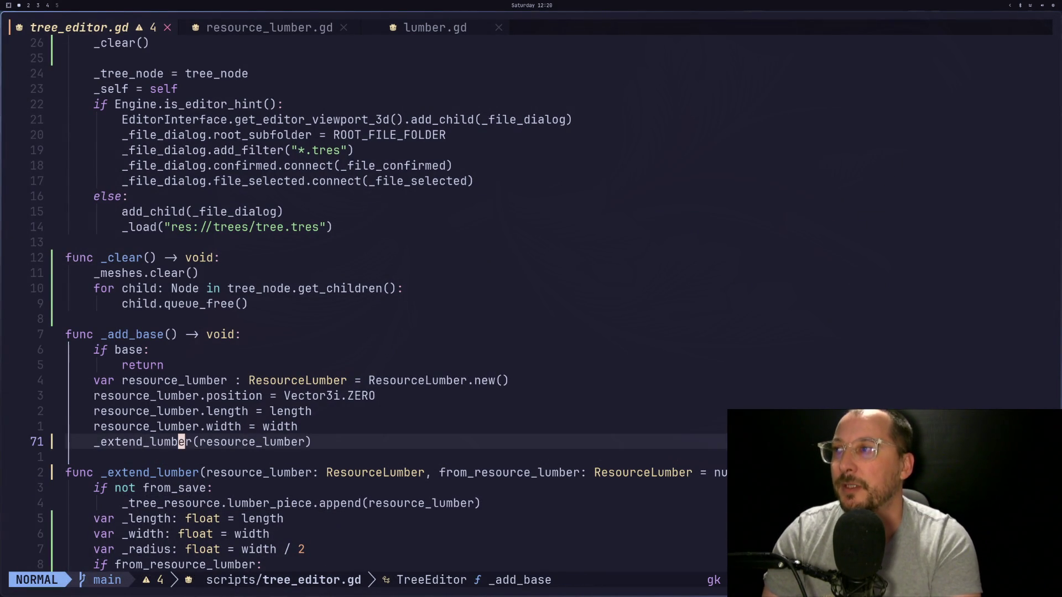
{"action": "key", "text": "k"}
{"action": "key", "text": "k"}
{"action": "key", "text": "k"}
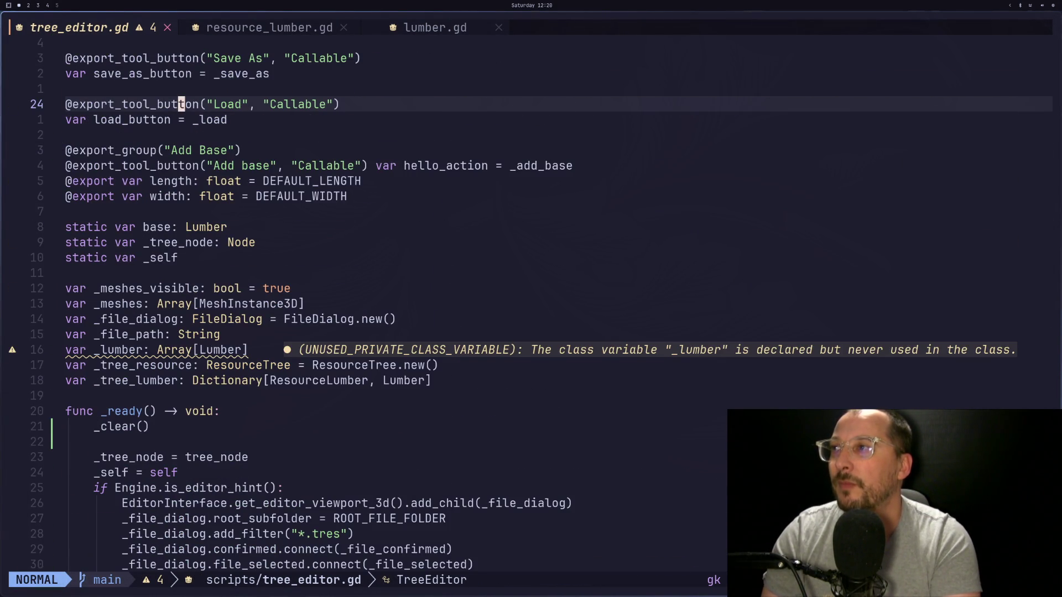
{"action": "key", "text": "j"}
{"action": "key", "text": "j"}
{"action": "key", "text": "j"}
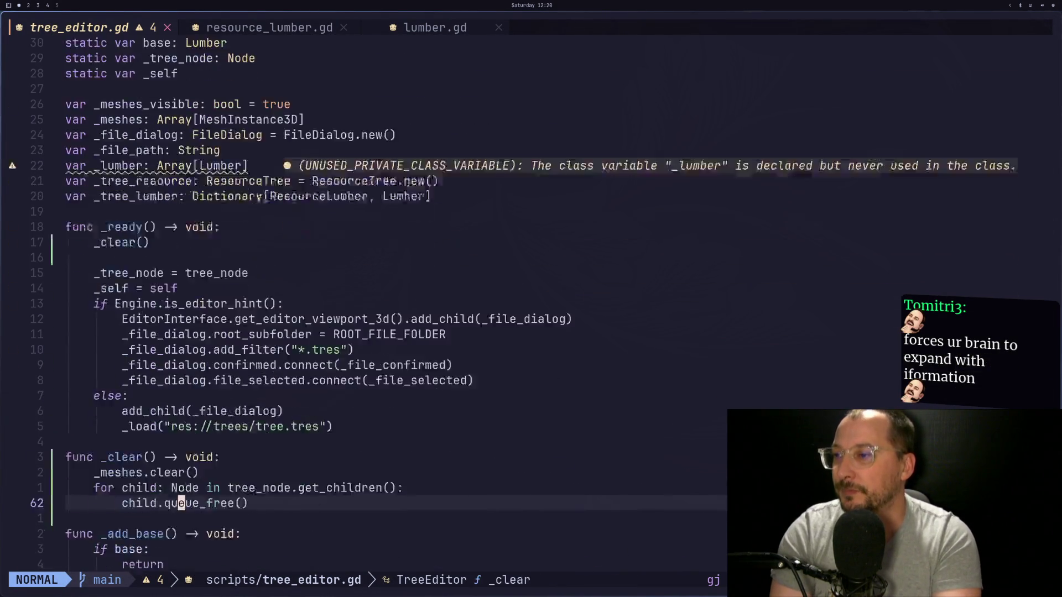
{"action": "key", "text": "j"}
{"action": "key", "text": "j"}
{"action": "key", "text": "j"}
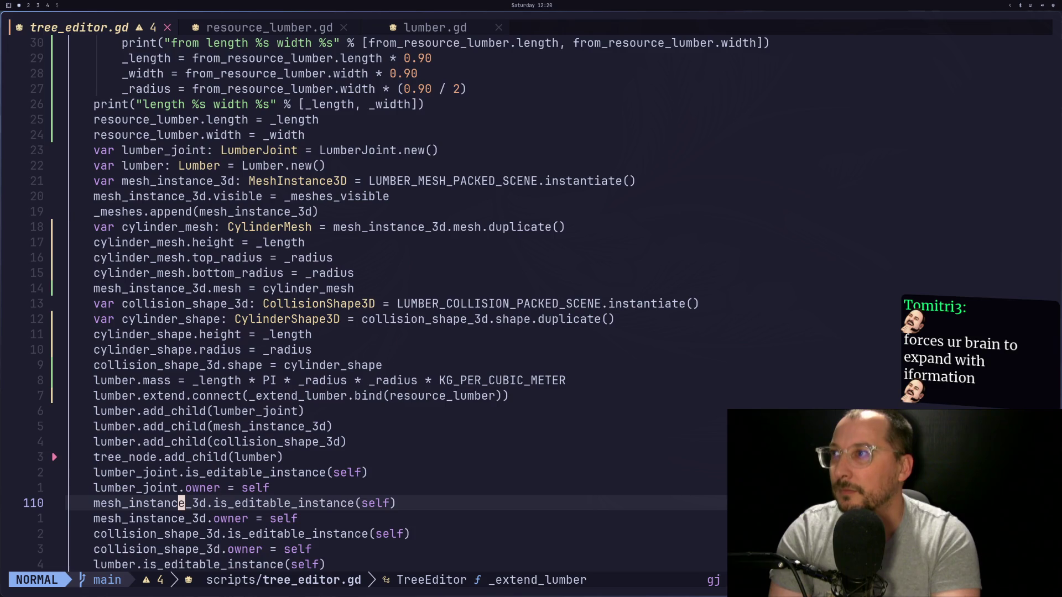
{"action": "key", "text": "j"}
{"action": "key", "text": "j"}
{"action": "key", "text": "j"}
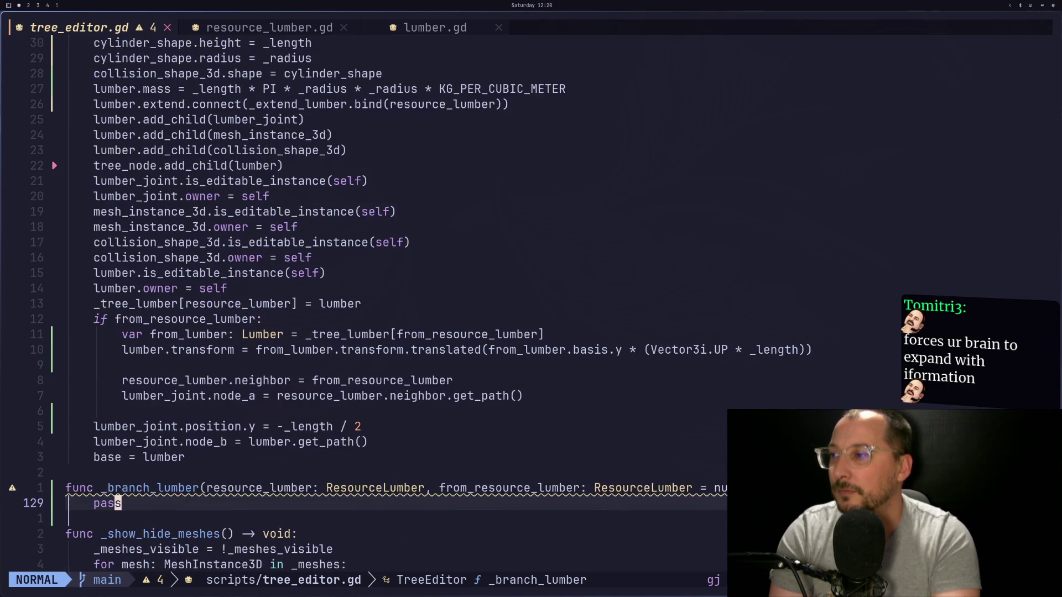
{"action": "key", "text": "j"}
{"action": "key", "text": "super+2"}
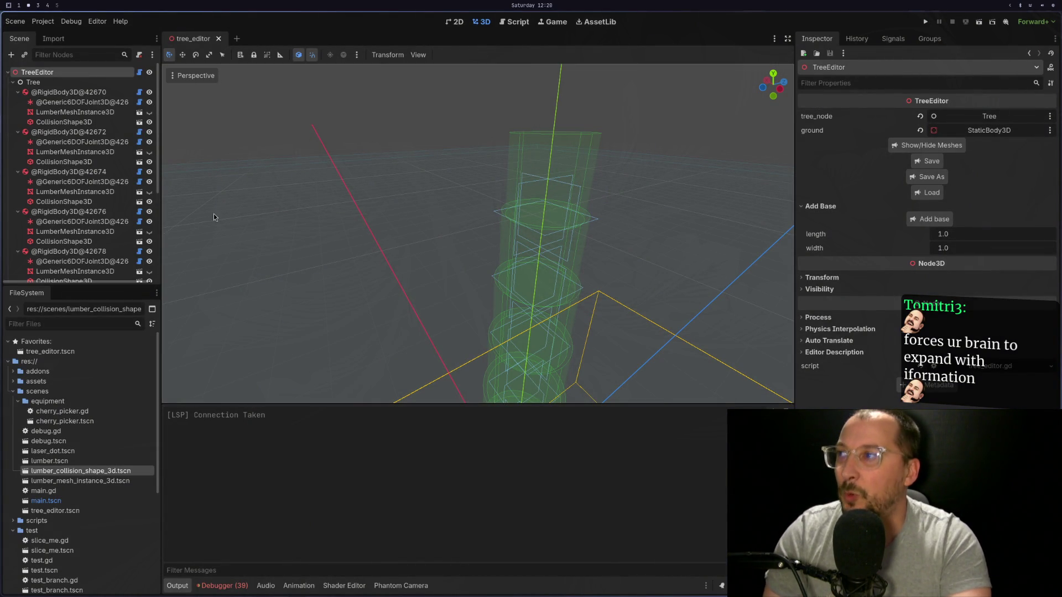
{"action": "left_click", "coordinate": [51, 93]}
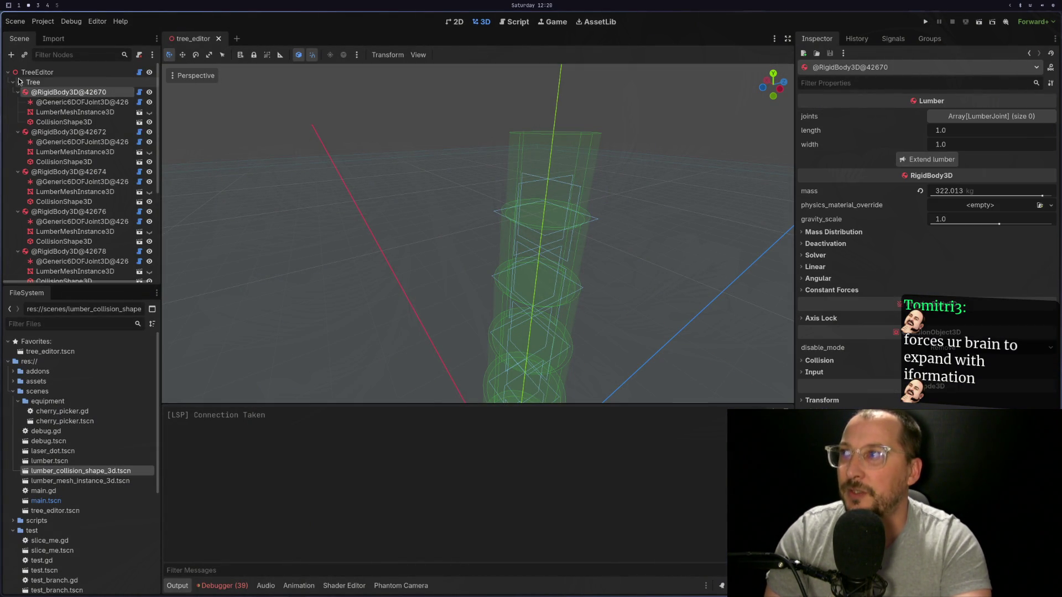
{"action": "left_click", "coordinate": [41, 72]}
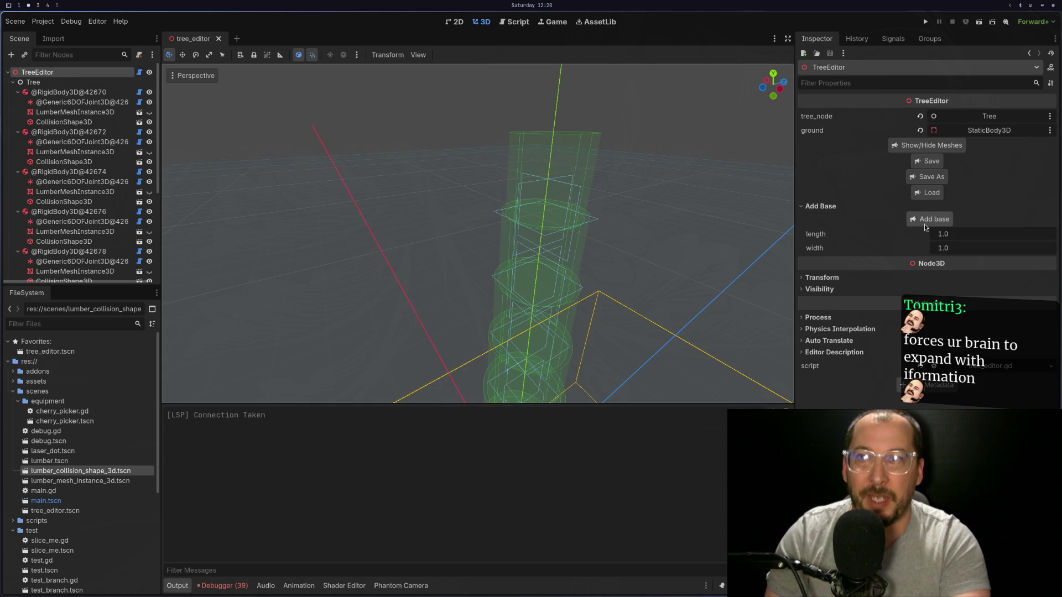
{"action": "mouse_move", "coordinate": [451, 308]}
{"action": "left_mouse_down"}
{"action": "mouse_move", "coordinate": [513, 251]}
{"action": "mouse_move", "coordinate": [461, 388]}
{"action": "mouse_move", "coordinate": [553, 260]}
{"action": "mouse_move", "coordinate": [689, 239]}
{"action": "mouse_move", "coordinate": [572, 312]}
{"action": "mouse_move", "coordinate": [559, 287]}
{"action": "mouse_move", "coordinate": [547, 312]}
{"action": "left_mouse_up"}
{"action": "scroll", "coordinate": [462, 387], "scroll_direction": "up", "scroll_amount": 2}
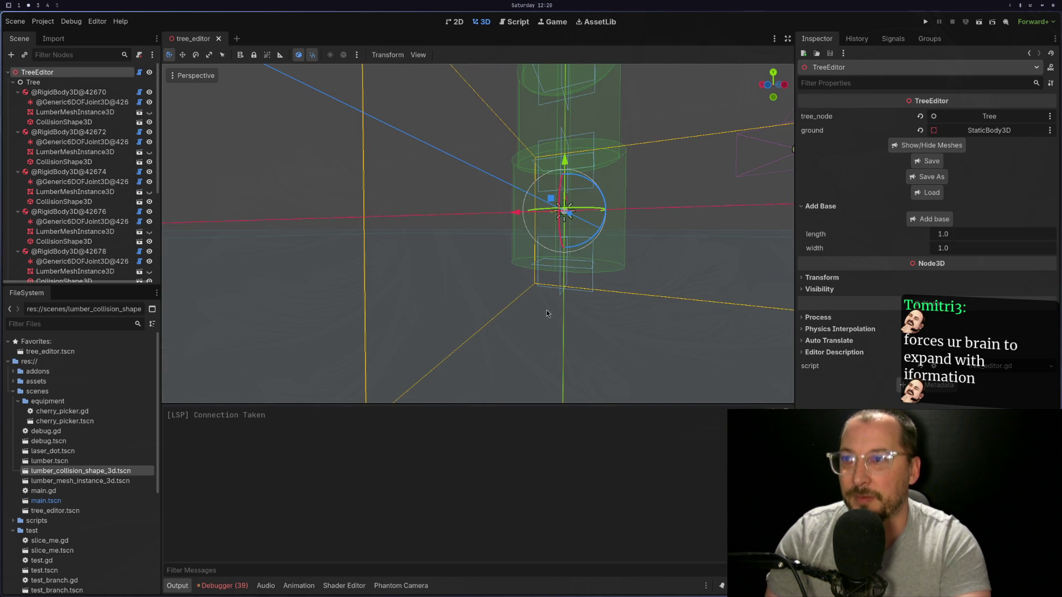
{"action": "left_click_drag", "start_coordinate": [602, 286], "coordinate": [547, 265]}
{"action": "left_click", "coordinate": [105, 92]}
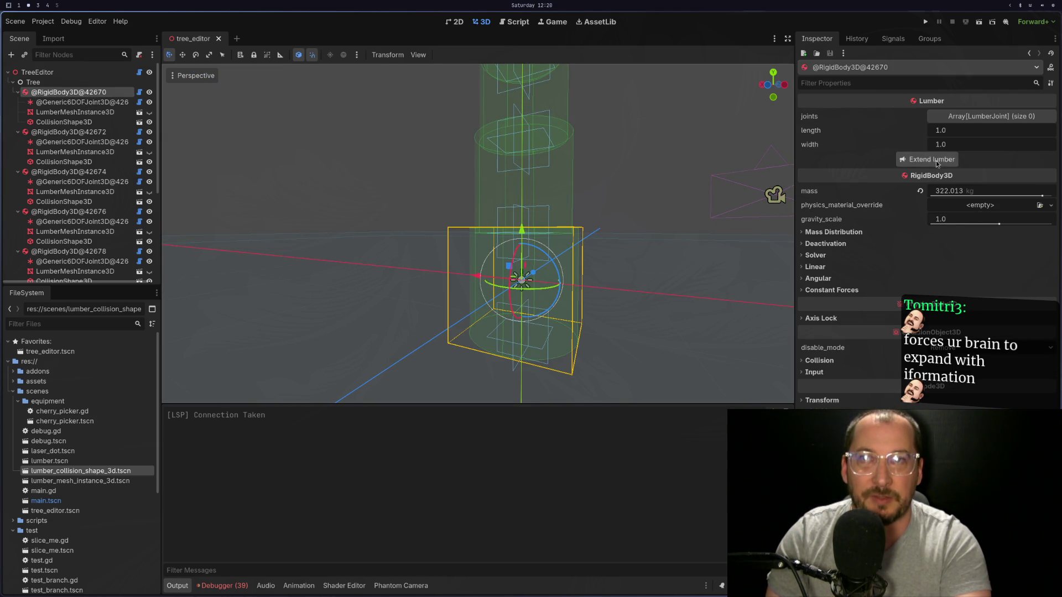
{"action": "left_click", "coordinate": [925, 160]}
{"action": "scroll", "coordinate": [645, 264], "scroll_direction": "down", "scroll_amount": 3}
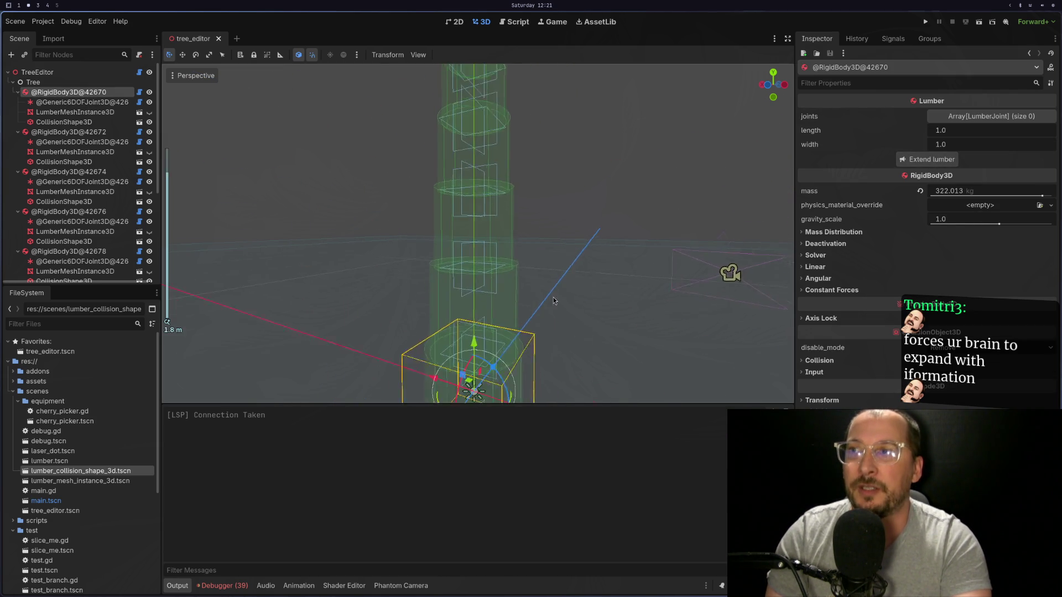
{"action": "left_click", "coordinate": [465, 187]}
{"action": "scroll", "coordinate": [572, 311], "scroll_direction": "up", "scroll_amount": 2}
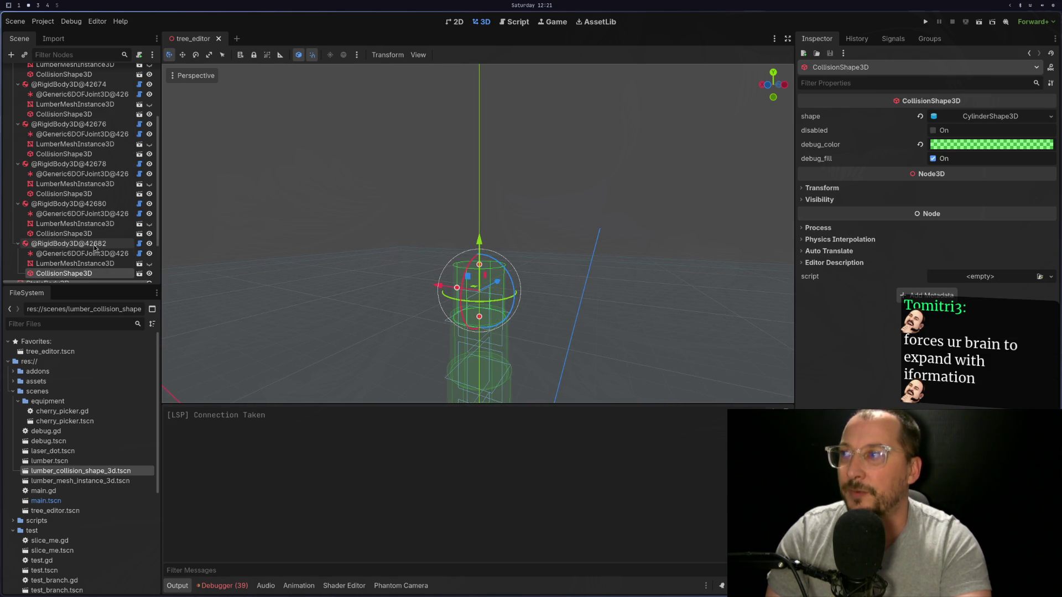
{"action": "left_click", "coordinate": [68, 243]}
{"action": "left_click", "coordinate": [929, 159]}
{"action": "scroll", "coordinate": [467, 247], "scroll_direction": "up", "scroll_amount": 3}
{"action": "scroll", "coordinate": [468, 247], "scroll_direction": "up", "scroll_amount": 5}
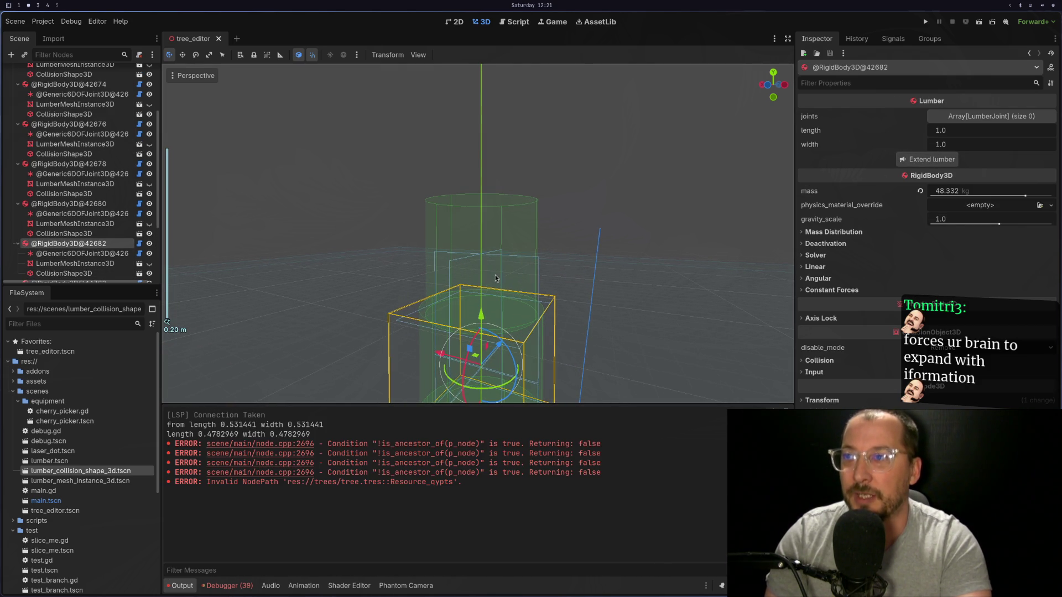
{"action": "scroll", "coordinate": [595, 353], "scroll_direction": "down", "scroll_amount": 7}
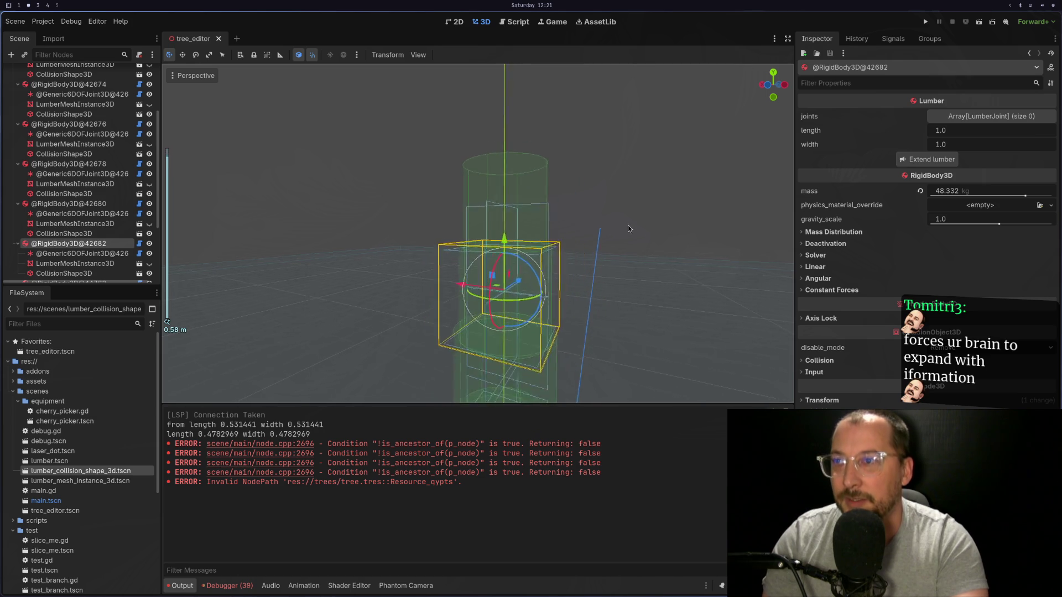
{"action": "scroll", "coordinate": [604, 233], "scroll_direction": "down", "scroll_amount": 4}
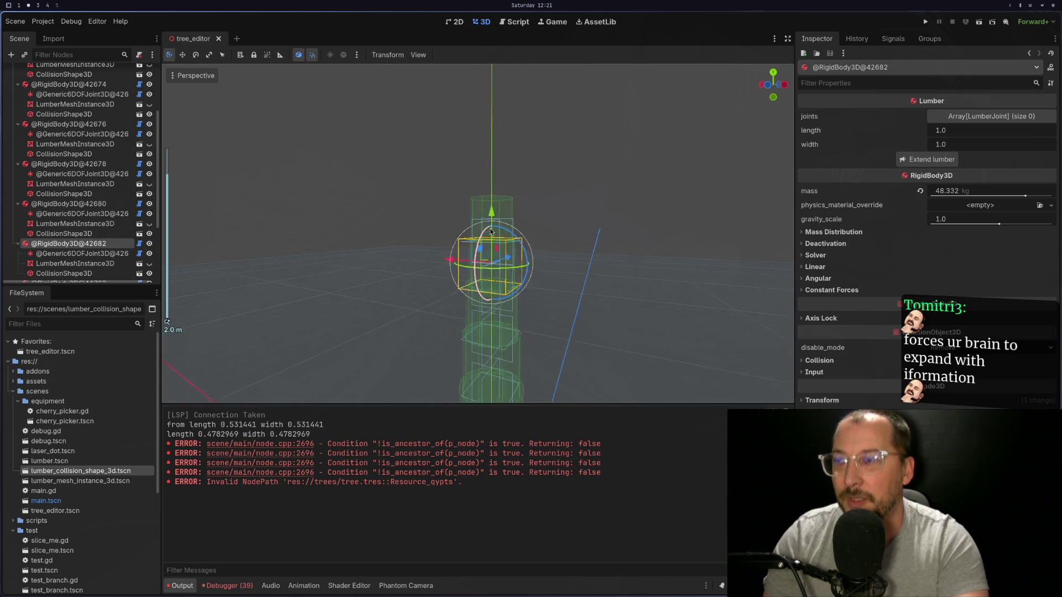
{"action": "scroll", "coordinate": [490, 232], "scroll_direction": "up", "scroll_amount": 3}
{"action": "scroll", "coordinate": [472, 265], "scroll_direction": "down", "scroll_amount": 6}
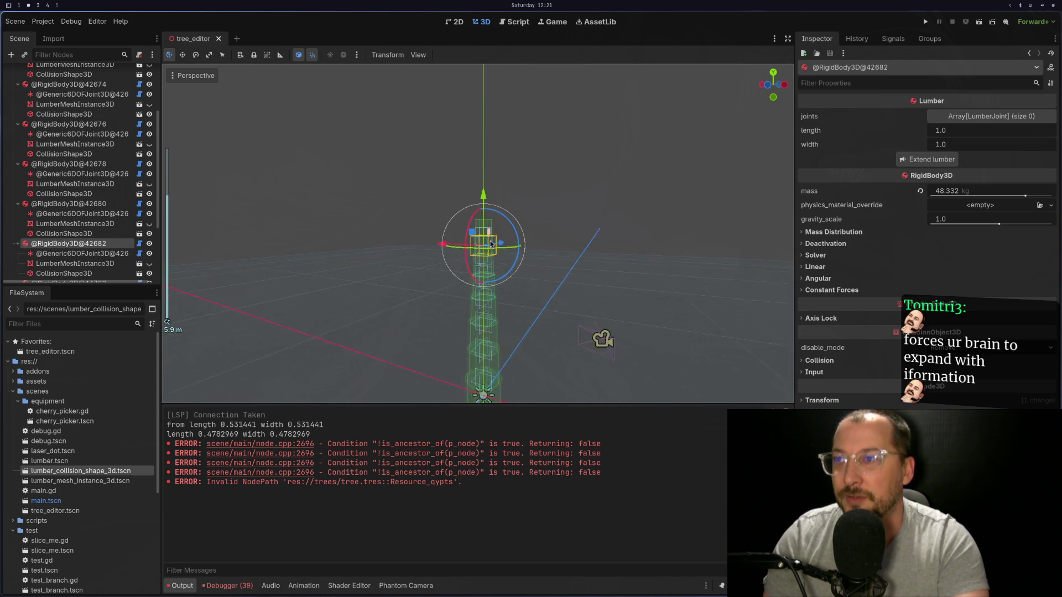
{"action": "scroll", "coordinate": [472, 265], "scroll_direction": "up", "scroll_amount": 2}
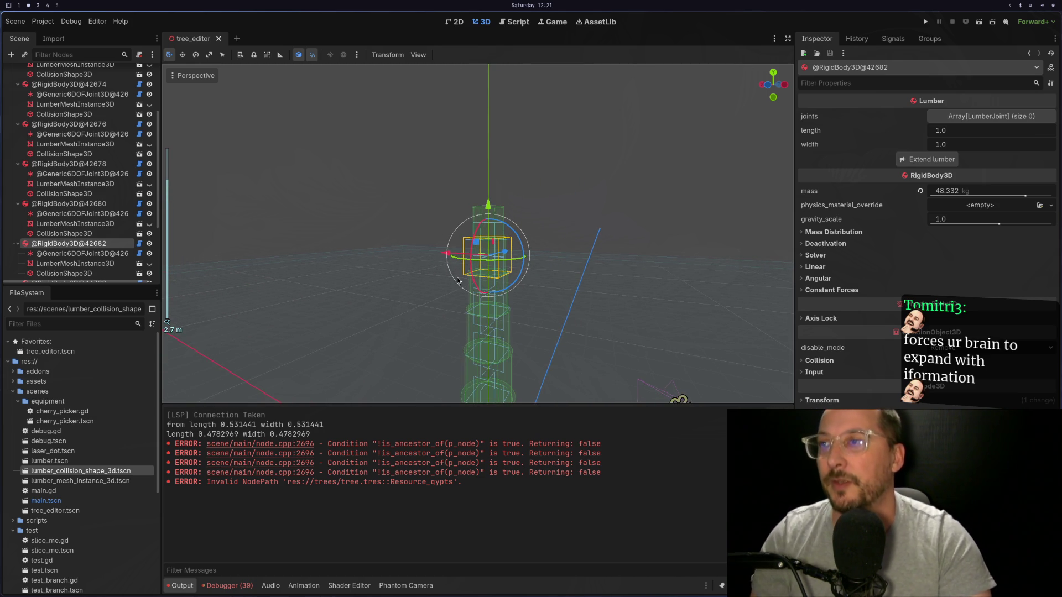
{"action": "scroll", "coordinate": [446, 347], "scroll_direction": "up", "scroll_amount": 1}
{"action": "scroll", "coordinate": [447, 345], "scroll_direction": "down", "scroll_amount": 1}
{"action": "scroll", "coordinate": [447, 344], "scroll_direction": "up", "scroll_amount": 3}
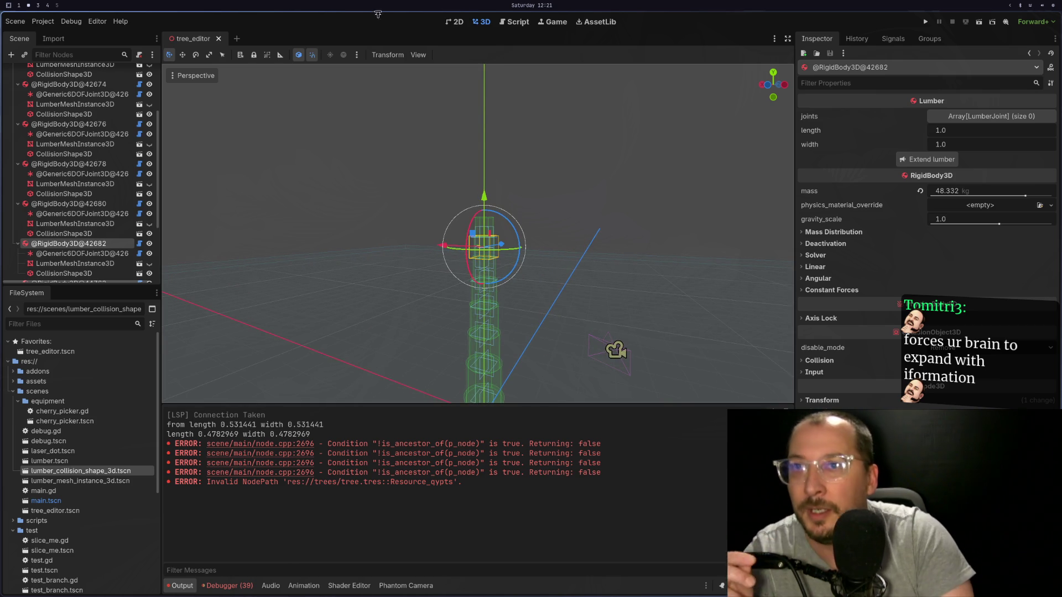
{"action": "scroll", "coordinate": [537, 188], "scroll_direction": "up", "scroll_amount": 7}
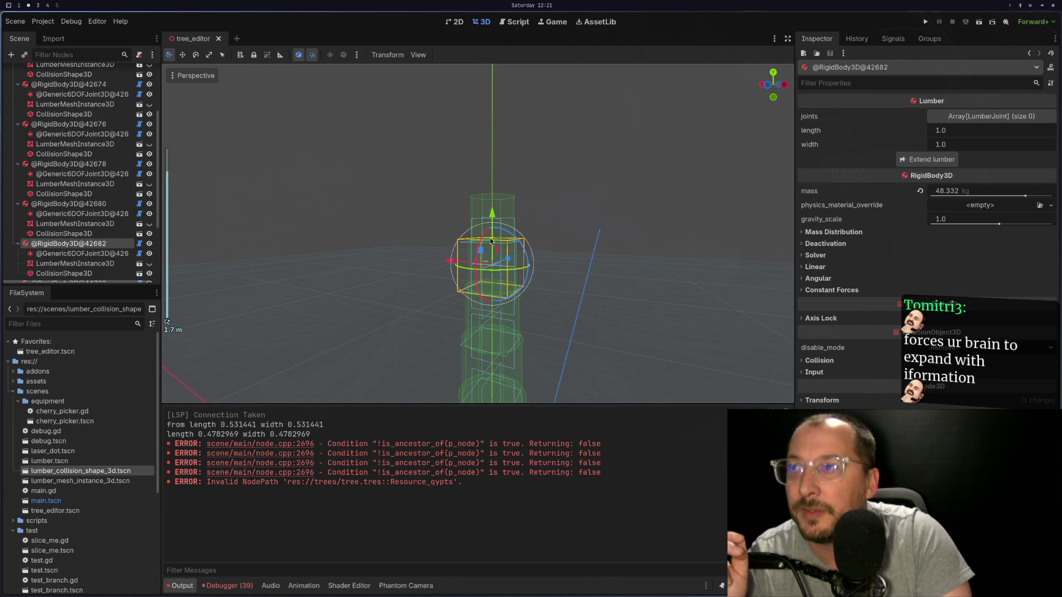
{"action": "left_click", "coordinate": [501, 205]}
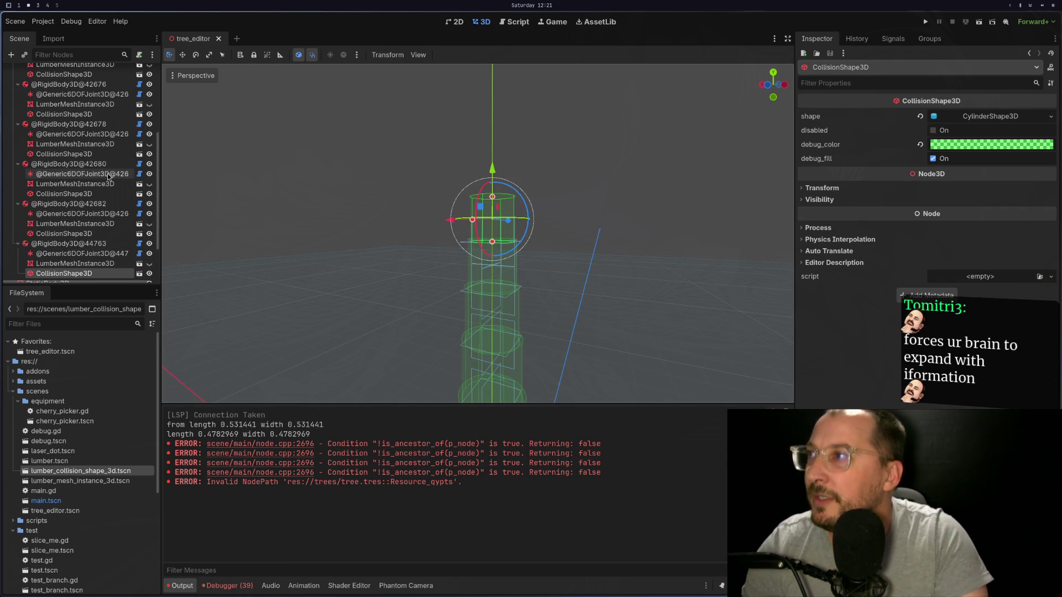
{"action": "left_click", "coordinate": [75, 254]}
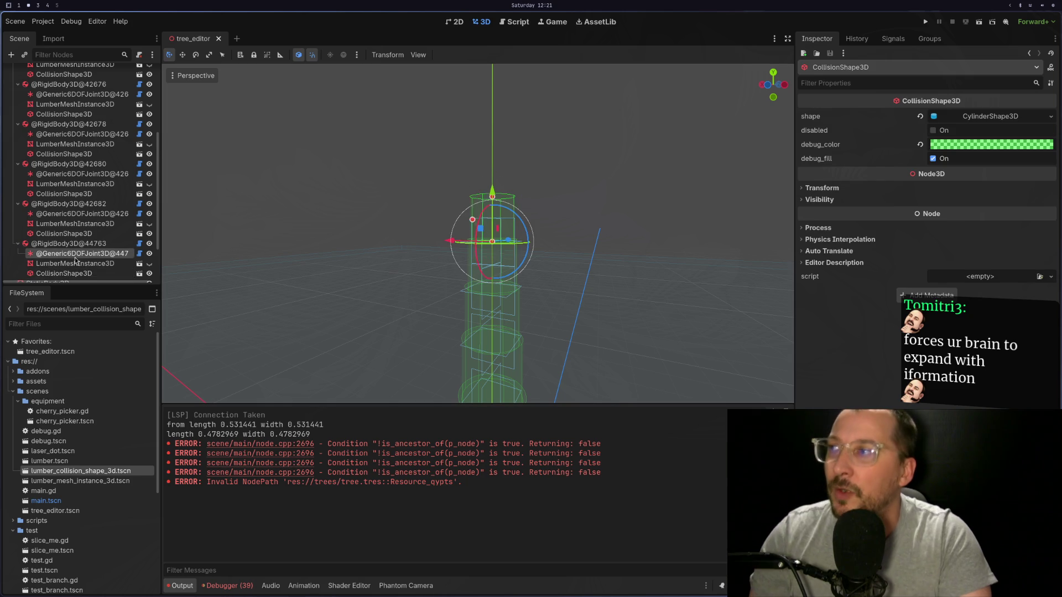
{"action": "left_click", "coordinate": [83, 273], "text": "shift"}
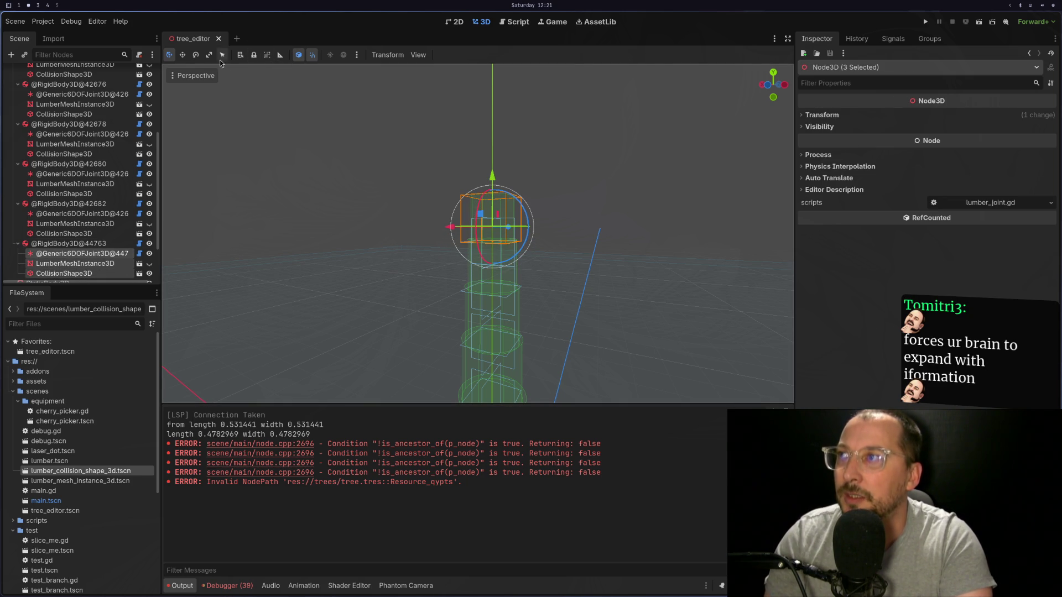
{"action": "scroll", "coordinate": [62, 154], "scroll_direction": "up", "scroll_amount": 5}
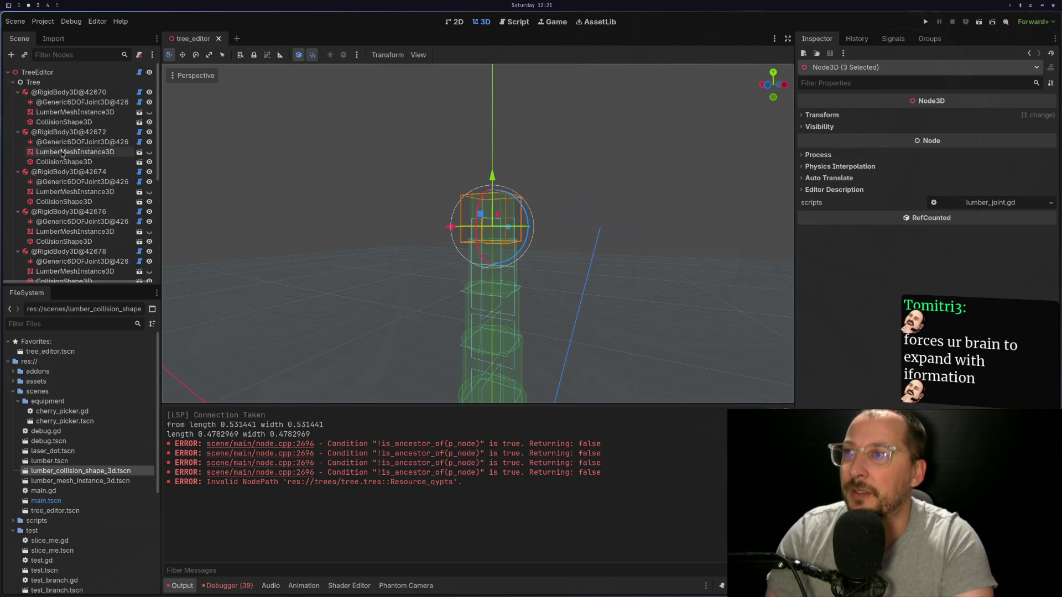
{"action": "scroll", "coordinate": [66, 127], "scroll_direction": "down", "scroll_amount": 3}
{"action": "scroll", "coordinate": [72, 100], "scroll_direction": "up", "scroll_amount": 3}
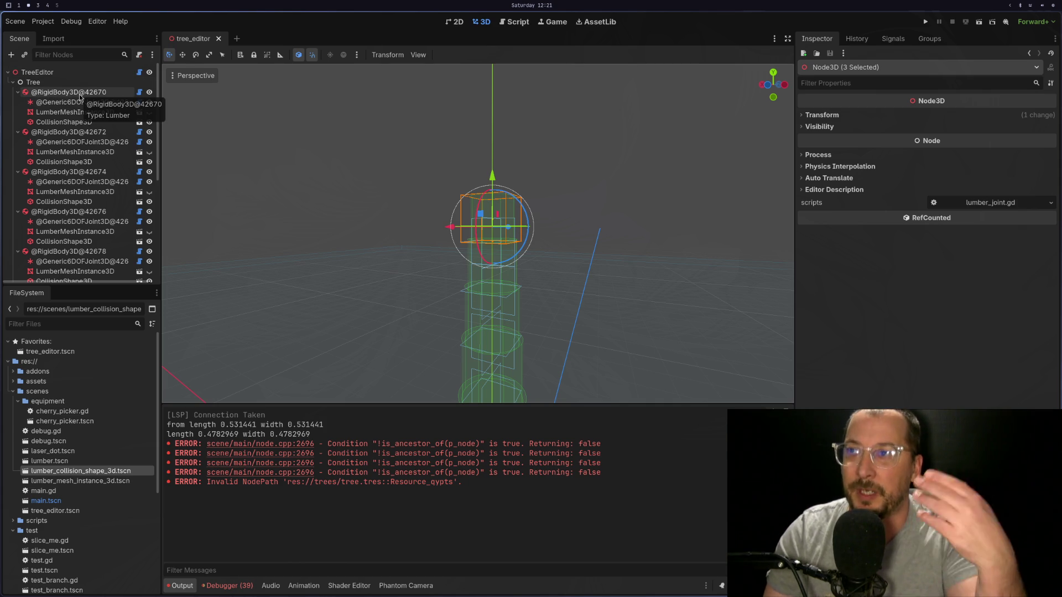
{"action": "scroll", "coordinate": [568, 277], "scroll_direction": "up", "scroll_amount": 5}
{"action": "left_click", "coordinate": [603, 249]}
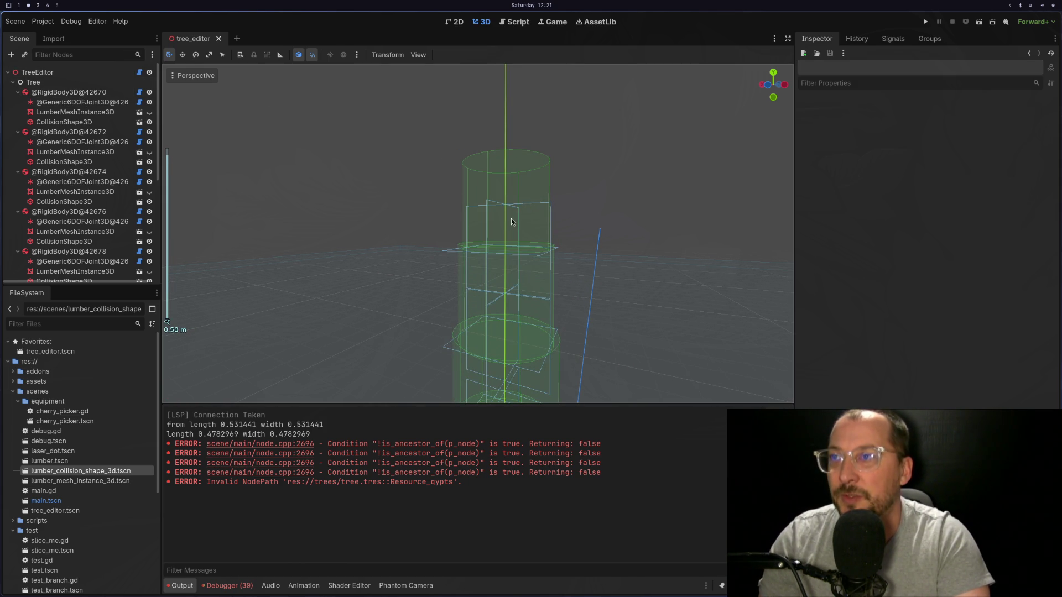
Select and frame the first Generic6DOFJoint3D, expanding its x linear and angular limits.
{"action": "left_click", "coordinate": [82, 101]}
{"action": "scroll", "coordinate": [616, 243], "scroll_direction": "down", "scroll_amount": 10}
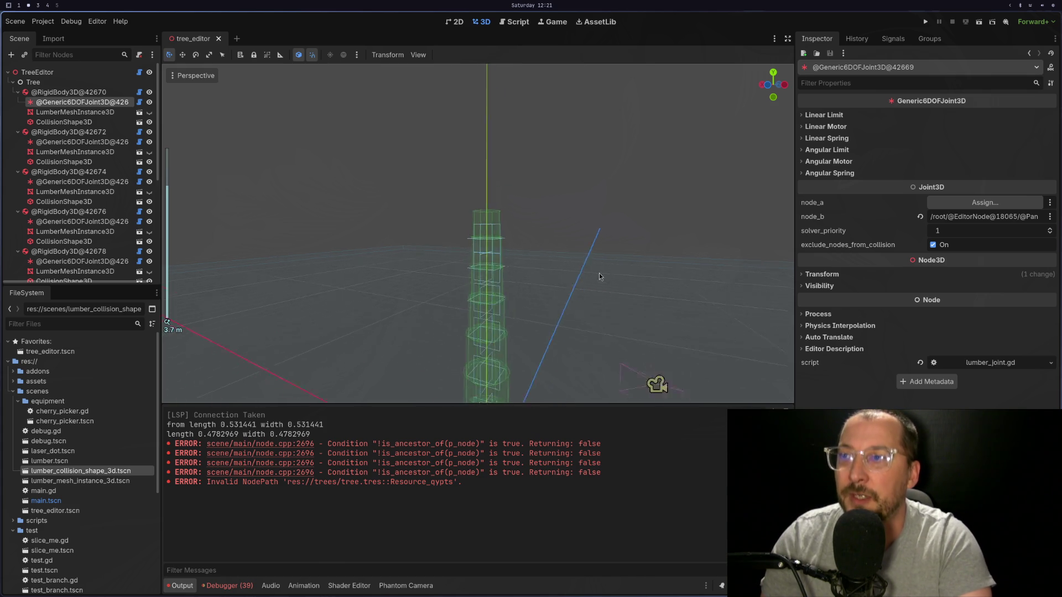
{"action": "key", "text": "f"}
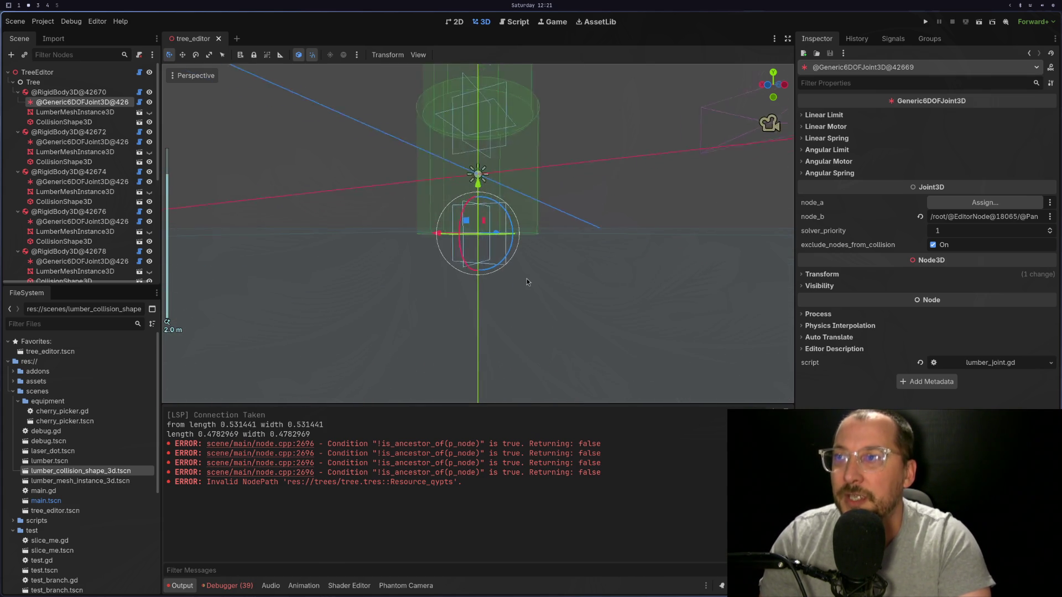
{"action": "left_click", "coordinate": [824, 115]}
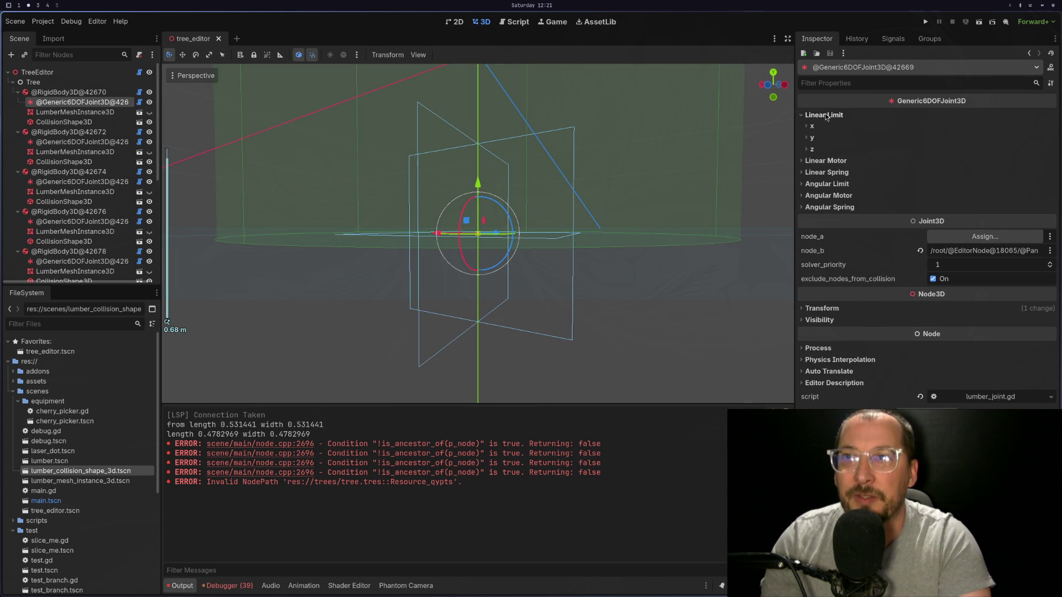
{"action": "left_click", "coordinate": [809, 127]}
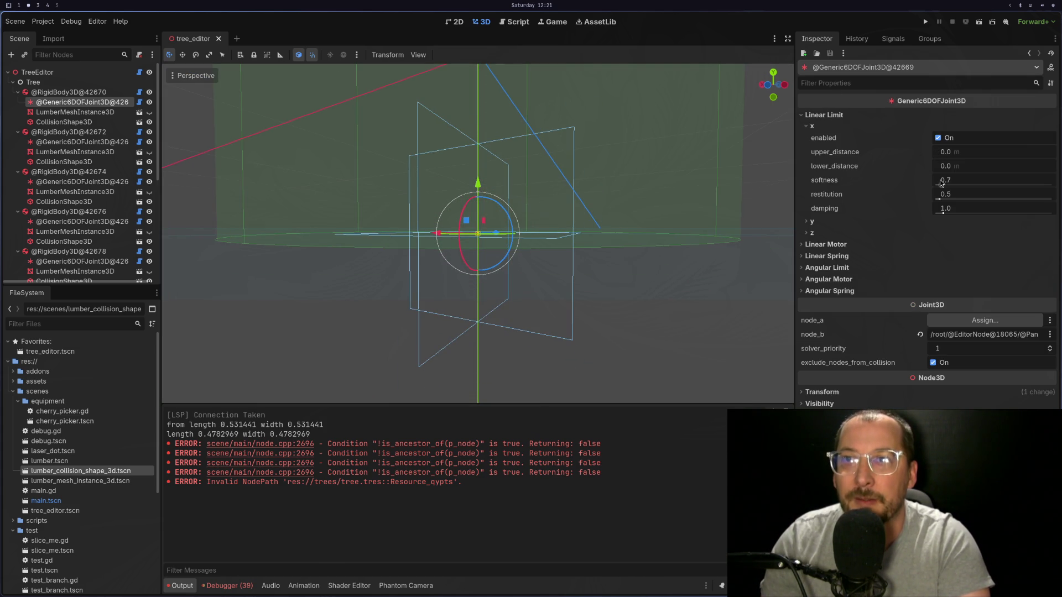
{"action": "left_click", "coordinate": [830, 268]}
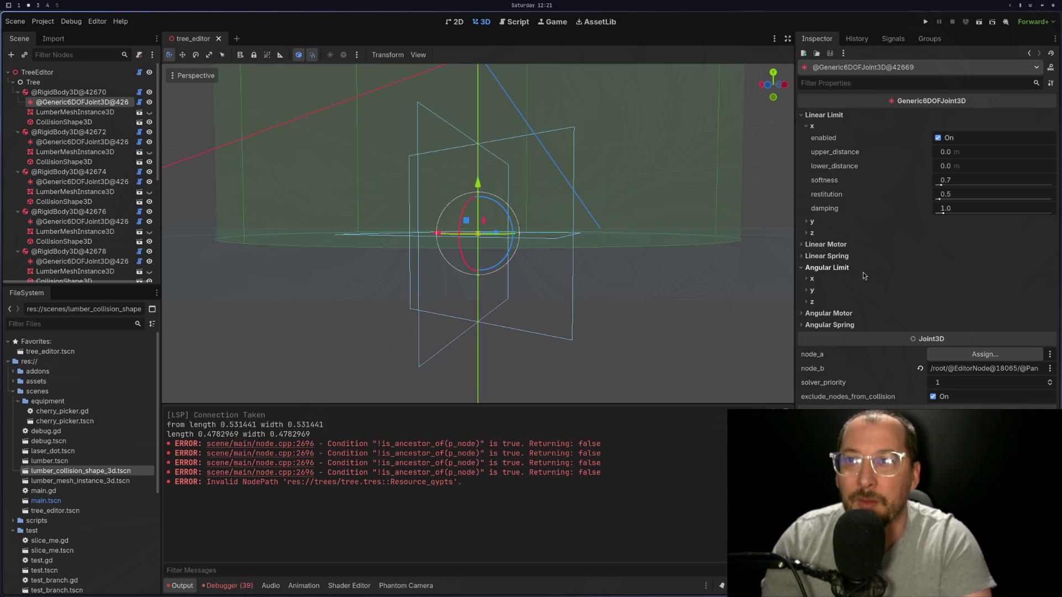
{"action": "left_click", "coordinate": [812, 279]}
Set the x angular limit to upper -100.22° and lower -24.95°.
{"action": "left_click_drag", "start_coordinate": [989, 309], "coordinate": [958, 310]}
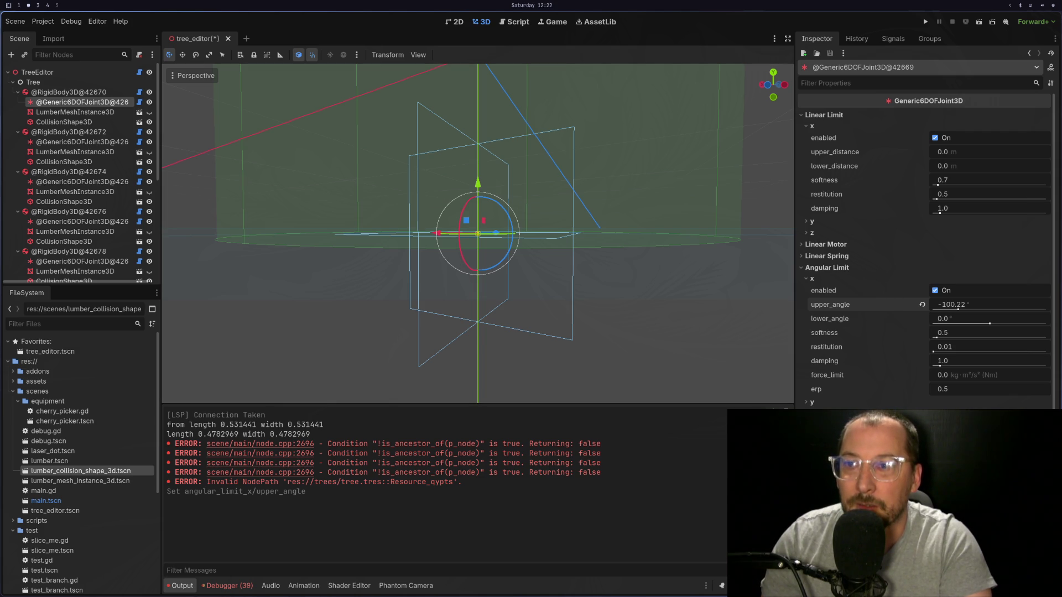
{"action": "left_click_drag", "start_coordinate": [987, 326], "coordinate": [982, 326]}
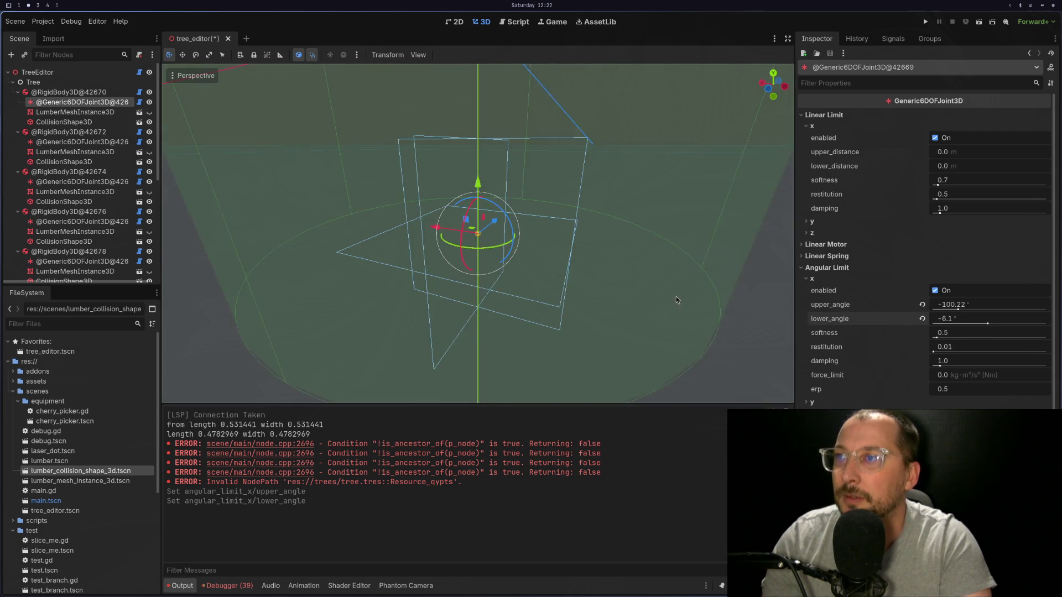
{"action": "left_click_drag", "start_coordinate": [977, 320], "coordinate": [956, 319]}
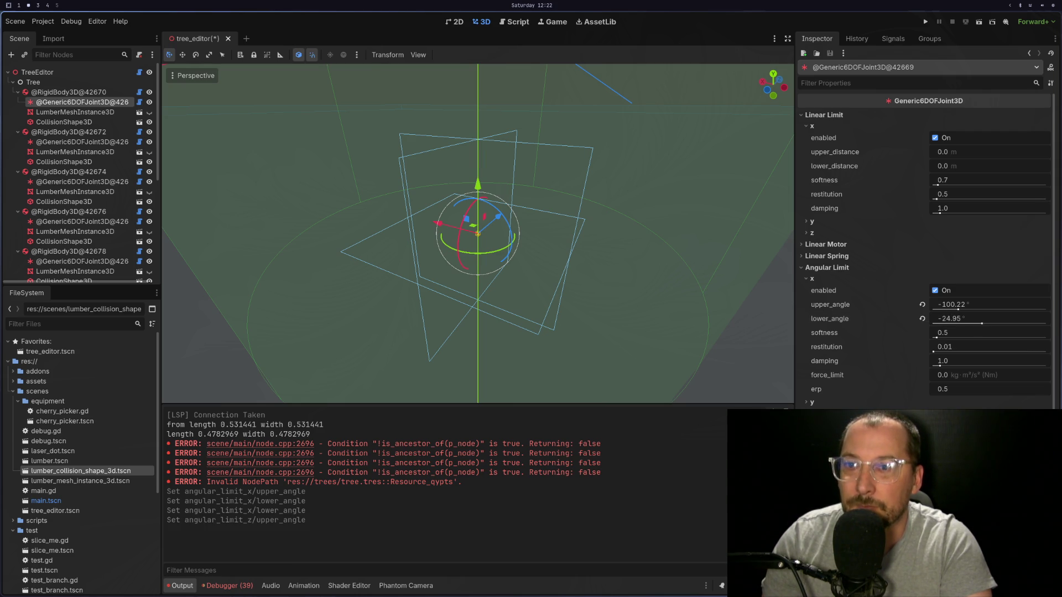
{"action": "left_click", "coordinate": [103, 113]}
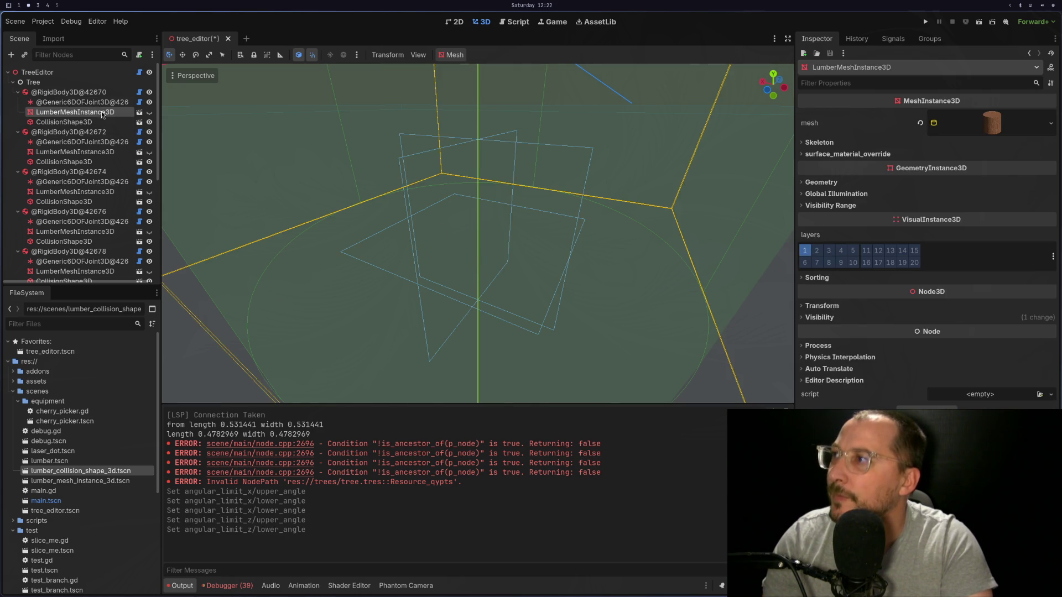
{"action": "left_click", "coordinate": [100, 103]}
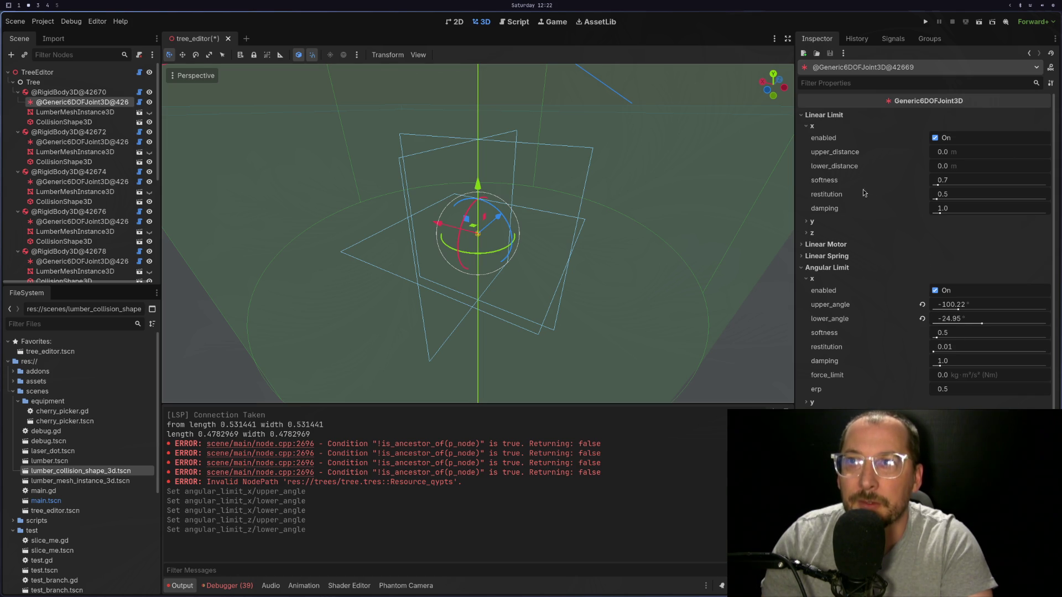
Expand the joint's x linear spring, x linear motor and y angular motor settings.
{"action": "left_click", "coordinate": [849, 257]}
{"action": "left_click", "coordinate": [827, 267]}
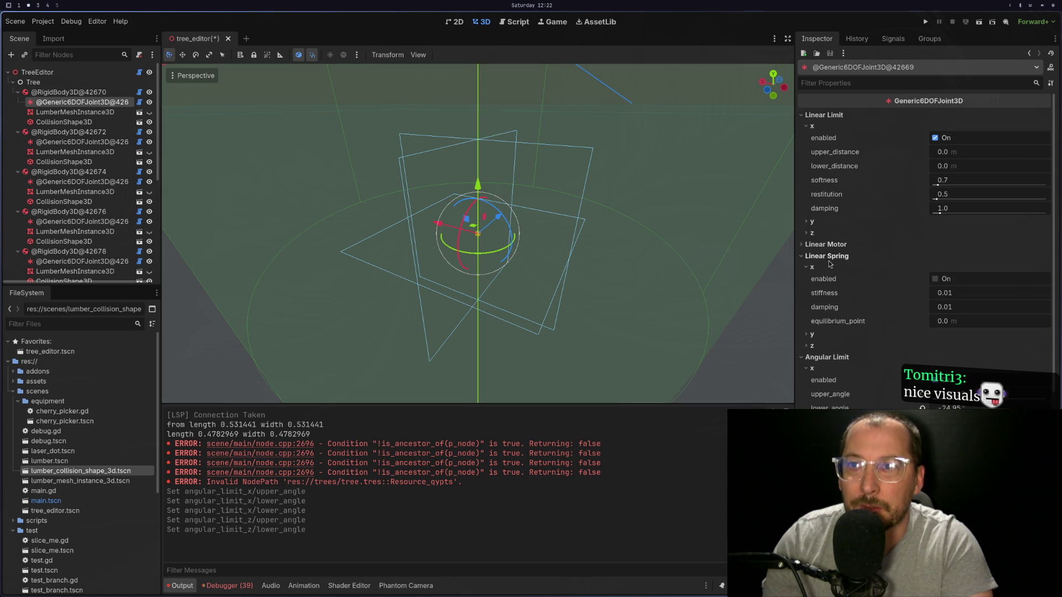
{"action": "left_click", "coordinate": [834, 245]}
{"action": "left_click", "coordinate": [828, 256]}
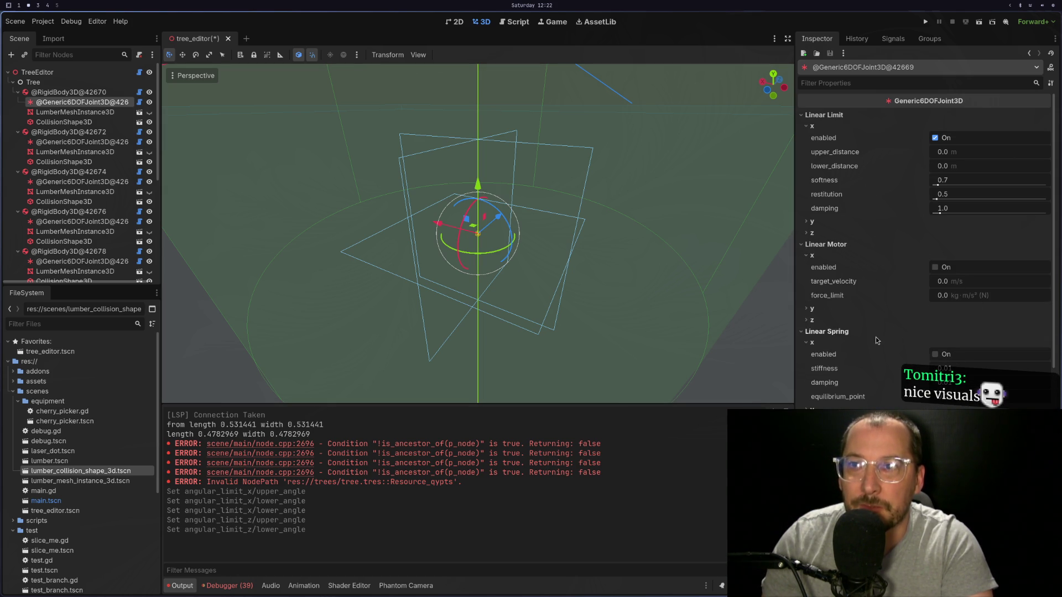
{"action": "scroll", "coordinate": [897, 329], "scroll_direction": "down", "scroll_amount": 5}
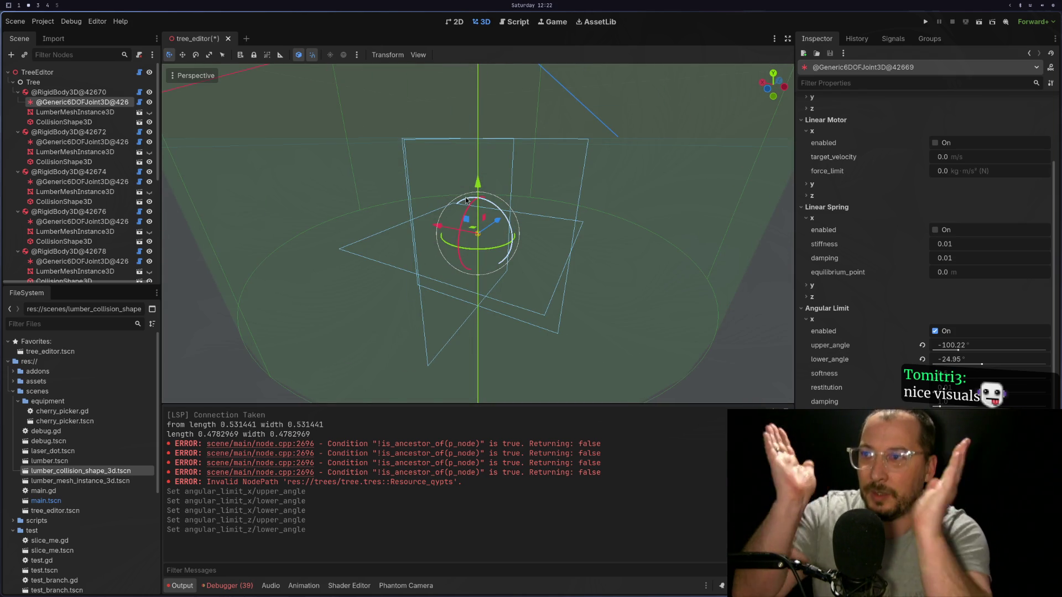
{"action": "scroll", "coordinate": [883, 341], "scroll_direction": "down", "scroll_amount": 10}
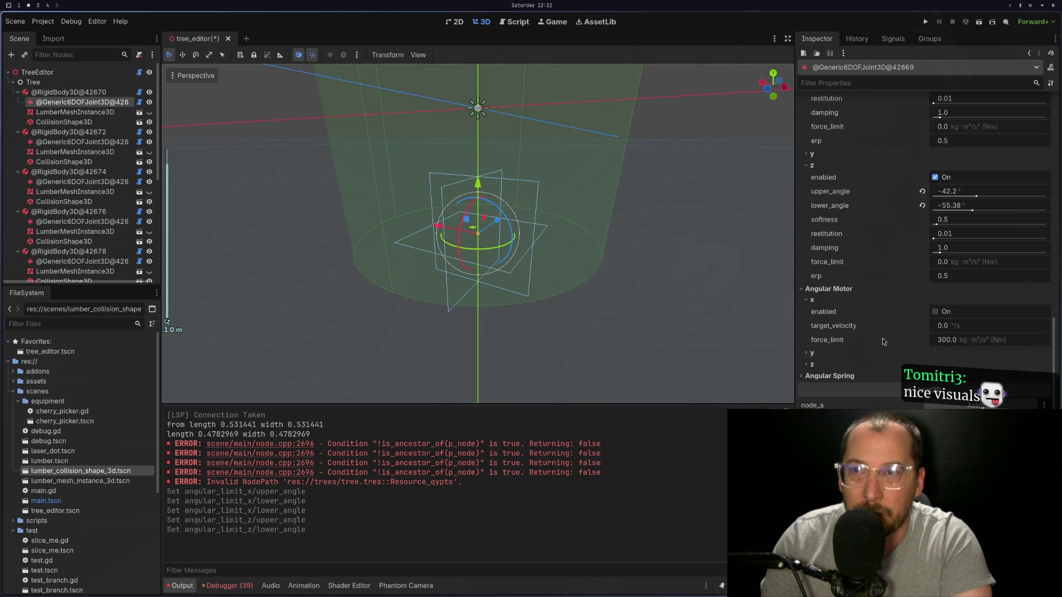
{"action": "scroll", "coordinate": [883, 341], "scroll_direction": "up", "scroll_amount": 5}
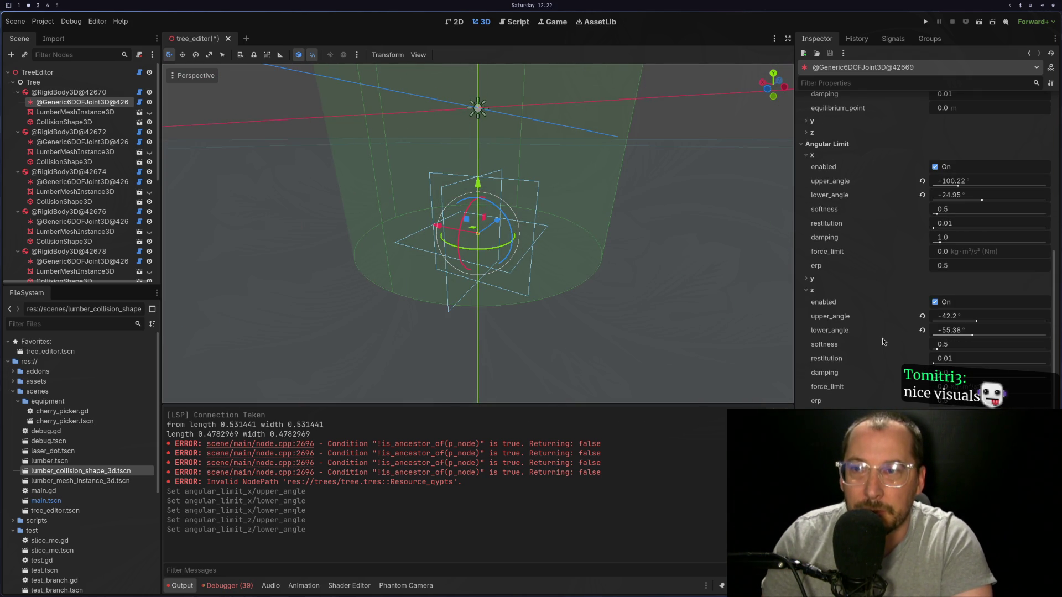
{"action": "scroll", "coordinate": [882, 342], "scroll_direction": "down", "scroll_amount": 5}
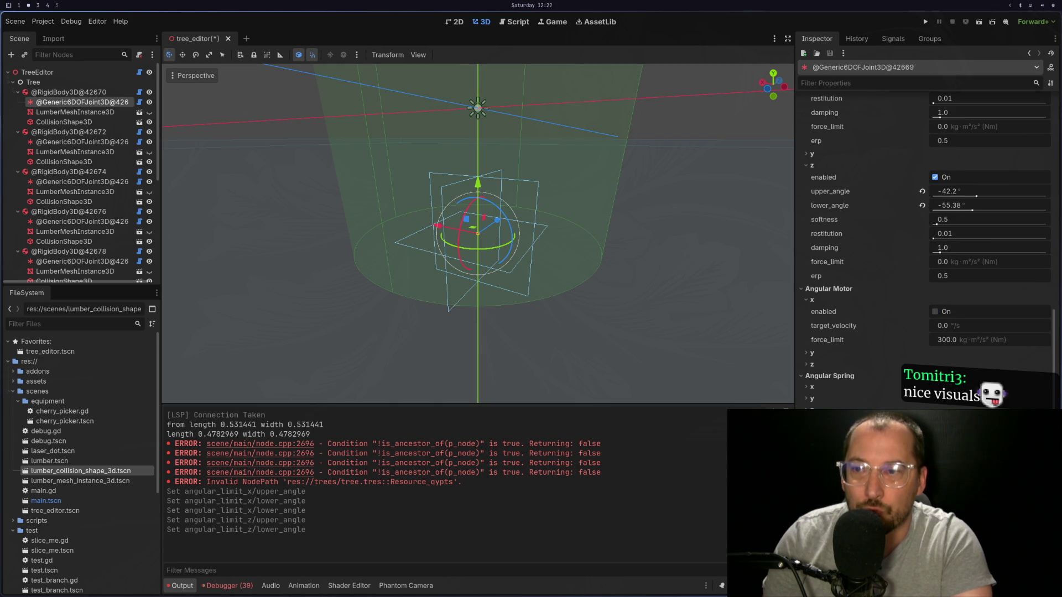
{"action": "left_click", "coordinate": [827, 354]}
{"action": "scroll", "coordinate": [870, 363], "scroll_direction": "up", "scroll_amount": 5}
Revert the z angular limit's lower angle, softness and upper angle to defaults.
{"action": "mouse_move", "coordinate": [939, 347]}
{"action": "left_mouse_down"}
{"action": "mouse_move", "coordinate": [974, 348]}
{"action": "mouse_move", "coordinate": [940, 347]}
{"action": "left_mouse_up"}
{"action": "left_click", "coordinate": [923, 344]}
{"action": "left_click", "coordinate": [923, 330]}
{"action": "left_click", "coordinate": [923, 316]}
{"action": "scroll", "coordinate": [913, 313], "scroll_direction": "up", "scroll_amount": 7}
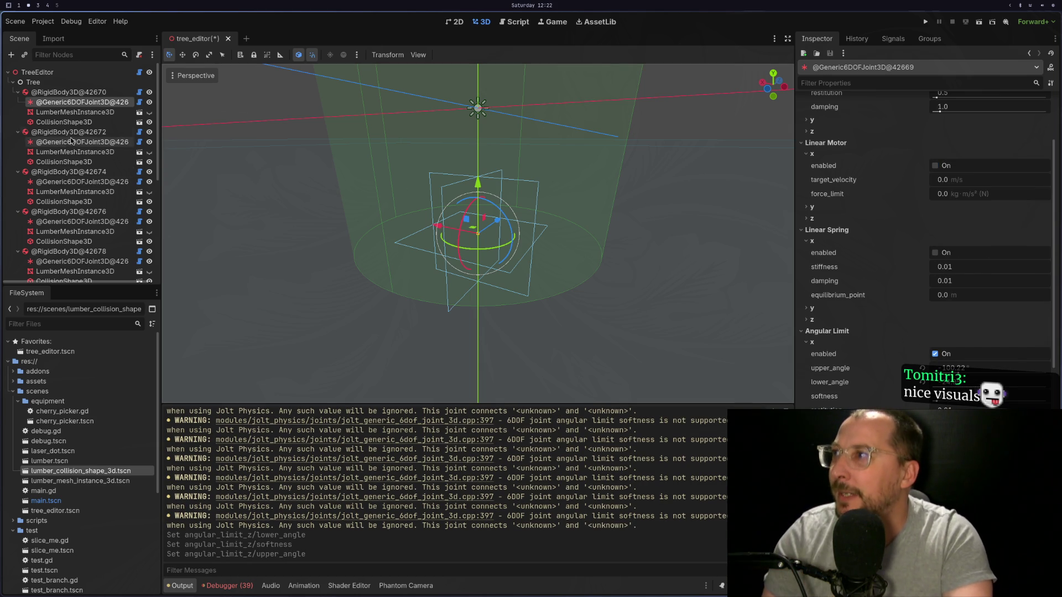
Open lumber_joint.gd, then the first lumber body's lumber.gd, in Neovim.
{"action": "left_click", "coordinate": [81, 113]}
{"action": "left_click", "coordinate": [82, 103]}
{"action": "left_click", "coordinate": [139, 103]}
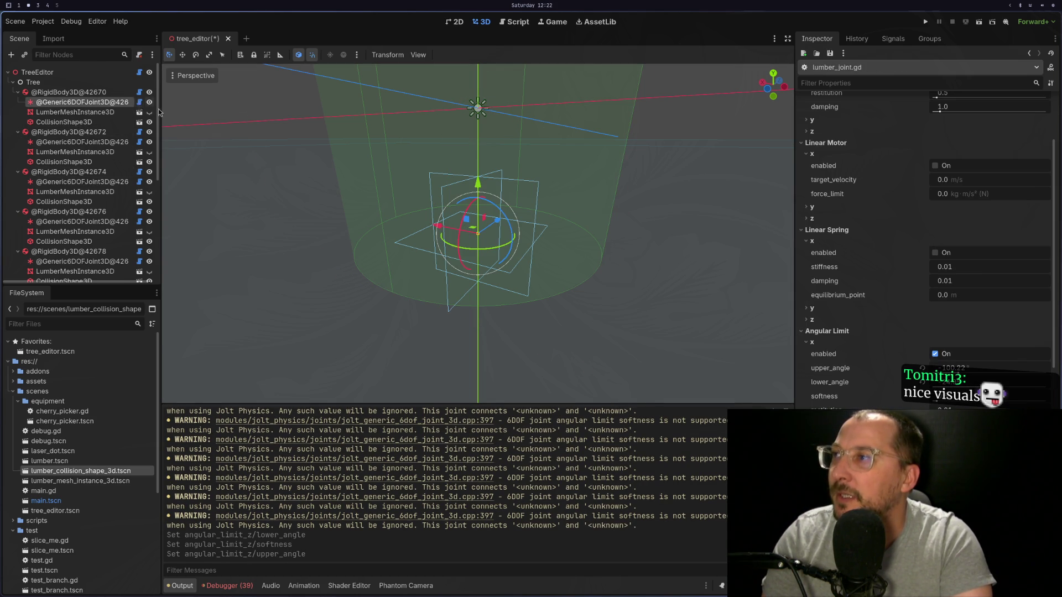
{"action": "key", "text": "super+2"}
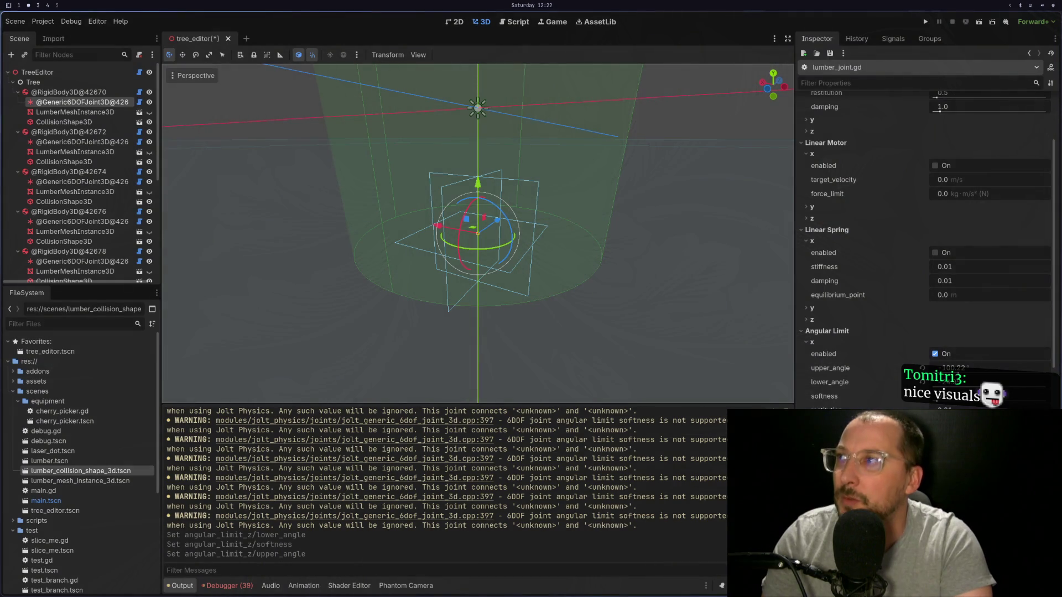
{"action": "left_click", "coordinate": [140, 92]}
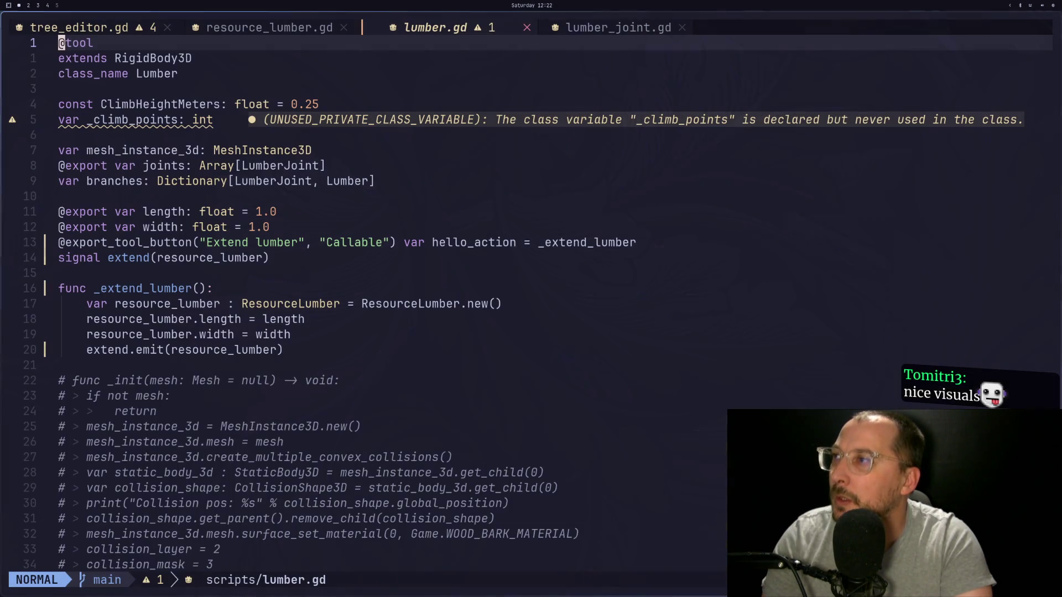
Leave lumber.gd in Neovim and return to the Godot editor.
{"action": "key", "text": "super+2"}
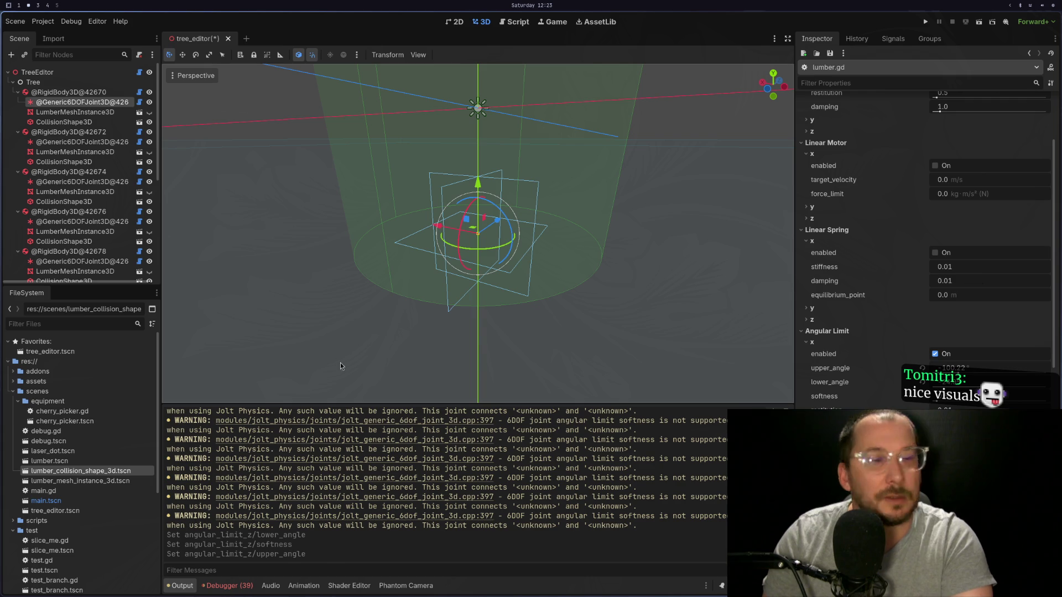
Show the bark meshes, orbit around the tree, and inspect the first lumber body and joint.
{"action": "left_click", "coordinate": [424, 113]}
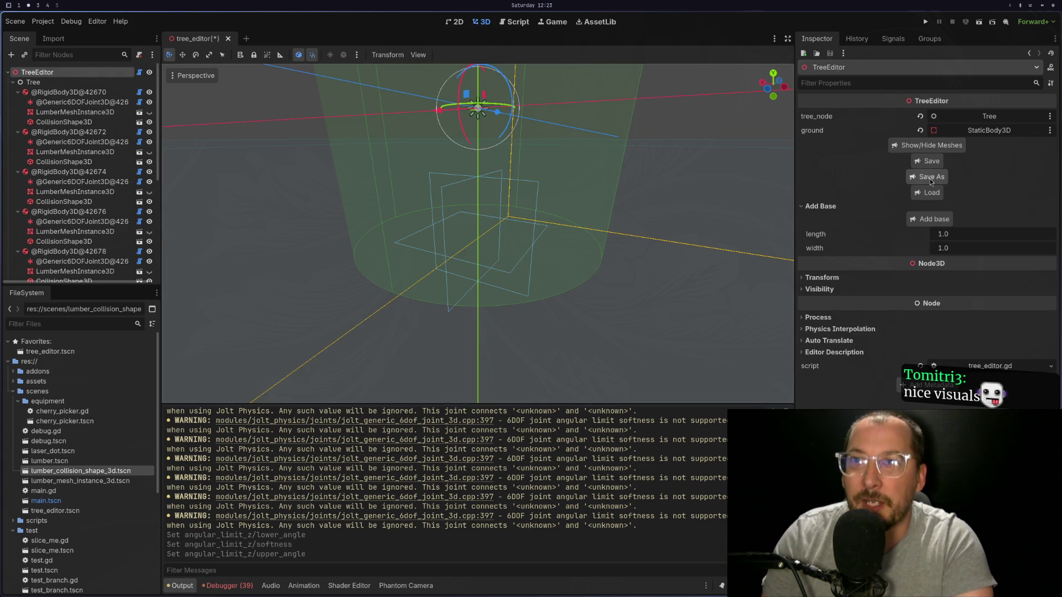
{"action": "left_click", "coordinate": [927, 146]}
{"action": "scroll", "coordinate": [532, 227], "scroll_direction": "down", "scroll_amount": 4}
{"action": "scroll", "coordinate": [532, 227], "scroll_direction": "down", "scroll_amount": 5}
{"action": "mouse_move", "coordinate": [533, 227]}
{"action": "left_mouse_down"}
{"action": "mouse_move", "coordinate": [510, 303]}
{"action": "mouse_move", "coordinate": [520, 244]}
{"action": "mouse_move", "coordinate": [480, 314]}
{"action": "mouse_move", "coordinate": [564, 221]}
{"action": "mouse_move", "coordinate": [535, 316]}
{"action": "left_mouse_up"}
{"action": "scroll", "coordinate": [439, 324], "scroll_direction": "up", "scroll_amount": 4}
{"action": "mouse_move", "coordinate": [440, 323]}
{"action": "left_mouse_down"}
{"action": "mouse_move", "coordinate": [454, 354]}
{"action": "mouse_move", "coordinate": [473, 324]}
{"action": "mouse_move", "coordinate": [528, 319]}
{"action": "mouse_move", "coordinate": [509, 361]}
{"action": "mouse_move", "coordinate": [527, 336]}
{"action": "left_mouse_up"}
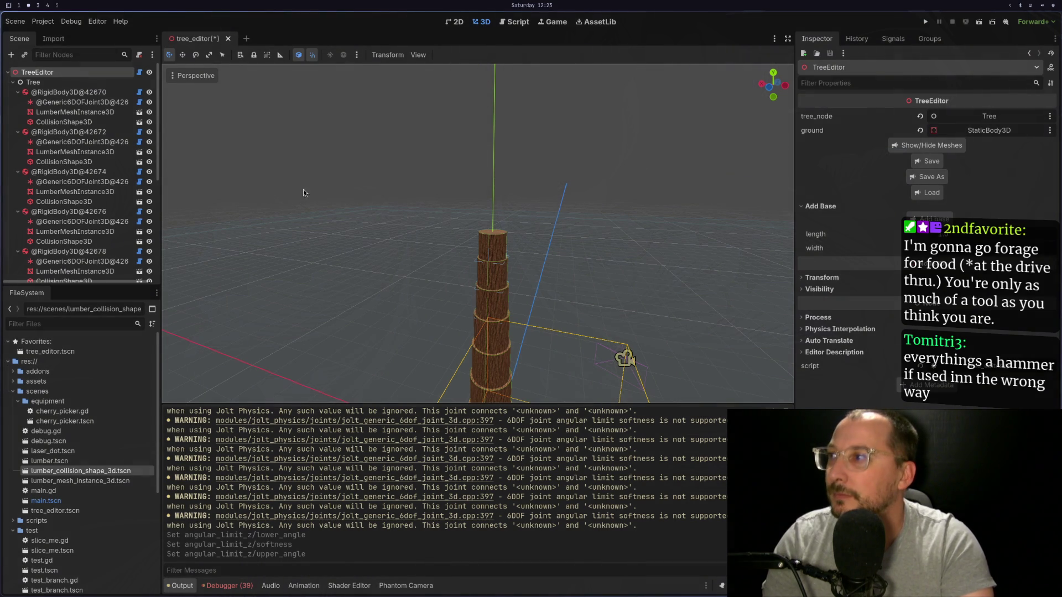
{"action": "left_click", "coordinate": [119, 93]}
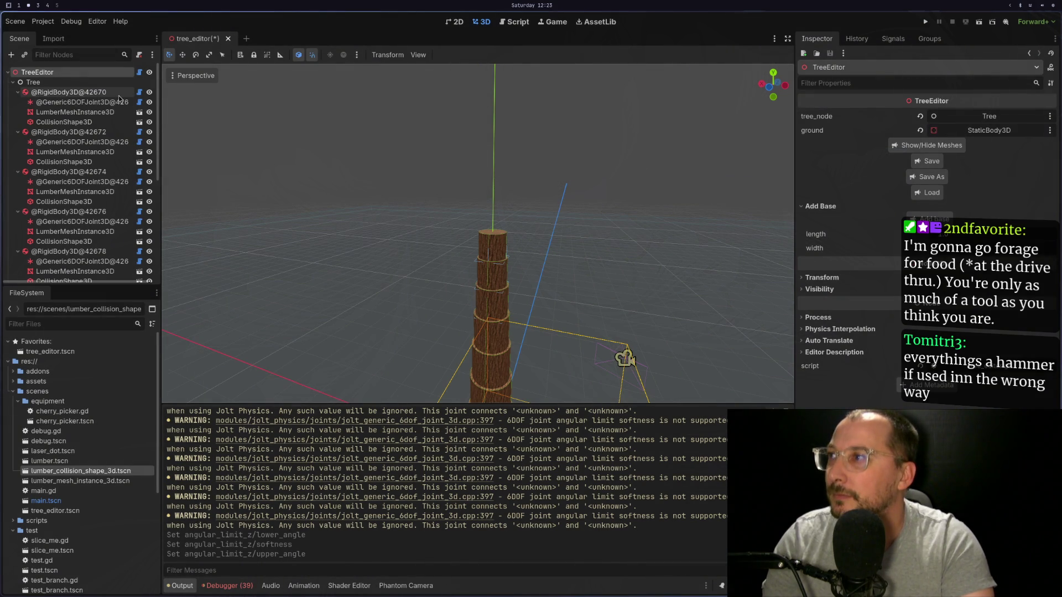
{"action": "left_click", "coordinate": [92, 105]}
Close tree_editor without saving and reopen tree_editor.tscn from Favorites.
{"action": "left_click", "coordinate": [228, 38]}
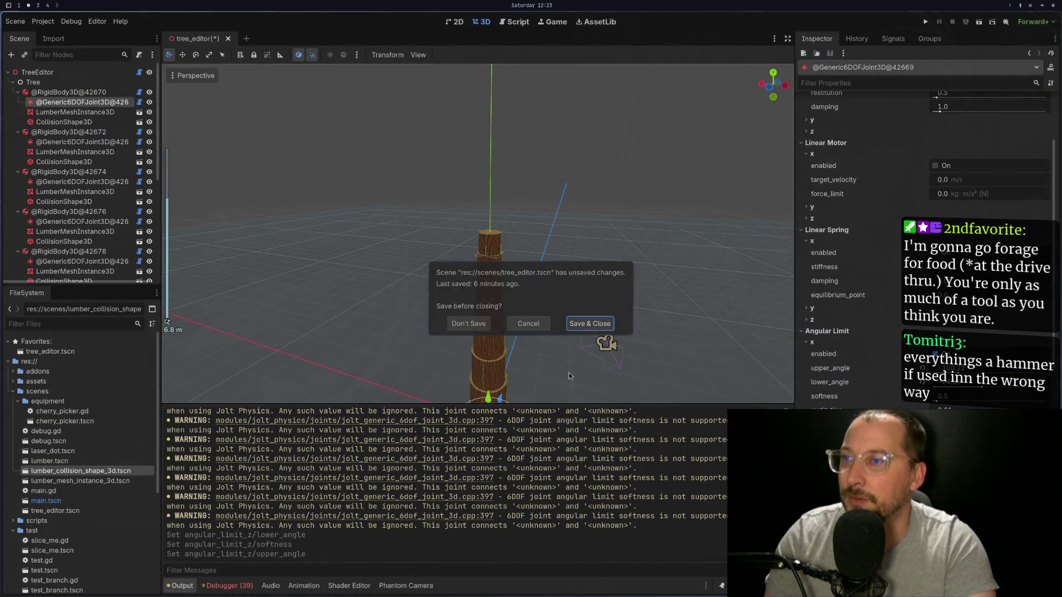
{"action": "left_click", "coordinate": [469, 323]}
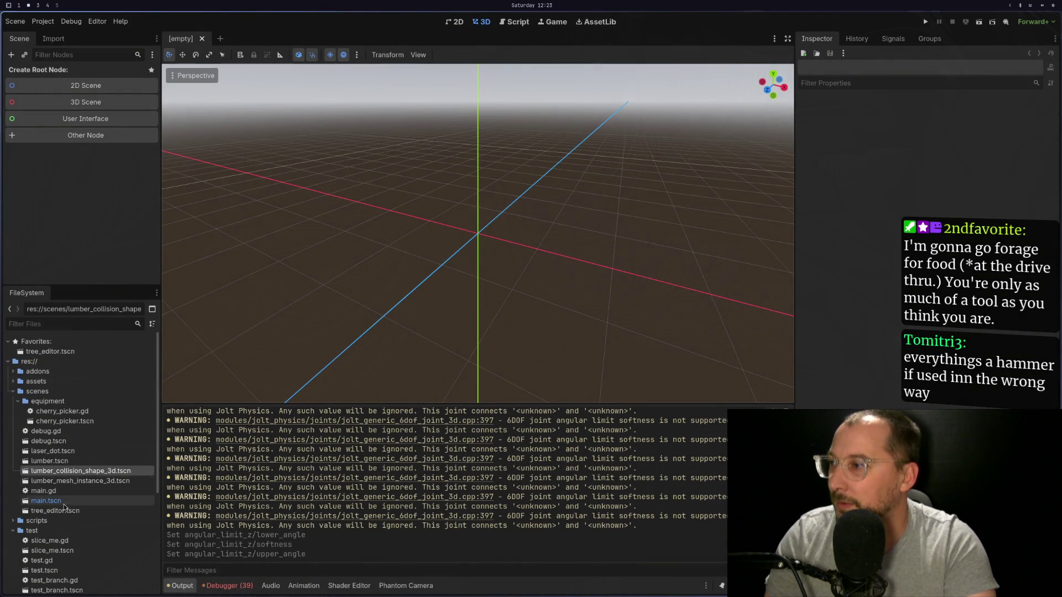
{"action": "left_click", "coordinate": [57, 353]}
{"action": "double_click", "coordinate": [58, 353]}
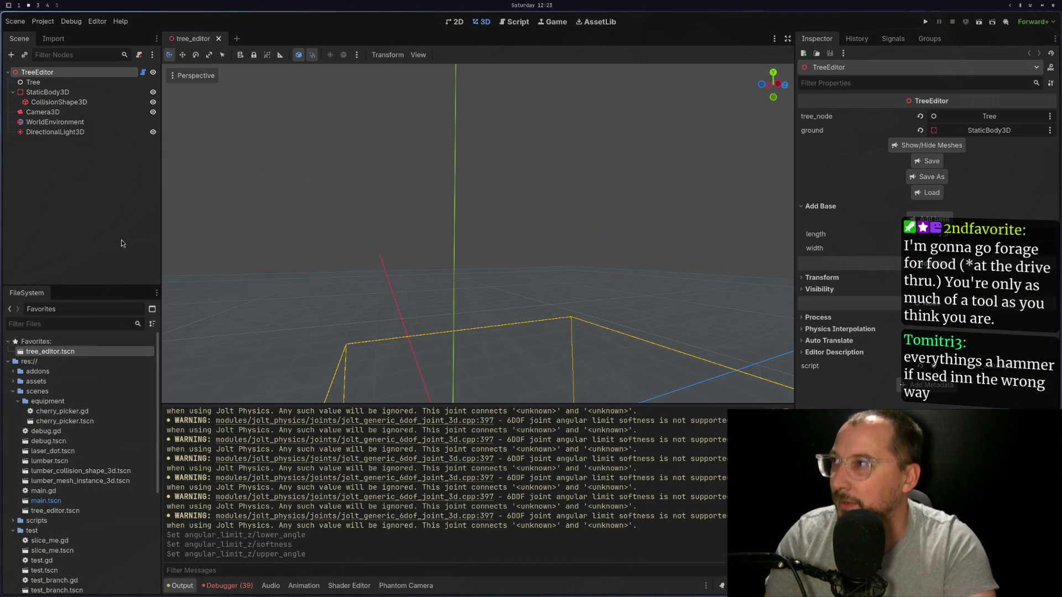
Load tree.tres and hide the lumber meshes to show collision shapes.
{"action": "left_click", "coordinate": [941, 206]}
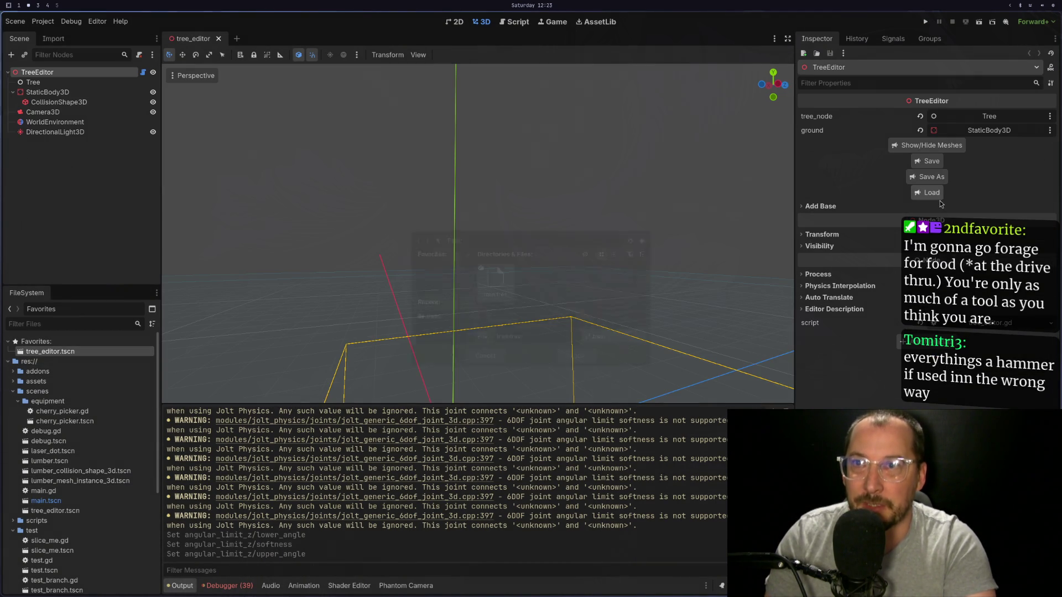
{"action": "left_click", "coordinate": [935, 194]}
{"action": "left_click", "coordinate": [573, 362]}
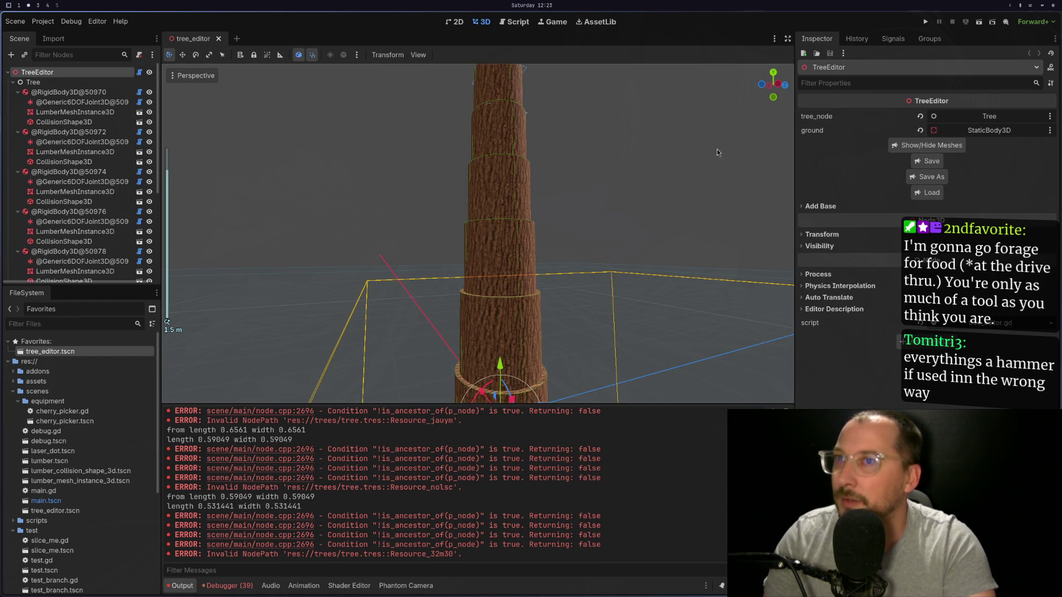
{"action": "left_click", "coordinate": [922, 148]}
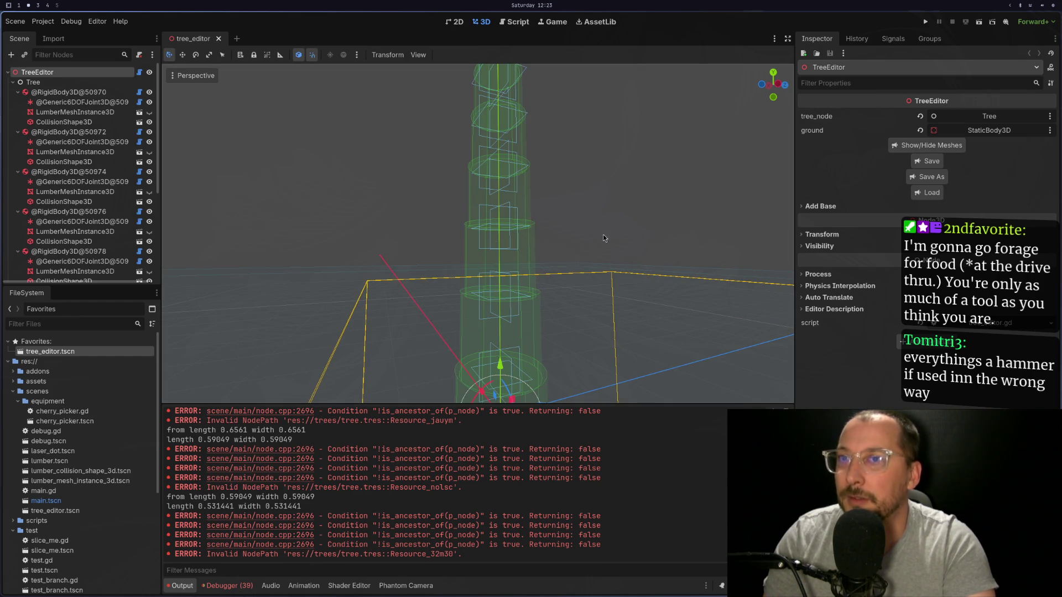
Select and frame the first trunk joint, expanding its y angular limit settings.
{"action": "left_click", "coordinate": [76, 102]}
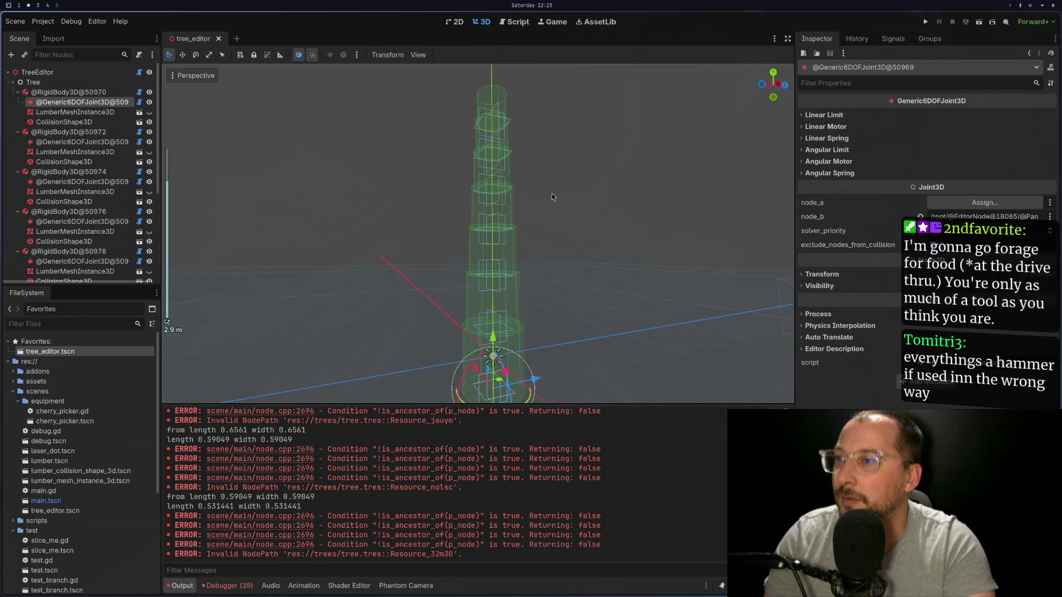
{"action": "key", "text": "f"}
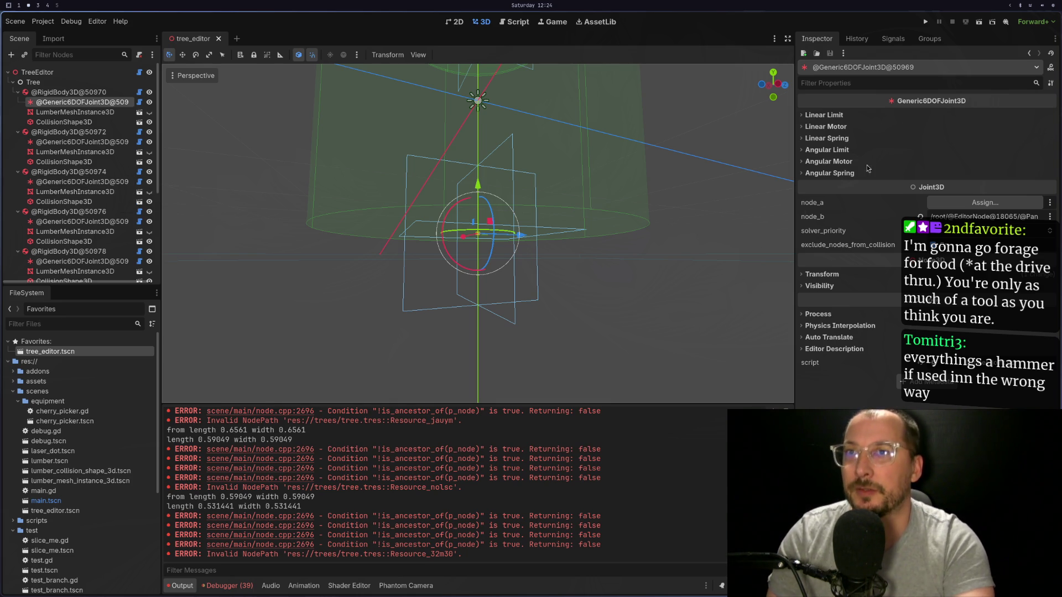
{"action": "left_click", "coordinate": [839, 164]}
{"action": "left_click", "coordinate": [840, 164]}
{"action": "left_click", "coordinate": [841, 165]}
{"action": "left_click", "coordinate": [840, 150]}
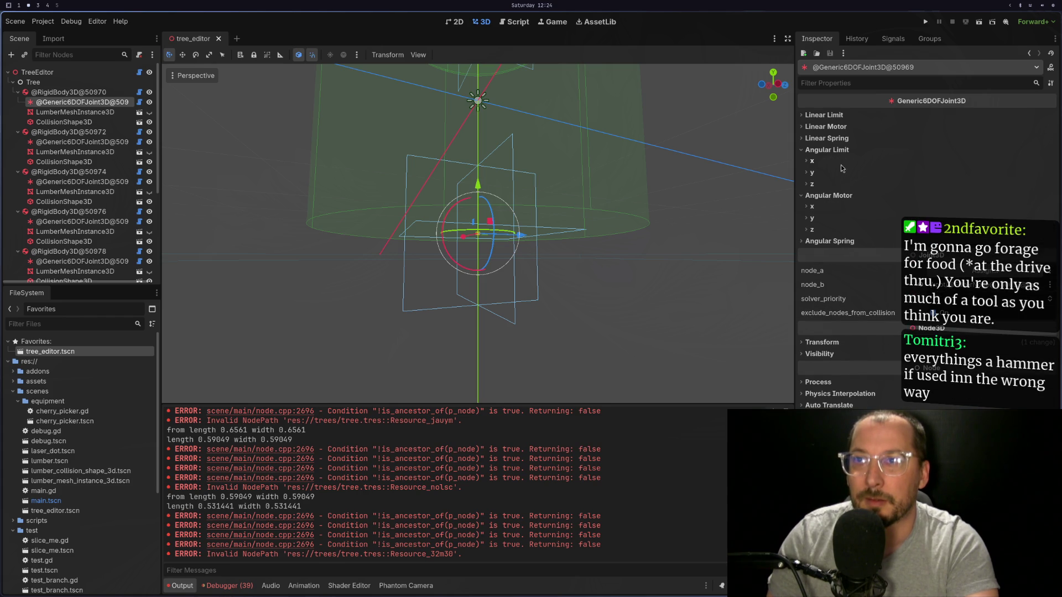
{"action": "left_click", "coordinate": [822, 172]}
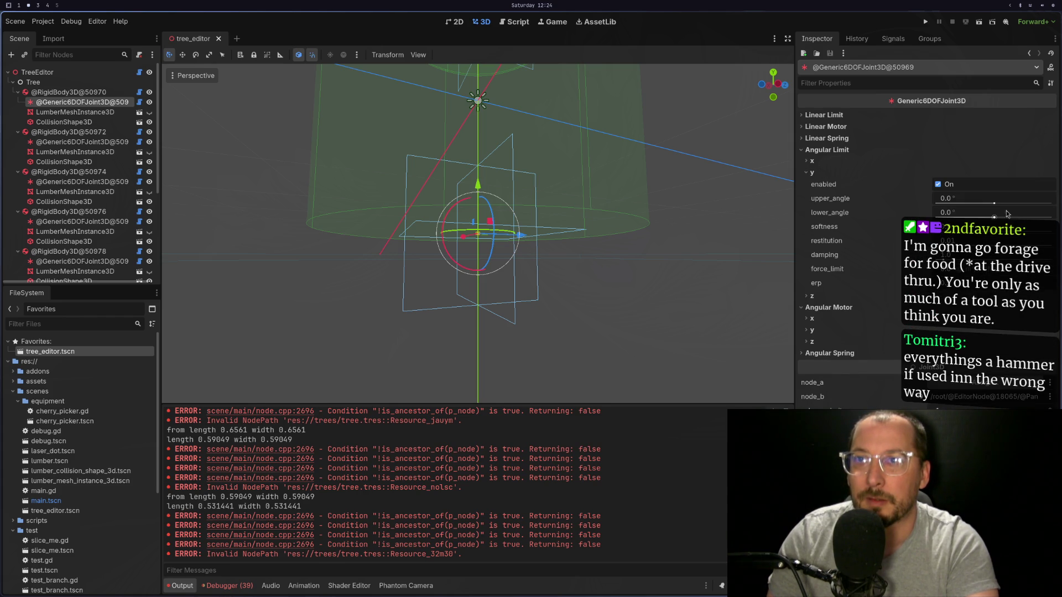
Set the y angular limit to upper -125.65° and lower -124.47°, then disable it.
{"action": "left_click_drag", "start_coordinate": [990, 204], "coordinate": [981, 217]}
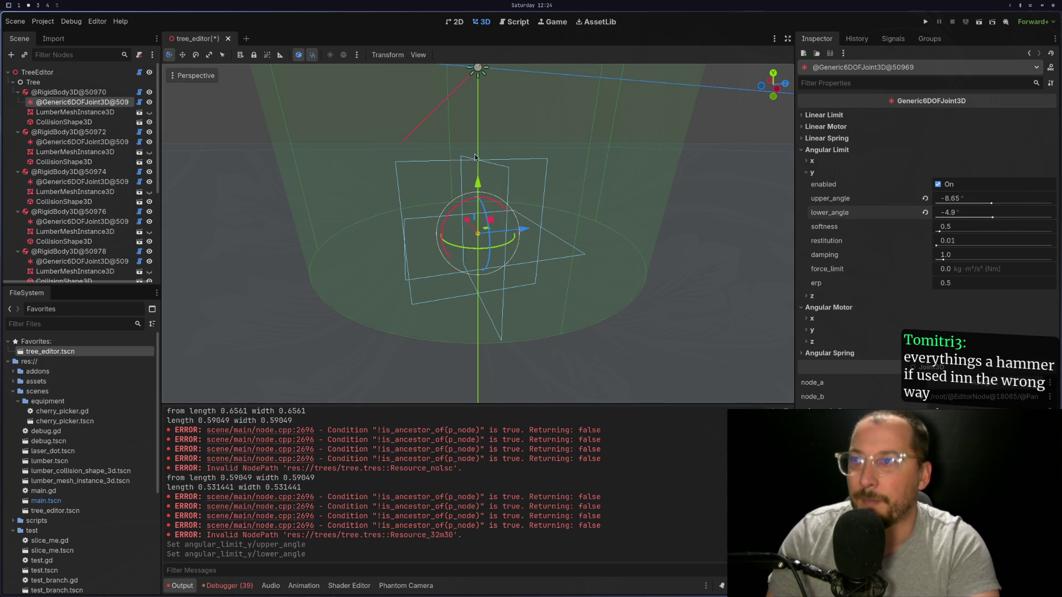
{"action": "mouse_move", "coordinate": [569, 151]}
{"action": "left_mouse_down"}
{"action": "mouse_move", "coordinate": [626, 191]}
{"action": "mouse_move", "coordinate": [744, 194]}
{"action": "left_mouse_up"}
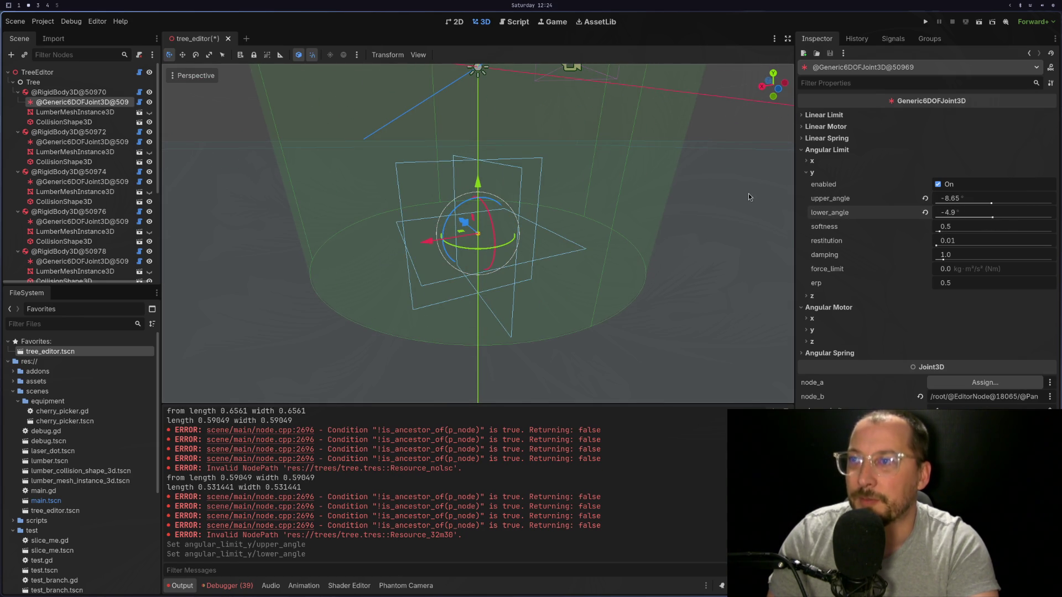
{"action": "mouse_move", "coordinate": [994, 218]}
{"action": "left_mouse_down"}
{"action": "mouse_move", "coordinate": [955, 221]}
{"action": "mouse_move", "coordinate": [961, 204]}
{"action": "left_mouse_up"}
{"action": "left_click", "coordinate": [935, 186]}
{"action": "scroll", "coordinate": [378, 205], "scroll_direction": "down", "scroll_amount": 5}
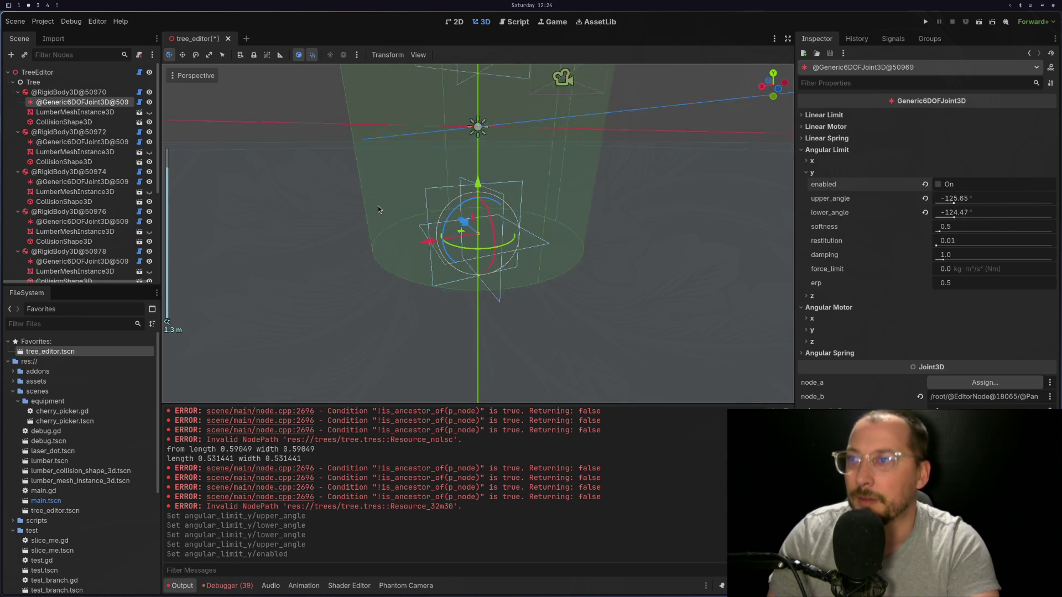
{"action": "left_click", "coordinate": [54, 77]}
{"action": "left_click", "coordinate": [13, 82]}
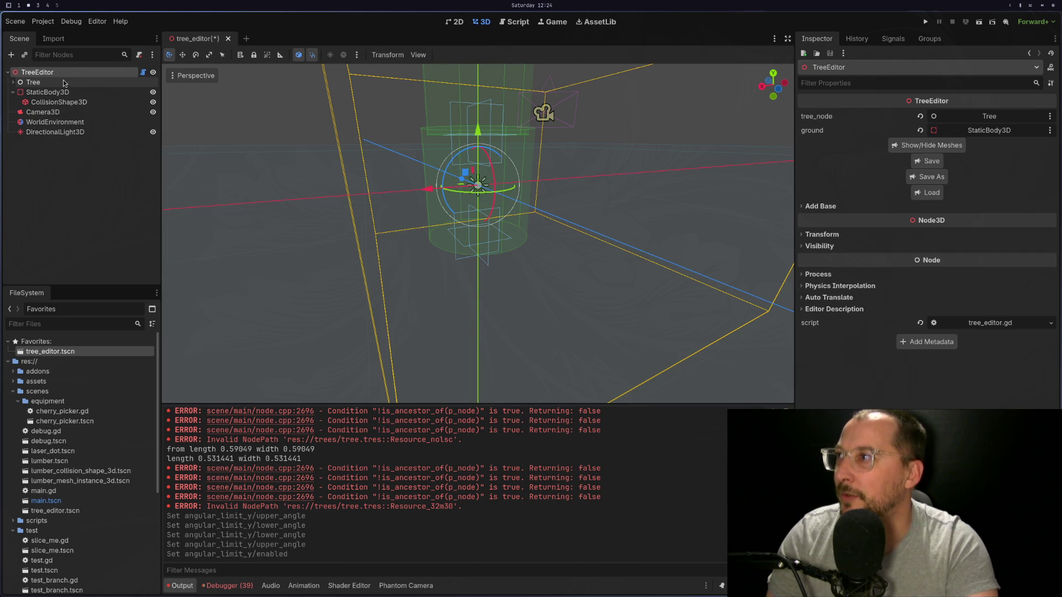
{"action": "right_click", "coordinate": [74, 73]}
{"action": "left_click", "coordinate": [87, 94]}
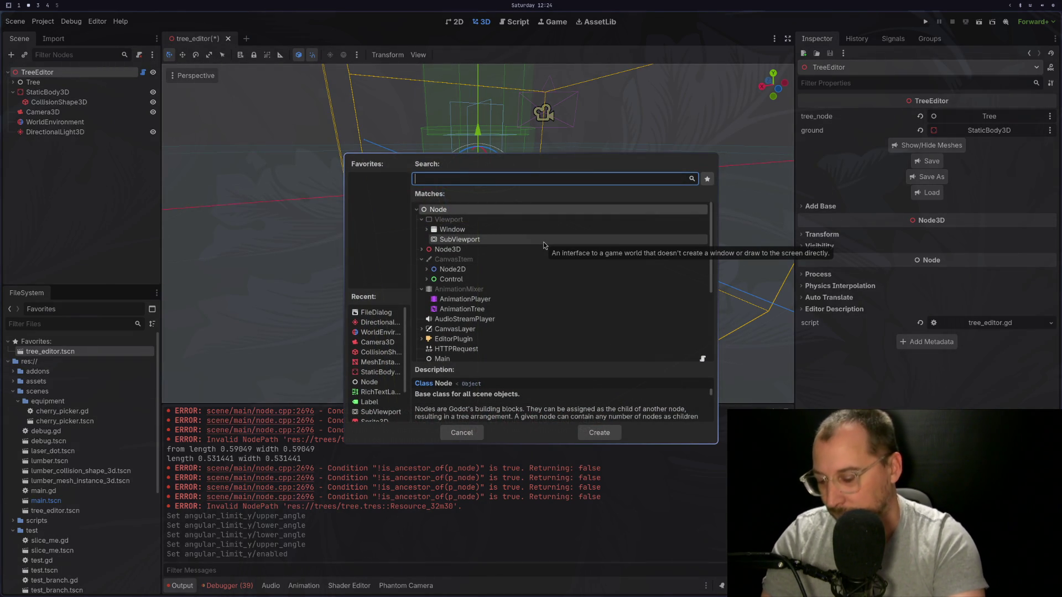
{"action": "type", "text": "6"}
{"action": "key", "text": "Return"}
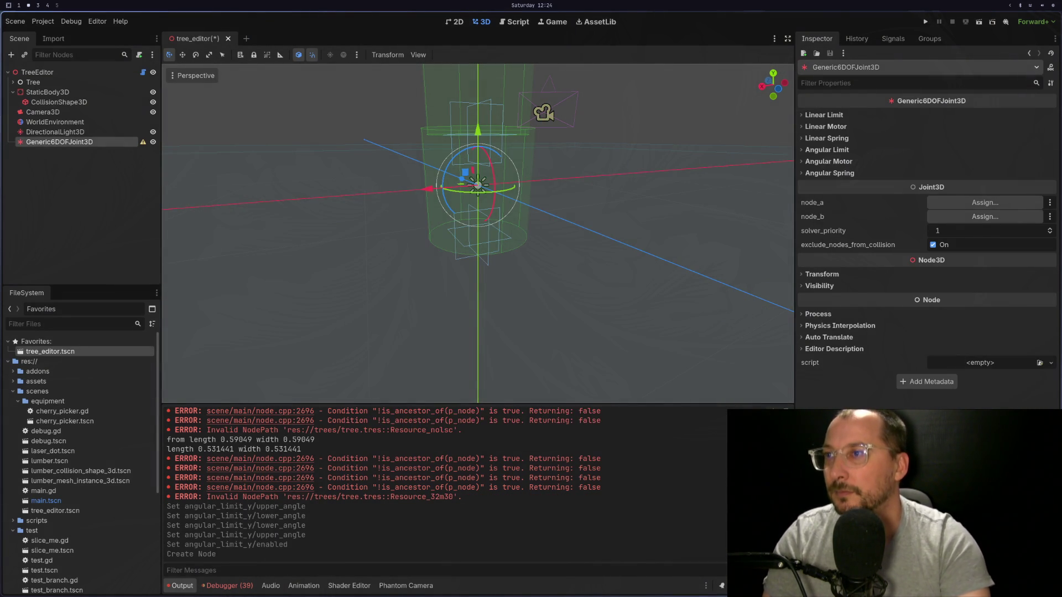
{"action": "mouse_move", "coordinate": [428, 195]}
{"action": "left_mouse_down"}
{"action": "mouse_move", "coordinate": [245, 220]}
{"action": "mouse_move", "coordinate": [342, 250]}
{"action": "mouse_move", "coordinate": [314, 244]}
{"action": "left_mouse_up"}
{"action": "left_click", "coordinate": [55, 131]}
{"action": "left_click", "coordinate": [75, 143]}
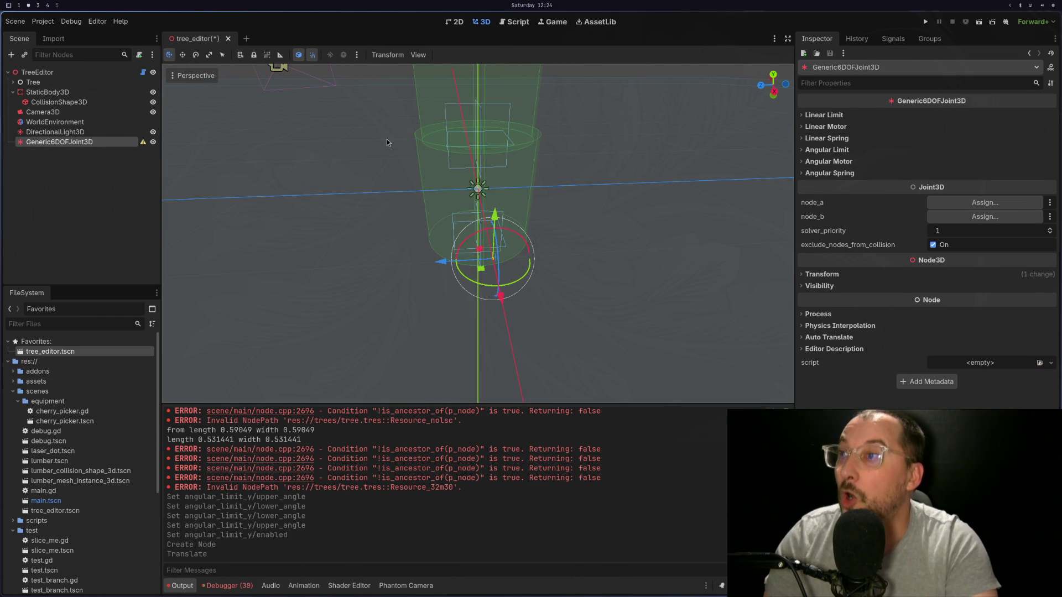
{"action": "key", "text": "ctrl+z"}
{"action": "key", "text": "ctrl+z"}
{"action": "left_click", "coordinate": [13, 81]}
{"action": "left_click", "coordinate": [80, 93]}
{"action": "left_click", "coordinate": [80, 102]}
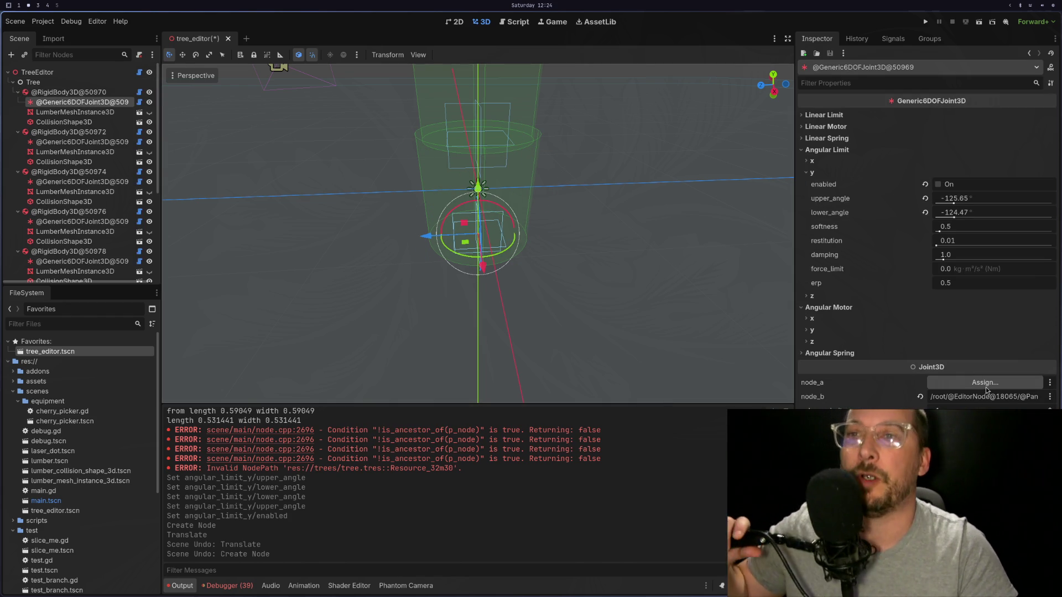
Re-enable the first joint's y angular limit with both angles reverted to 0°.
{"action": "left_click", "coordinate": [924, 184]}
{"action": "left_click", "coordinate": [925, 198]}
{"action": "left_click", "coordinate": [925, 213]}
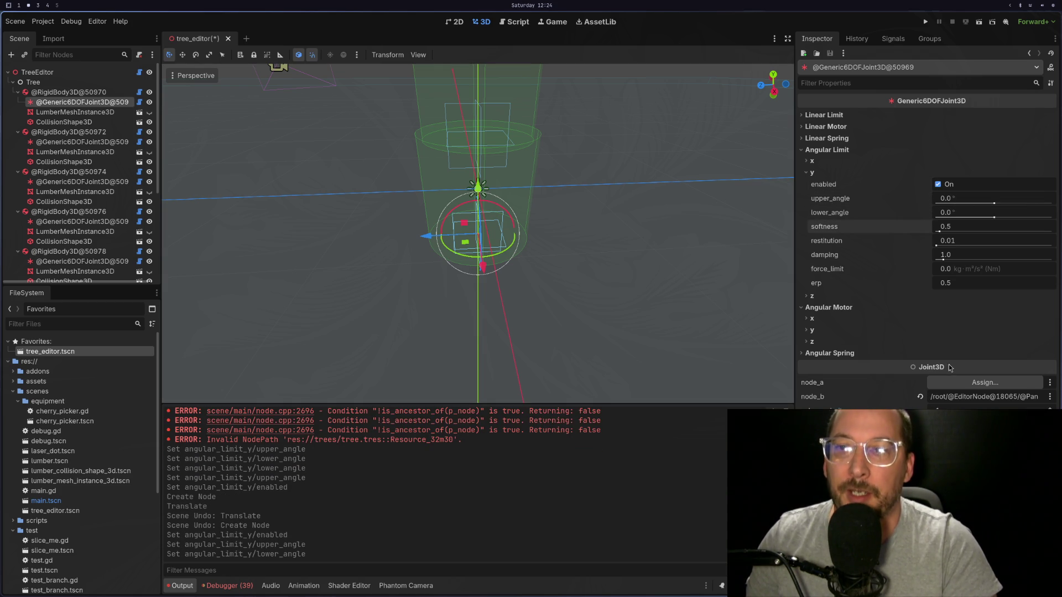
{"action": "mouse_move", "coordinate": [467, 245]}
{"action": "left_mouse_down"}
{"action": "mouse_move", "coordinate": [452, 224]}
{"action": "mouse_move", "coordinate": [463, 275]}
{"action": "left_mouse_up"}
{"action": "left_click", "coordinate": [441, 147]}
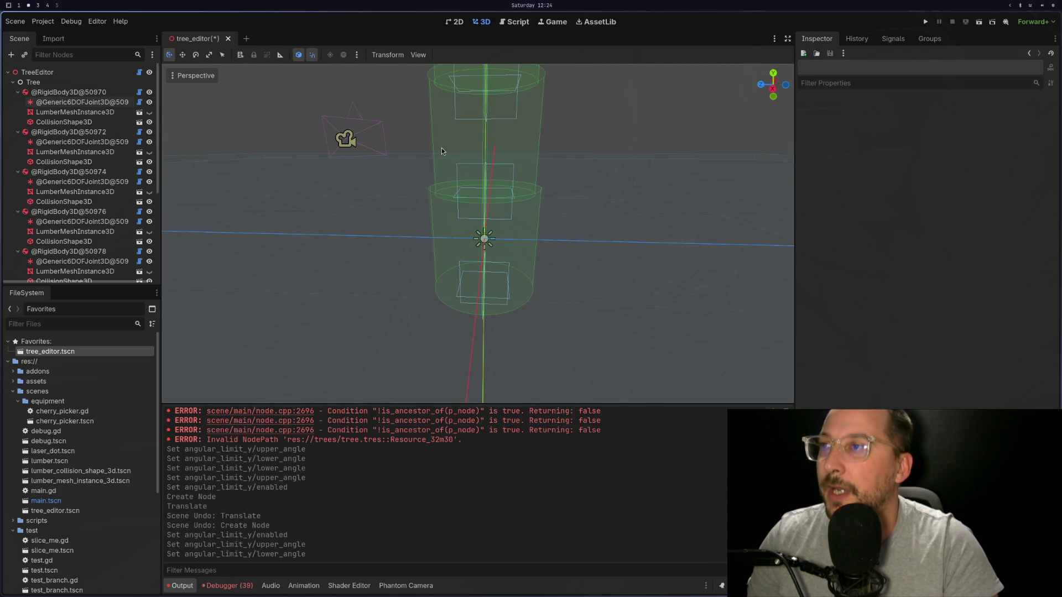
Select the second trunk joint, Generic6DOFJoint3D@50971, and orbit around it.
{"action": "scroll", "coordinate": [70, 146], "scroll_direction": "down", "scroll_amount": 3}
{"action": "scroll", "coordinate": [71, 146], "scroll_direction": "up", "scroll_amount": 3}
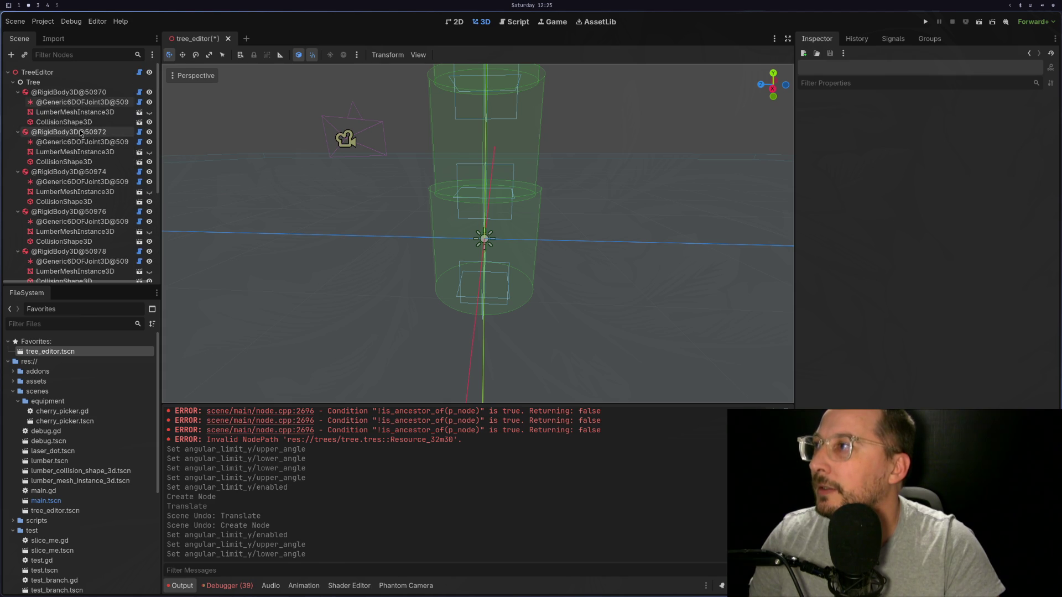
{"action": "left_click", "coordinate": [74, 111]}
{"action": "left_click", "coordinate": [82, 102]}
{"action": "left_click", "coordinate": [79, 142]}
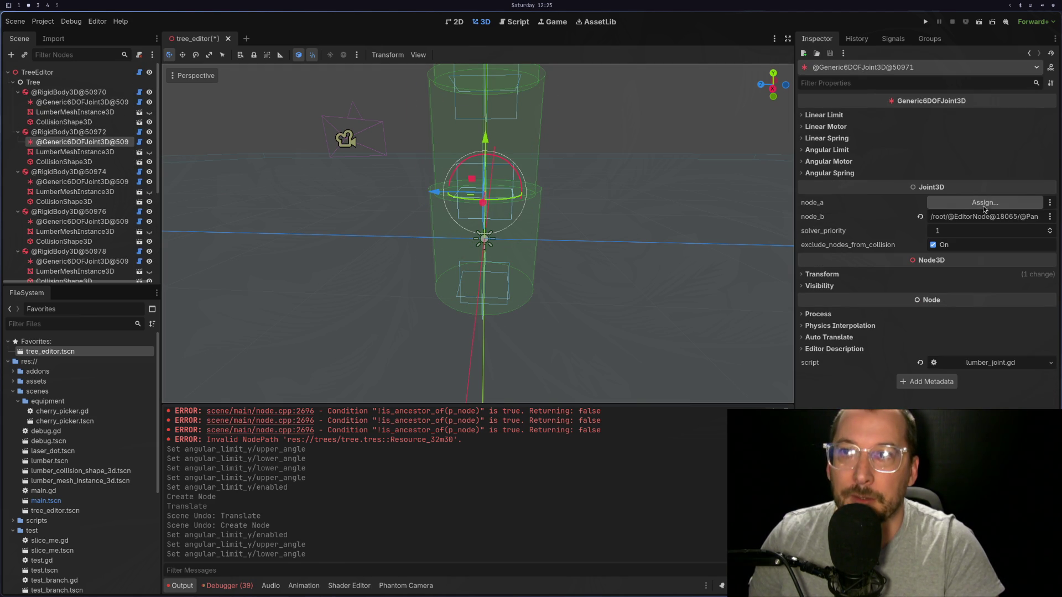
{"action": "scroll", "coordinate": [676, 315], "scroll_direction": "up", "scroll_amount": 3}
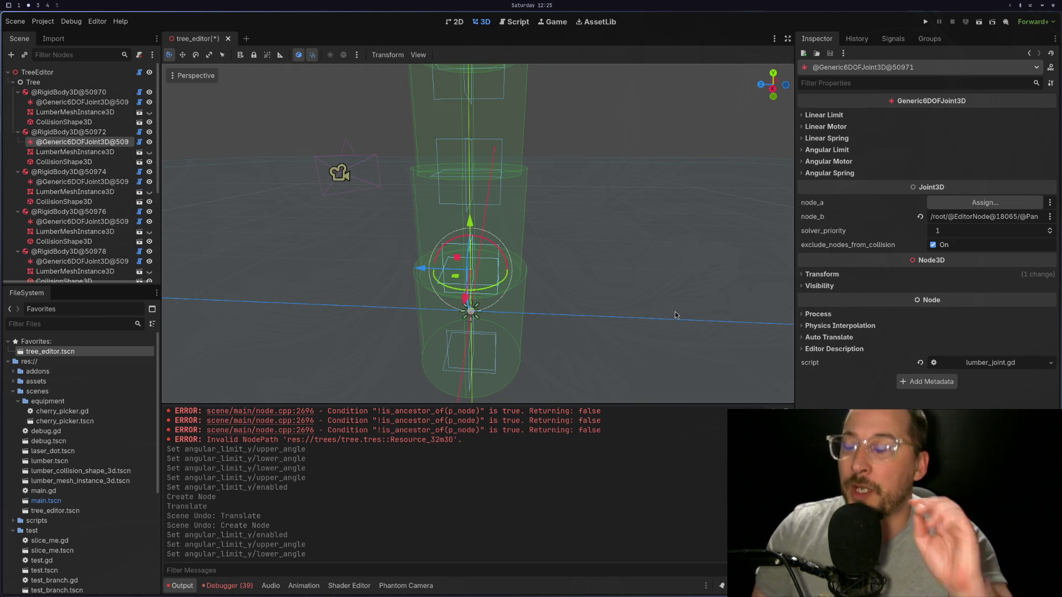
{"action": "mouse_move", "coordinate": [606, 316]}
{"action": "left_mouse_down"}
{"action": "mouse_move", "coordinate": [587, 282]}
{"action": "mouse_move", "coordinate": [553, 285]}
{"action": "left_mouse_up"}
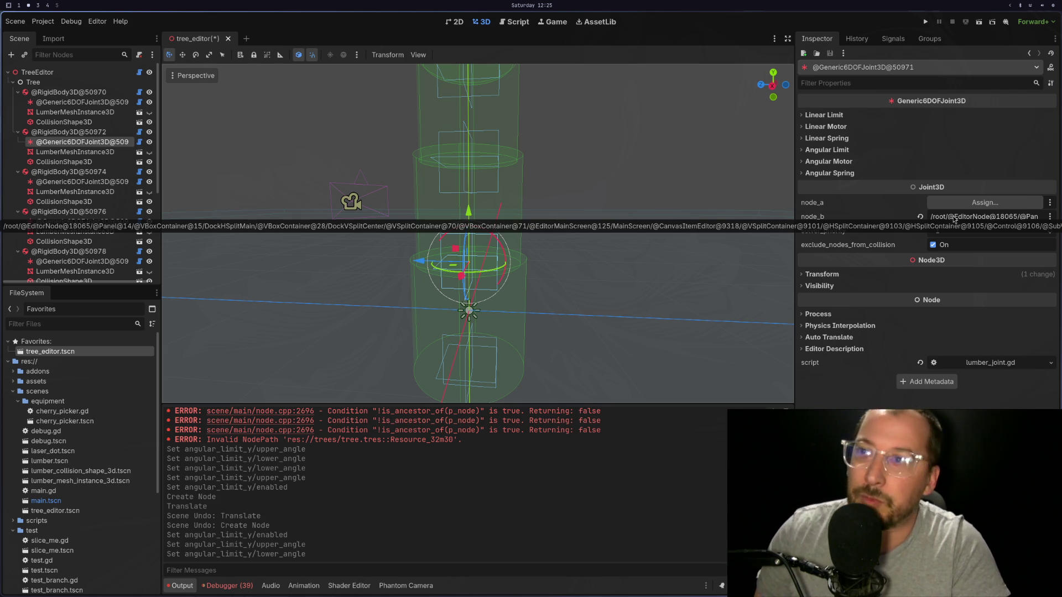
{"action": "left_click", "coordinate": [953, 219]}
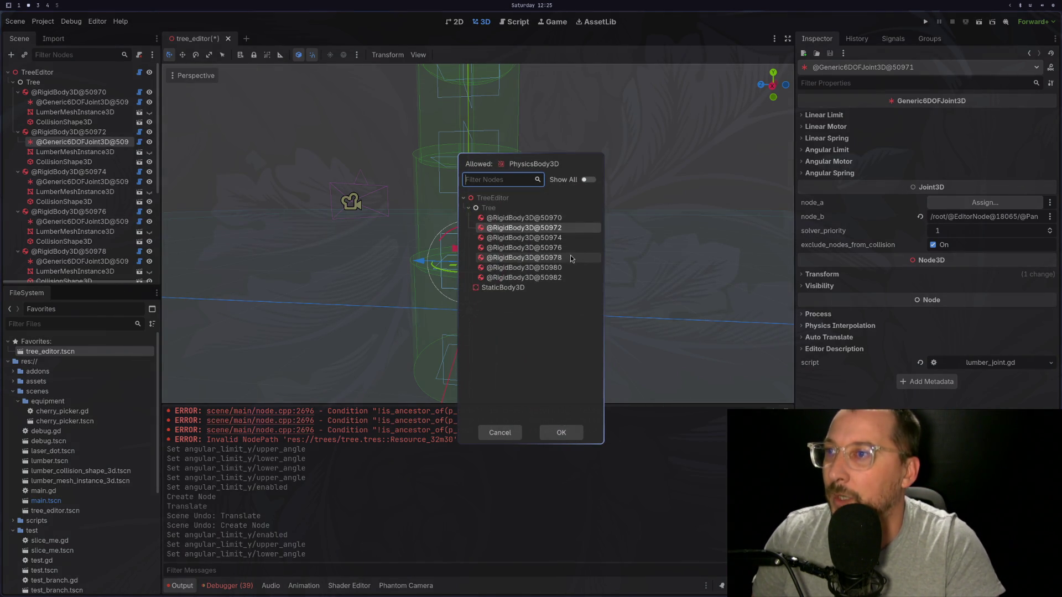
{"action": "left_click", "coordinate": [499, 432]}
{"action": "left_click", "coordinate": [985, 202]}
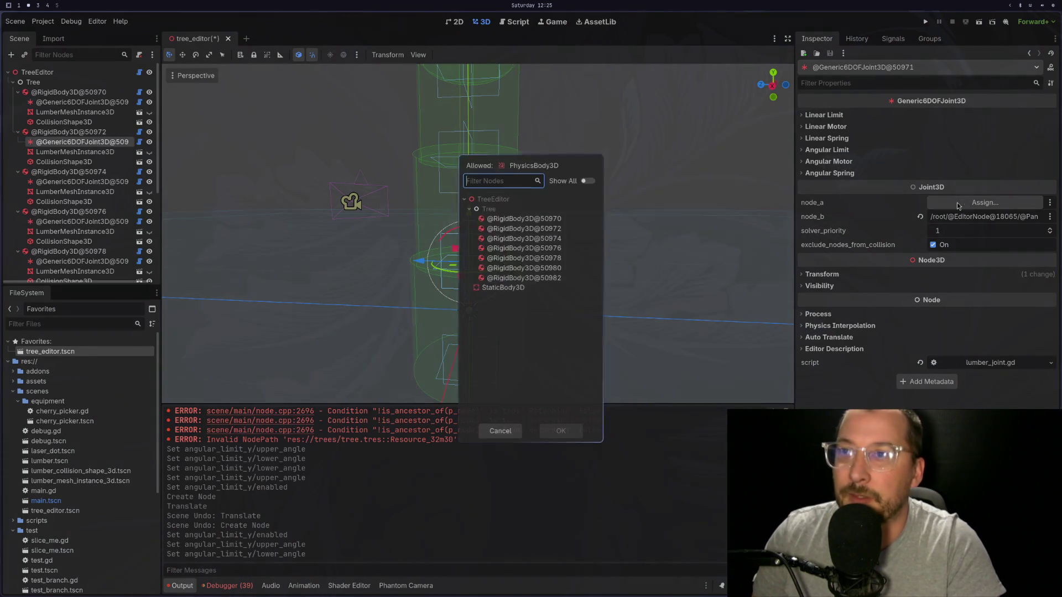
{"action": "double_click", "coordinate": [526, 217]}
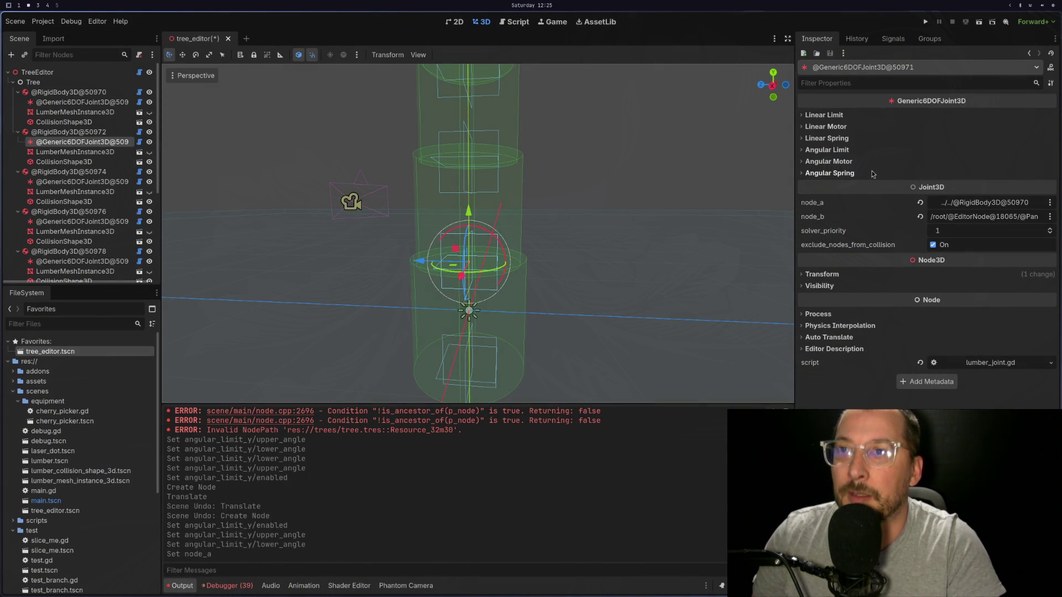
{"action": "left_click", "coordinate": [849, 151]}
Try x-axis upper and -54° lower angle limits on the second joint, then reset both to 0°.
{"action": "left_click", "coordinate": [847, 162]}
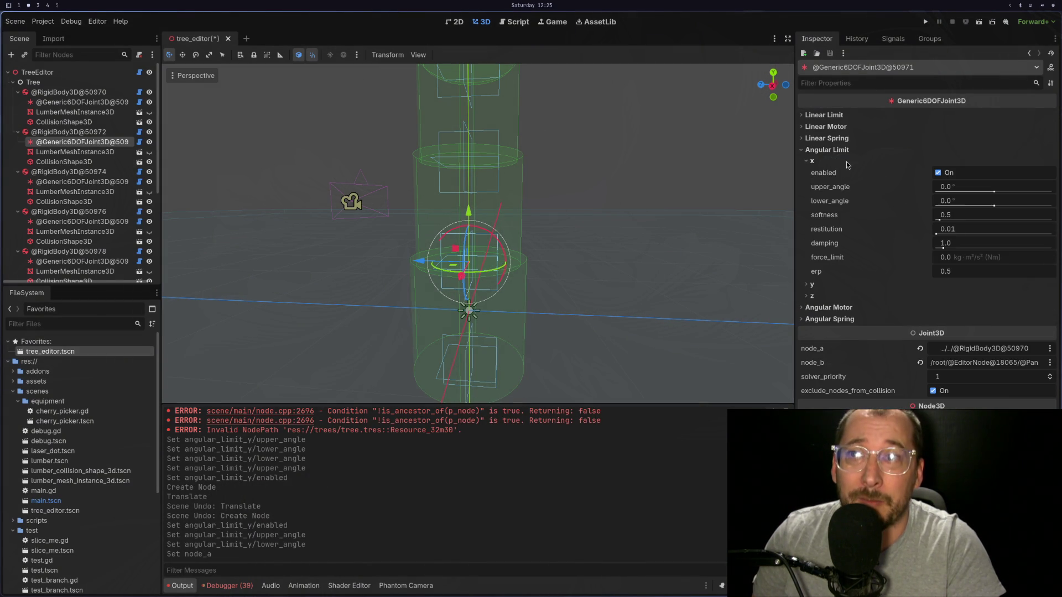
{"action": "mouse_move", "coordinate": [993, 191]}
{"action": "left_mouse_down"}
{"action": "mouse_move", "coordinate": [969, 195]}
{"action": "mouse_move", "coordinate": [1016, 197]}
{"action": "left_mouse_up"}
{"action": "scroll", "coordinate": [586, 272], "scroll_direction": "up", "scroll_amount": 3}
{"action": "mouse_move", "coordinate": [585, 273]}
{"action": "left_mouse_down"}
{"action": "mouse_move", "coordinate": [644, 232]}
{"action": "mouse_move", "coordinate": [719, 221]}
{"action": "left_mouse_up"}
{"action": "left_click", "coordinate": [925, 186]}
{"action": "left_click_drag", "start_coordinate": [994, 206], "coordinate": [982, 206]}
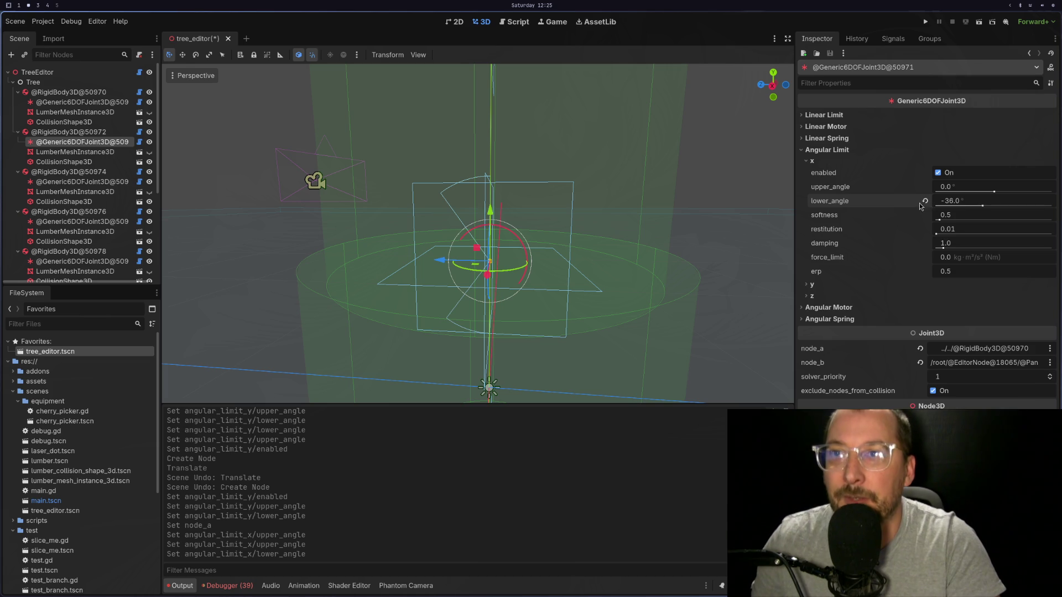
{"action": "left_click", "coordinate": [925, 202]}
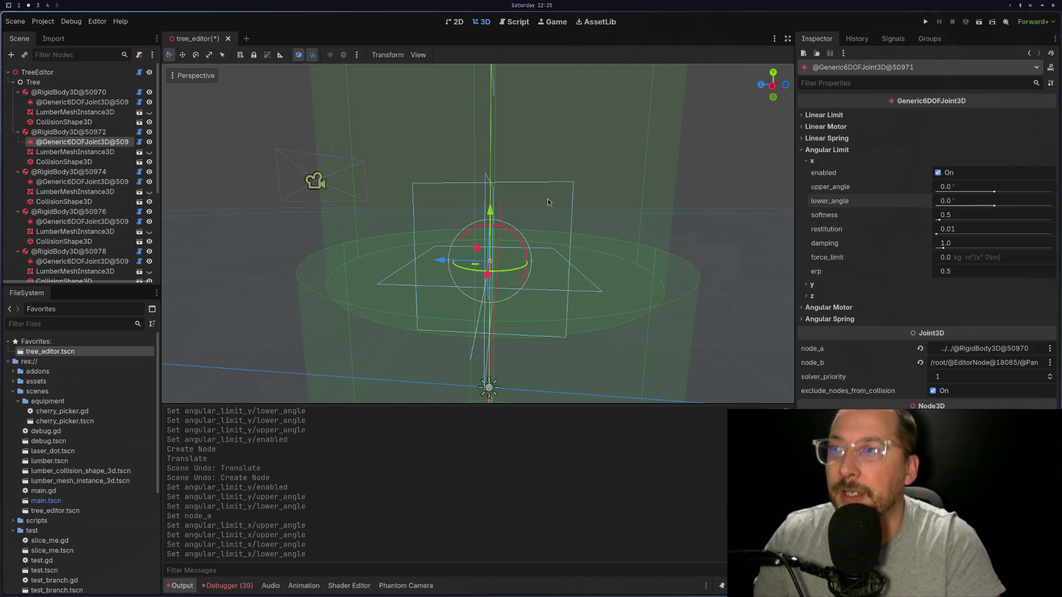
{"action": "mouse_move", "coordinate": [715, 241]}
{"action": "left_mouse_down"}
{"action": "mouse_move", "coordinate": [589, 263]}
{"action": "mouse_move", "coordinate": [604, 247]}
{"action": "left_mouse_up"}
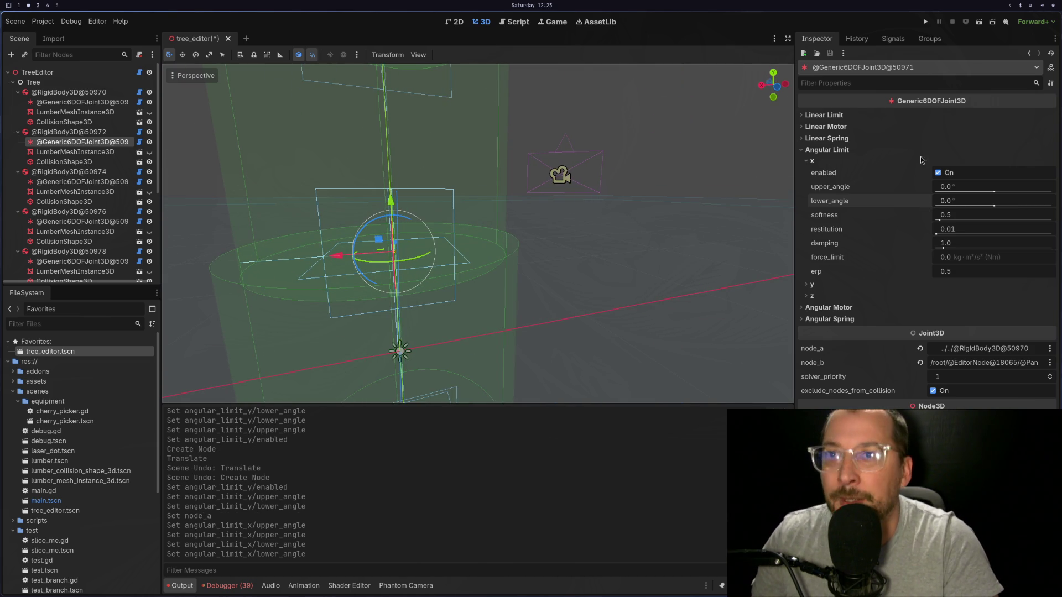
Experiment with the y upper angle limit and a -50.3° x lower angle, resetting y upper to 0°.
{"action": "left_click", "coordinate": [820, 286]}
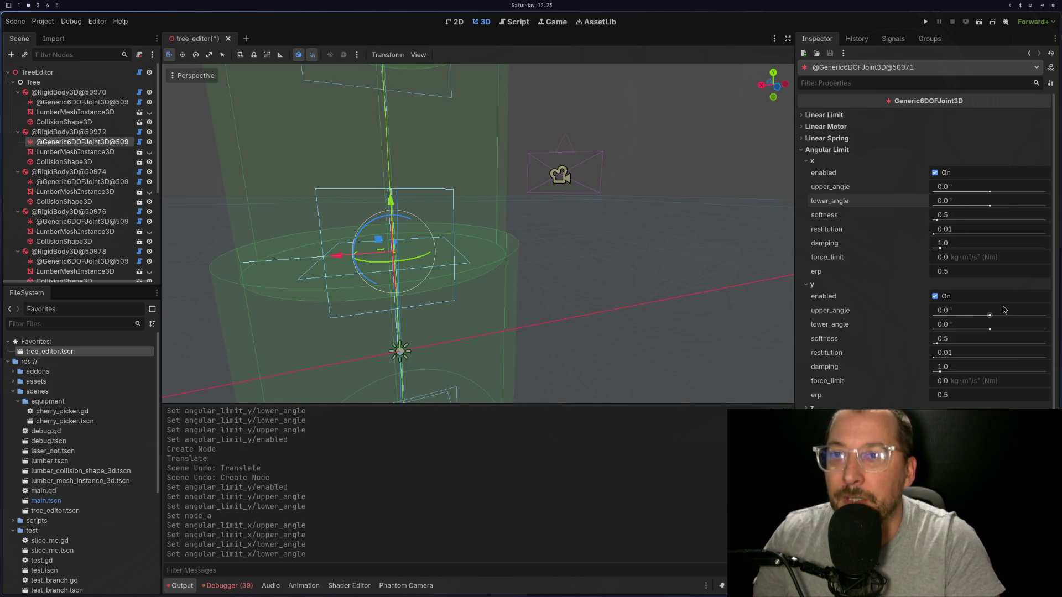
{"action": "left_click_drag", "start_coordinate": [989, 311], "coordinate": [983, 311]}
{"action": "left_click_drag", "start_coordinate": [636, 309], "coordinate": [586, 303]}
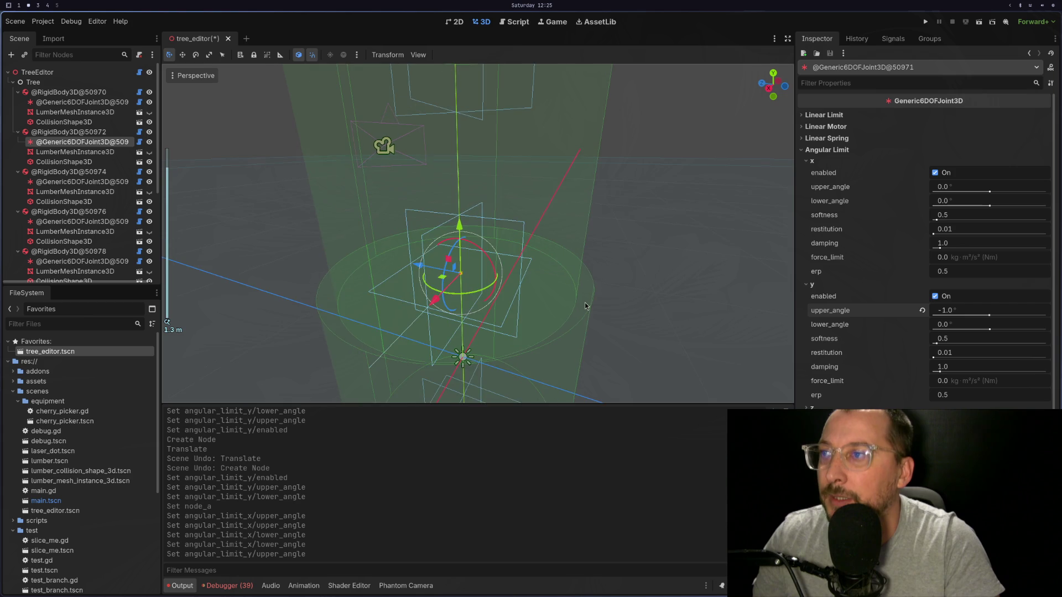
{"action": "mouse_move", "coordinate": [990, 316]}
{"action": "left_mouse_down"}
{"action": "mouse_move", "coordinate": [1002, 316]}
{"action": "mouse_move", "coordinate": [962, 331]}
{"action": "left_mouse_up"}
{"action": "left_click", "coordinate": [922, 311]}
{"action": "left_click_drag", "start_coordinate": [728, 313], "coordinate": [675, 310]}
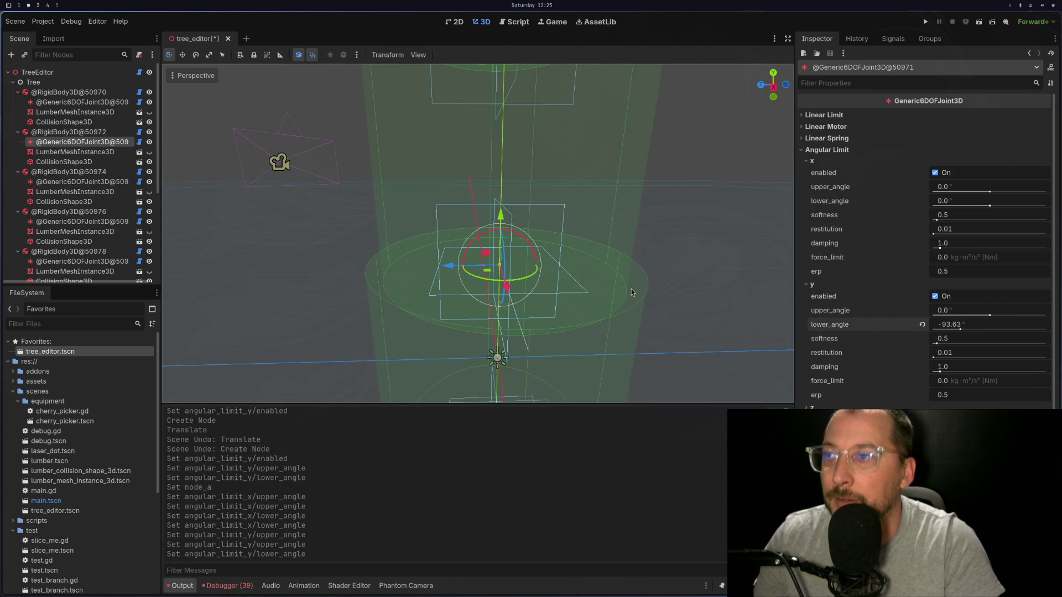
{"action": "mouse_move", "coordinate": [990, 191]}
{"action": "left_mouse_down"}
{"action": "mouse_move", "coordinate": [953, 191]}
{"action": "mouse_move", "coordinate": [977, 205]}
{"action": "left_mouse_up"}
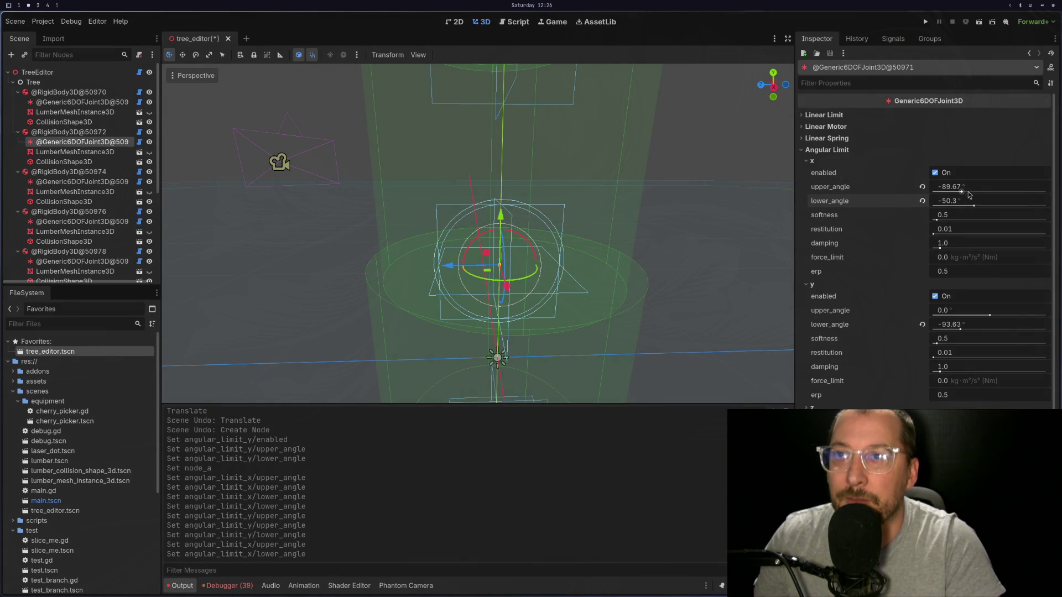
{"action": "left_click_drag", "start_coordinate": [969, 195], "coordinate": [1004, 192]}
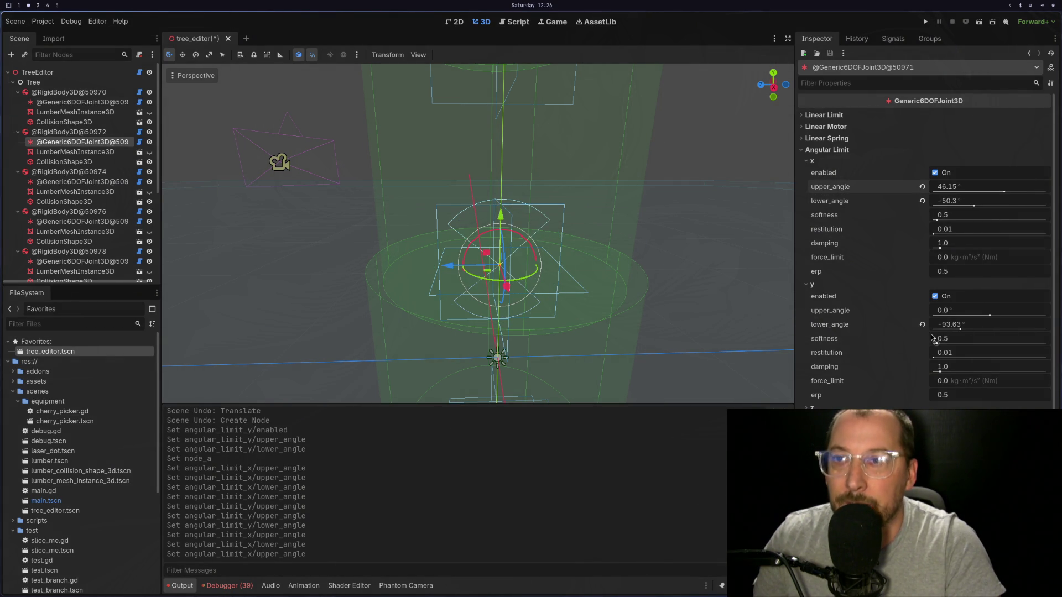
{"action": "scroll", "coordinate": [721, 258], "scroll_direction": "down", "scroll_amount": 2}
{"action": "left_click_drag", "start_coordinate": [698, 291], "coordinate": [761, 228]}
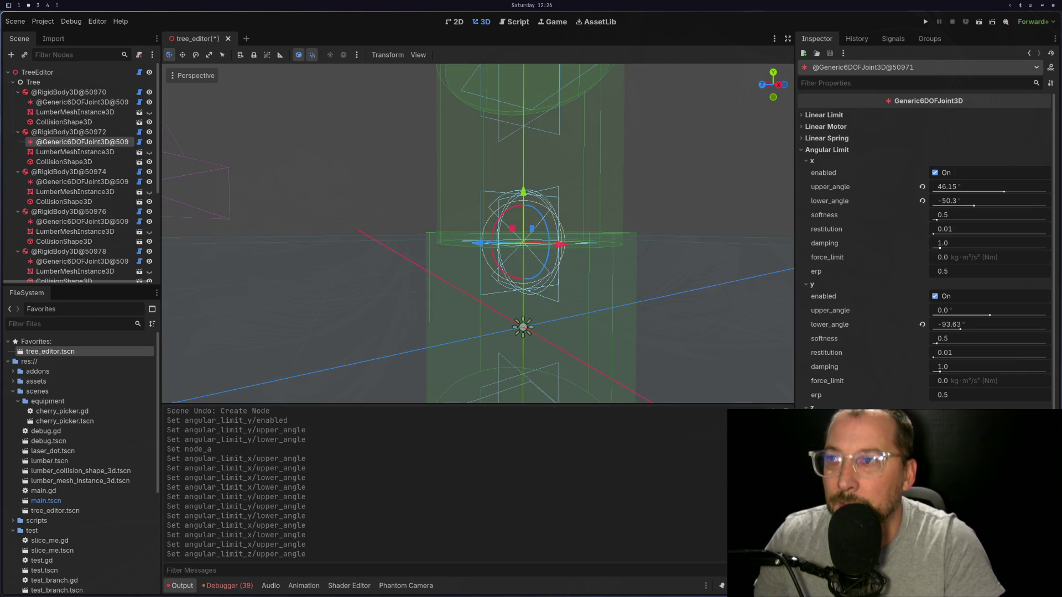
{"action": "mouse_move", "coordinate": [698, 258]}
{"action": "left_mouse_down"}
{"action": "mouse_move", "coordinate": [717, 288]}
{"action": "mouse_move", "coordinate": [754, 290]}
{"action": "mouse_move", "coordinate": [691, 276]}
{"action": "mouse_move", "coordinate": [625, 240]}
{"action": "mouse_move", "coordinate": [576, 251]}
{"action": "mouse_move", "coordinate": [596, 323]}
{"action": "mouse_move", "coordinate": [647, 252]}
{"action": "mouse_move", "coordinate": [699, 250]}
{"action": "mouse_move", "coordinate": [719, 216]}
{"action": "left_mouse_up"}
Reset the x upper, x lower, y lower and z upper angle limits back to 0°.
{"action": "left_click", "coordinate": [922, 186]}
{"action": "left_click", "coordinate": [922, 201]}
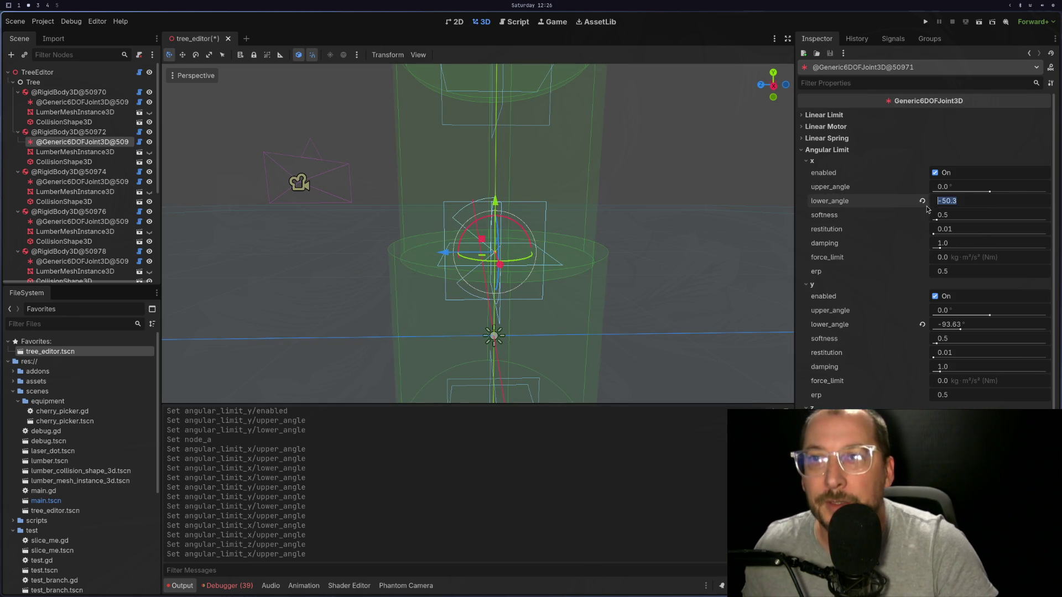
{"action": "left_click", "coordinate": [922, 325]}
{"action": "left_click", "coordinate": [922, 434]}
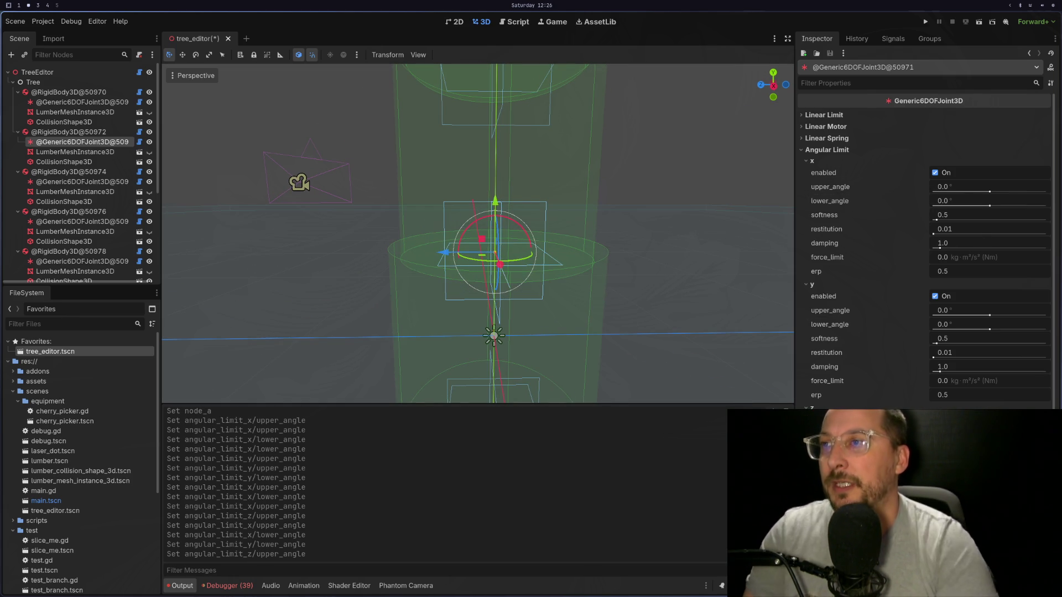
{"action": "left_click_drag", "start_coordinate": [519, 134], "coordinate": [536, 208]}
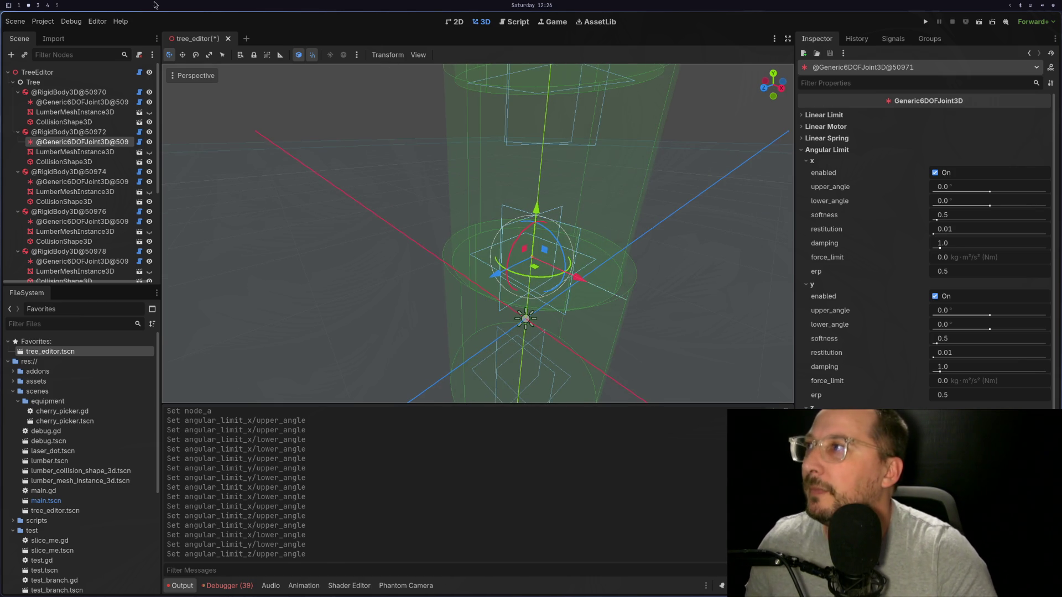
Glance at the Debug menu options, then return to the second joint after briefly checking the lumber mesh.
{"action": "left_click", "coordinate": [71, 23]}
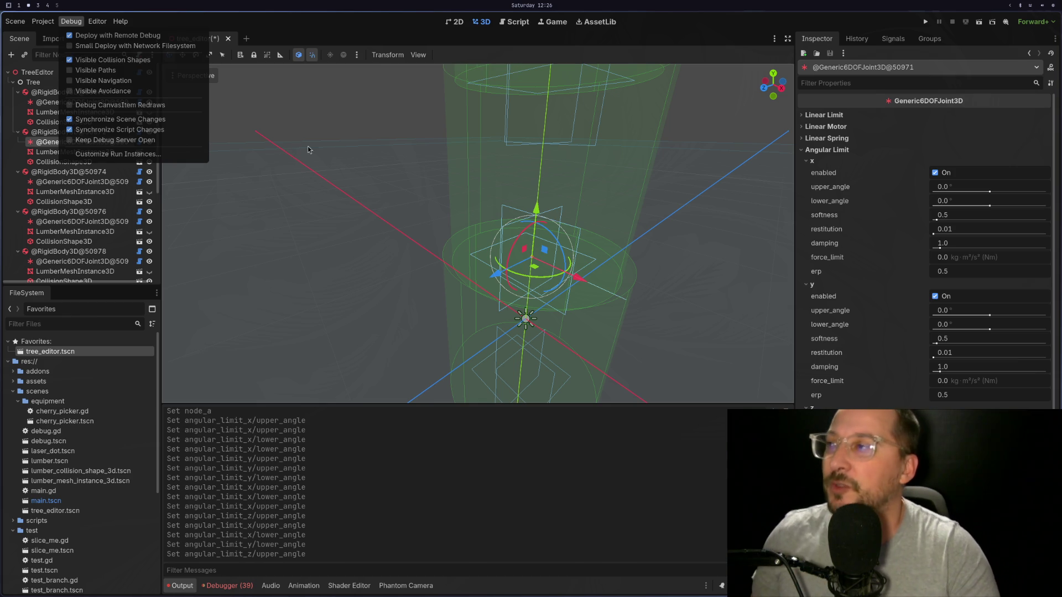
{"action": "left_click", "coordinate": [39, 133]}
{"action": "left_click", "coordinate": [78, 152]}
{"action": "left_click", "coordinate": [83, 142]}
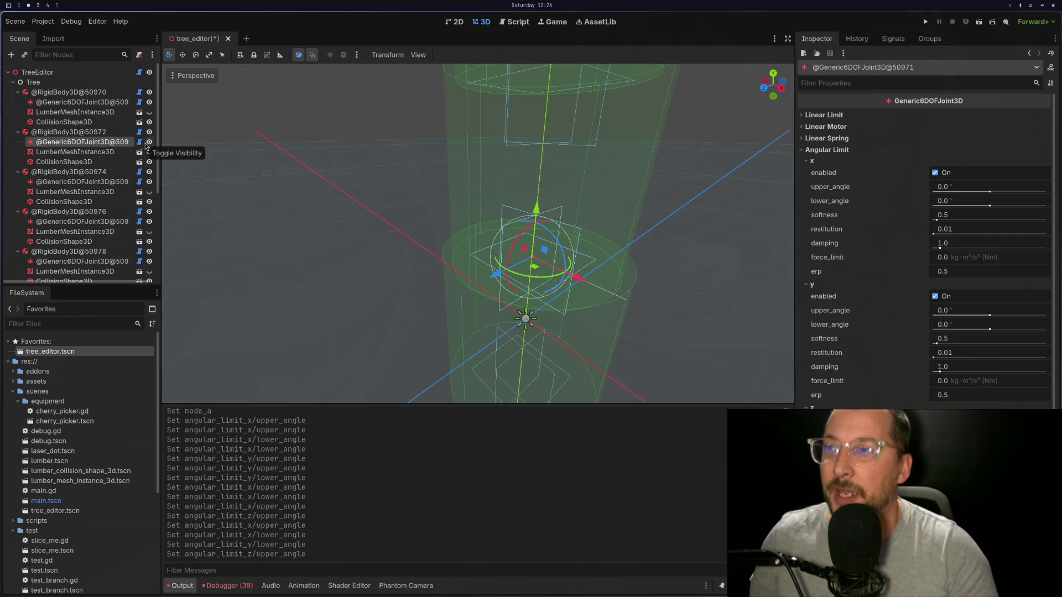
{"action": "left_click_drag", "start_coordinate": [447, 300], "coordinate": [496, 281]}
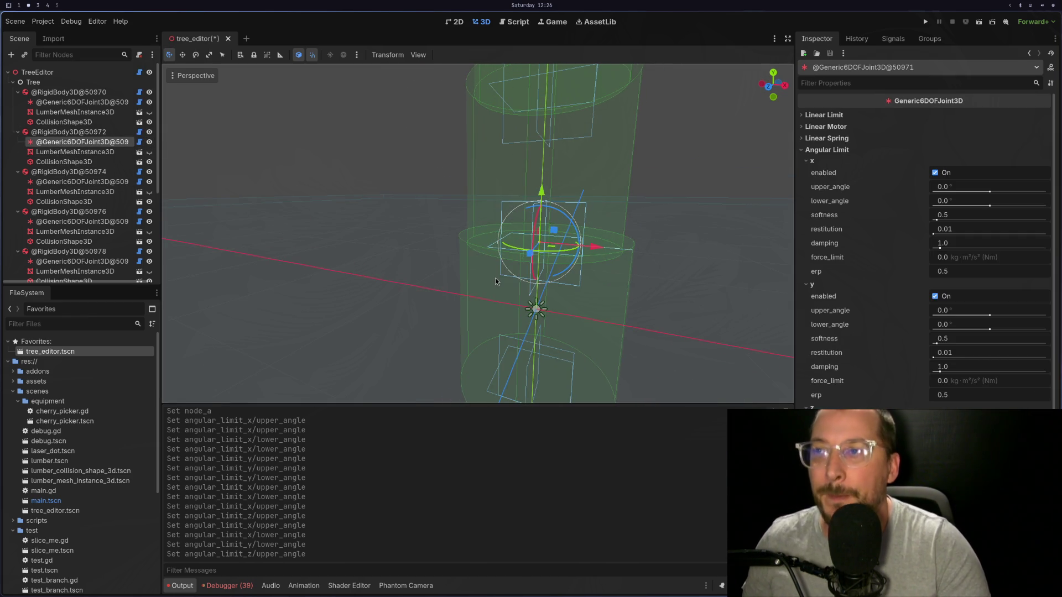
{"action": "key", "text": "super+1"}
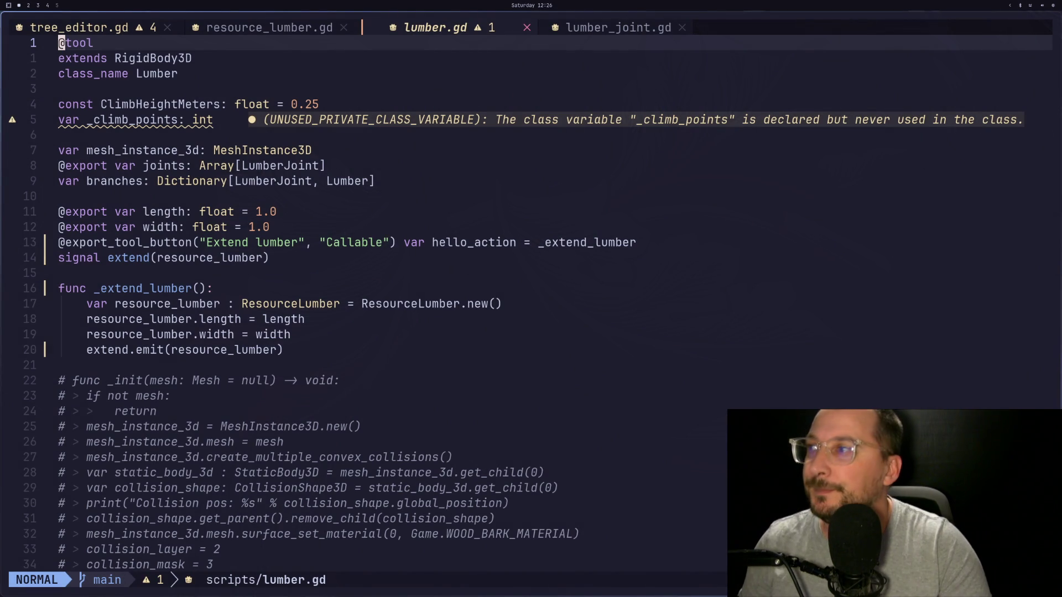
{"action": "key", "text": "super+2"}
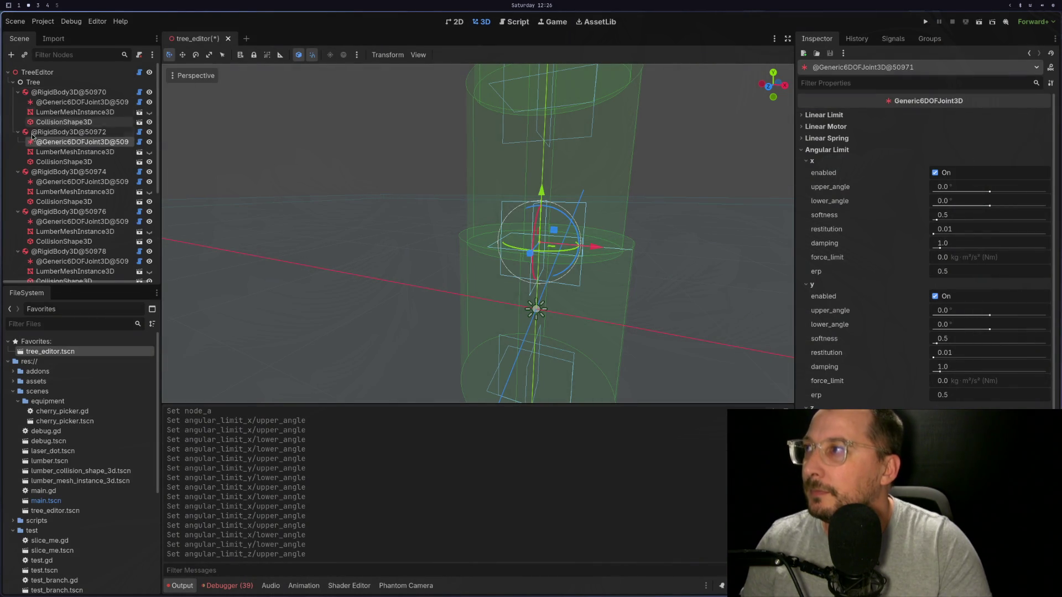
{"action": "left_click", "coordinate": [17, 131]}
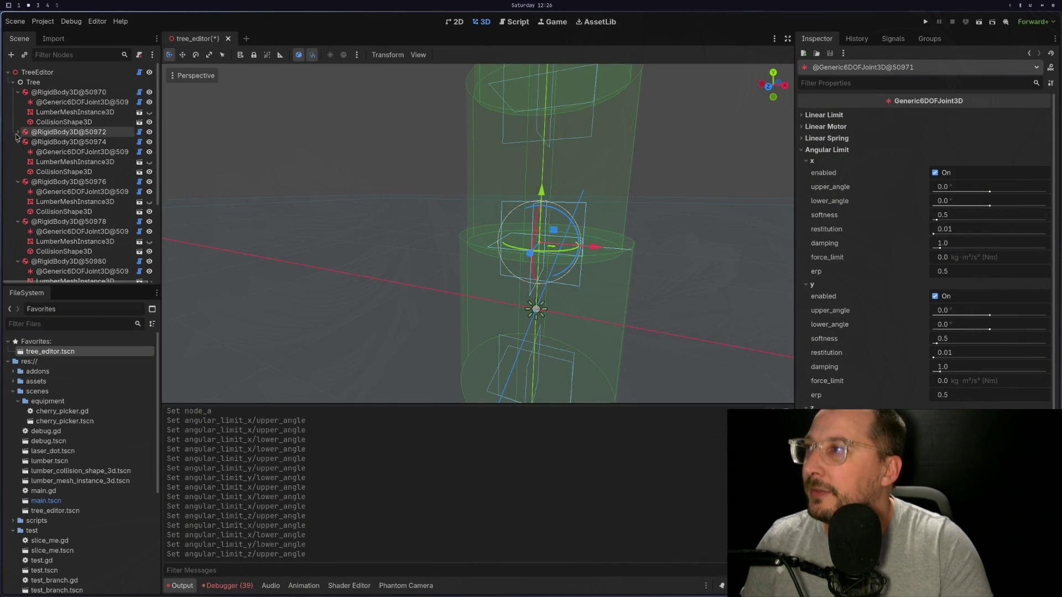
{"action": "scroll", "coordinate": [637, 234], "scroll_direction": "down", "scroll_amount": 5}
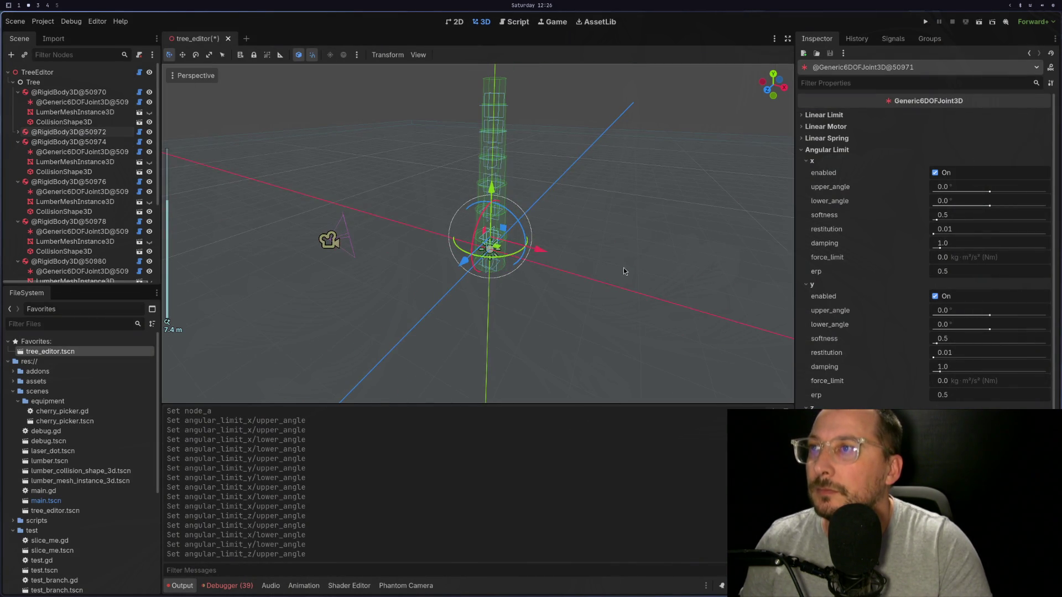
{"action": "left_click", "coordinate": [88, 92]}
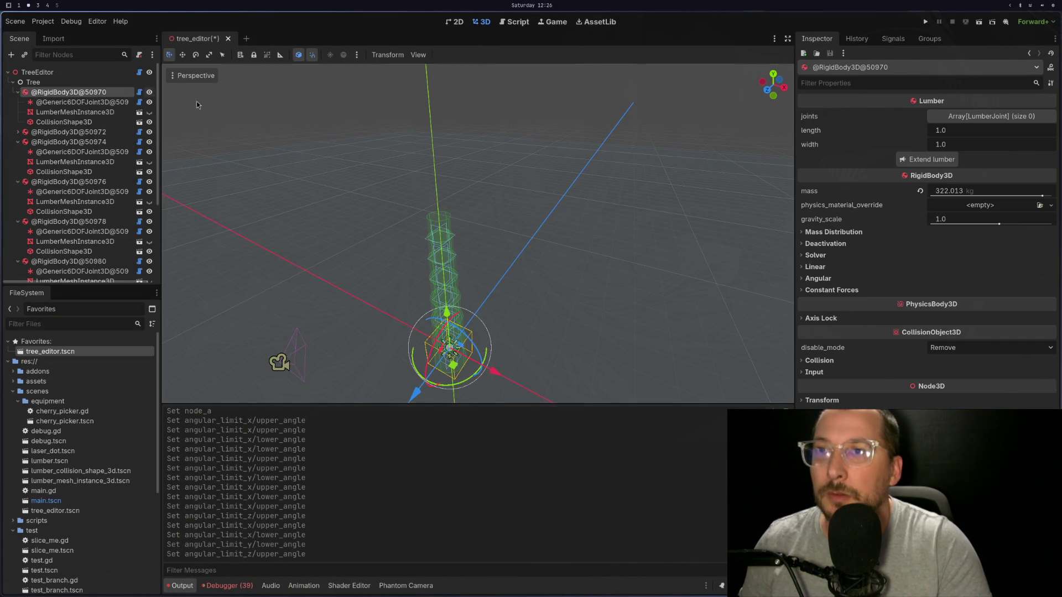
{"action": "left_click", "coordinate": [443, 232]}
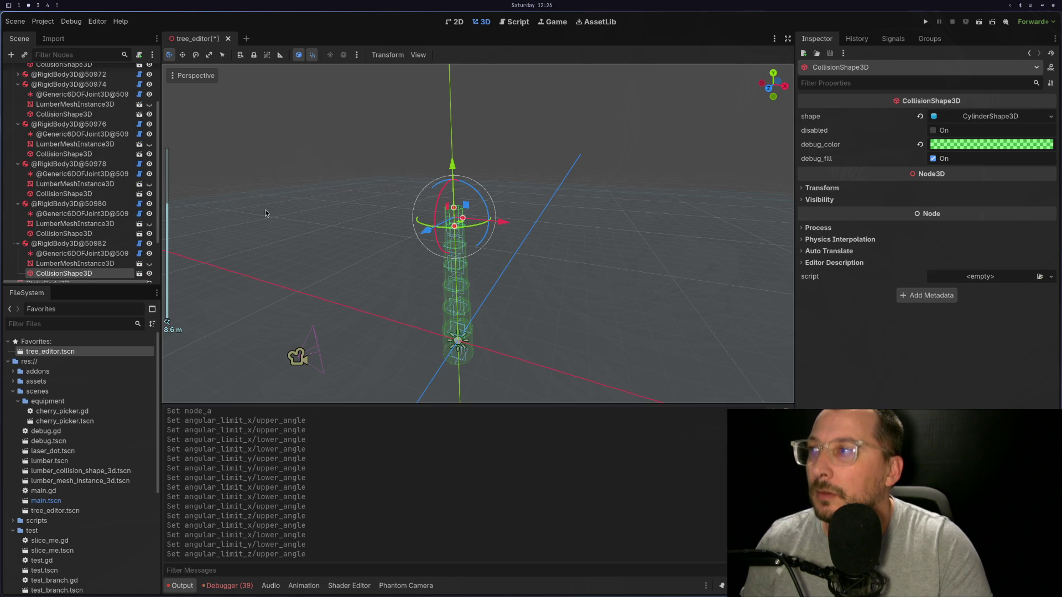
{"action": "left_click", "coordinate": [84, 242]}
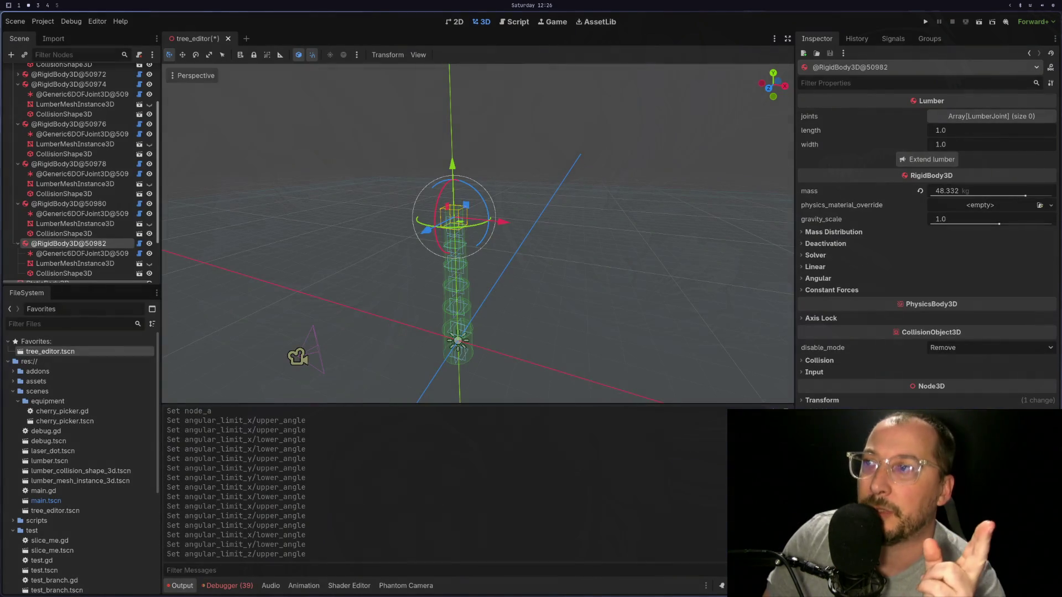
{"action": "scroll", "coordinate": [582, 274], "scroll_direction": "up", "scroll_amount": 6}
{"action": "scroll", "coordinate": [582, 275], "scroll_direction": "down", "scroll_amount": 2}
{"action": "key", "text": "f"}
{"action": "scroll", "coordinate": [673, 253], "scroll_direction": "up", "scroll_amount": 2}
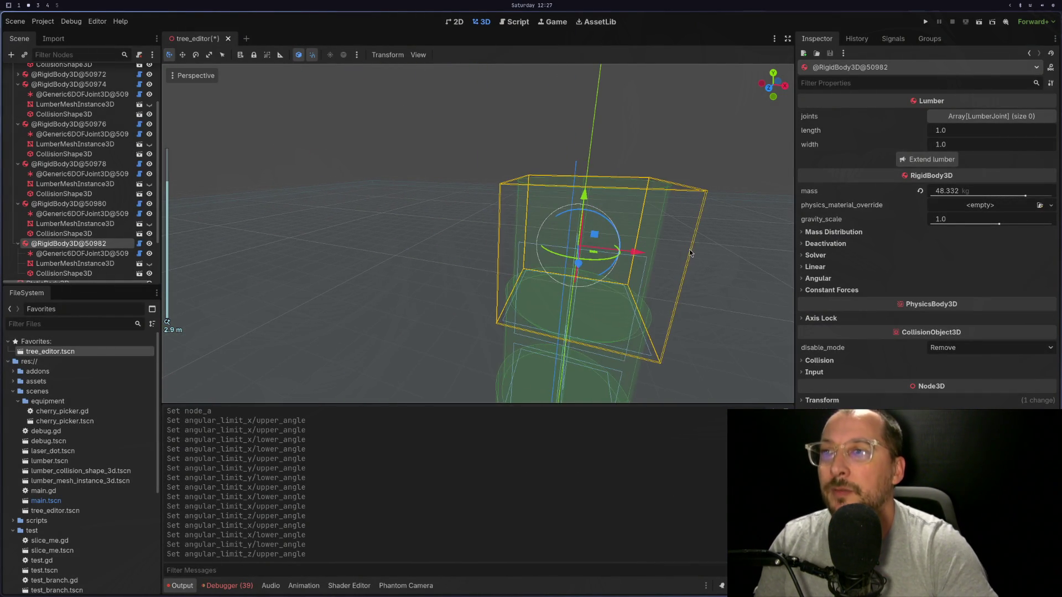
{"action": "left_click_drag", "start_coordinate": [660, 248], "coordinate": [655, 232]}
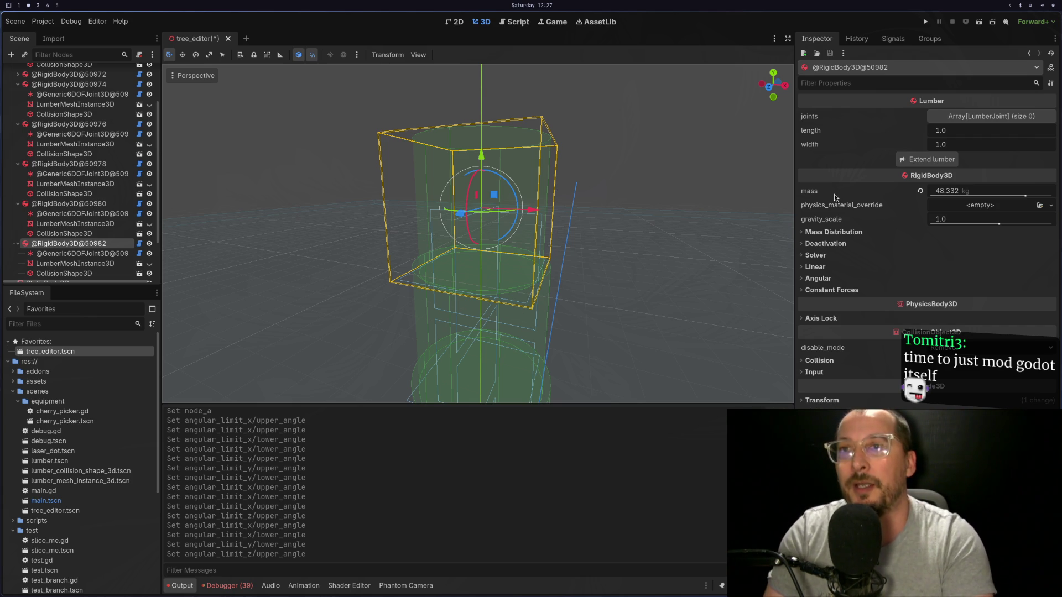
{"action": "left_click", "coordinate": [97, 204]}
{"action": "left_click", "coordinate": [83, 244]}
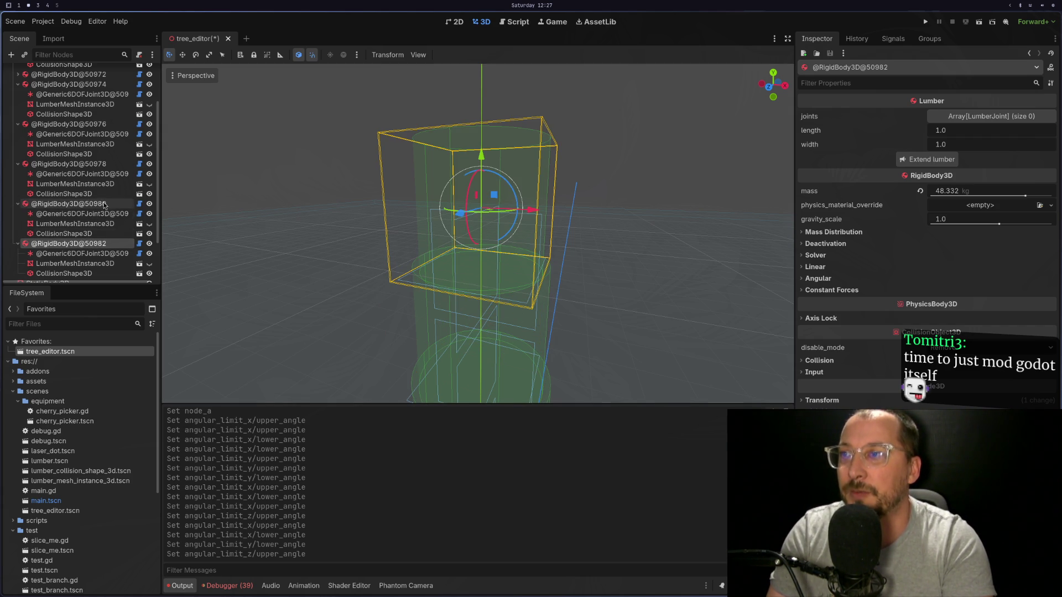
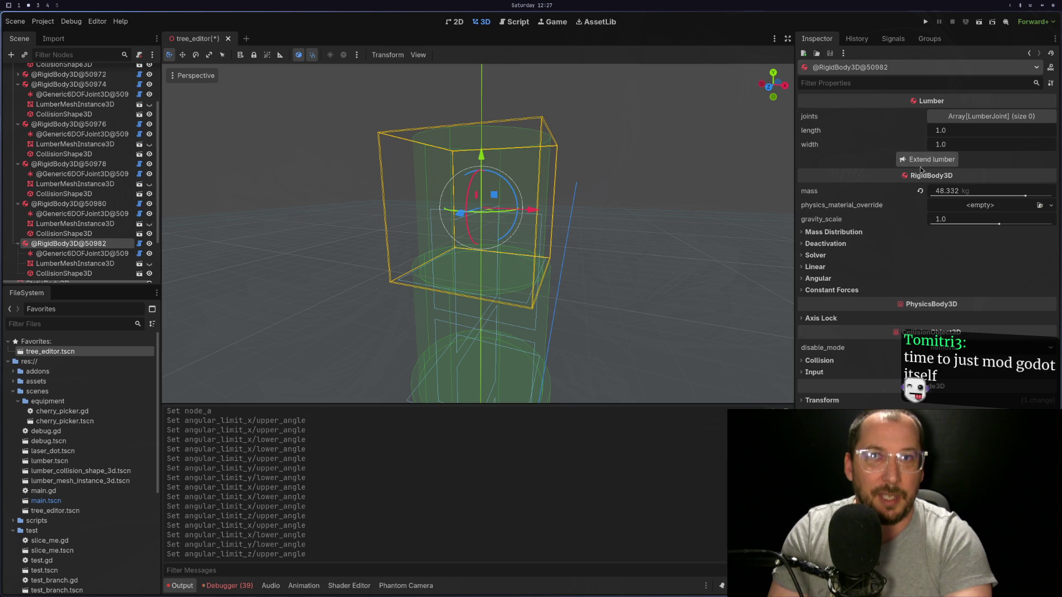
Return to Neovim and scroll down lumber.gd to check the new extend signal.
{"action": "mouse_move", "coordinate": [897, 146]}
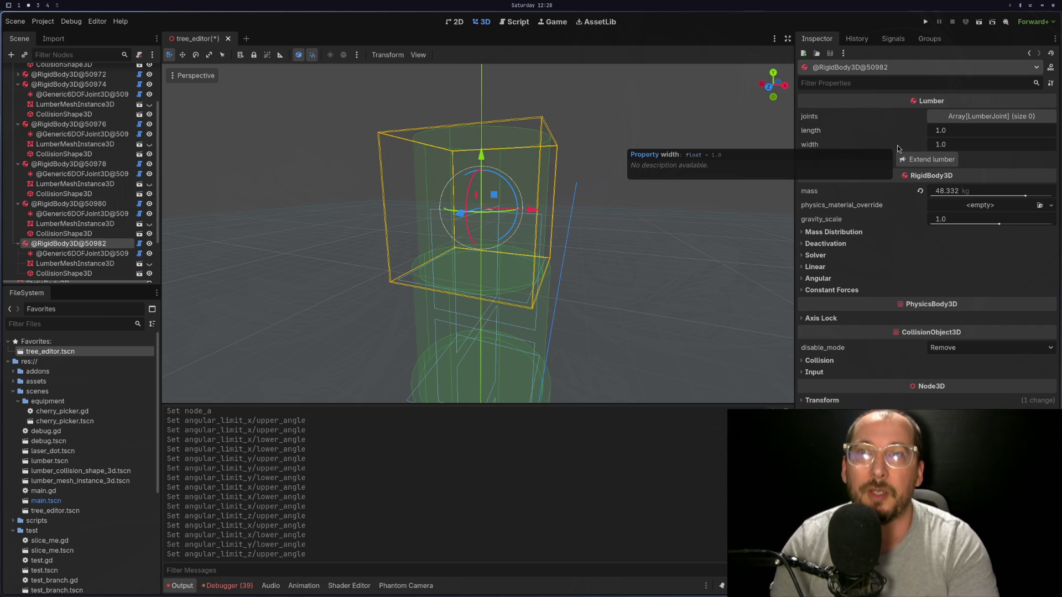
{"action": "key", "text": "super+1"}
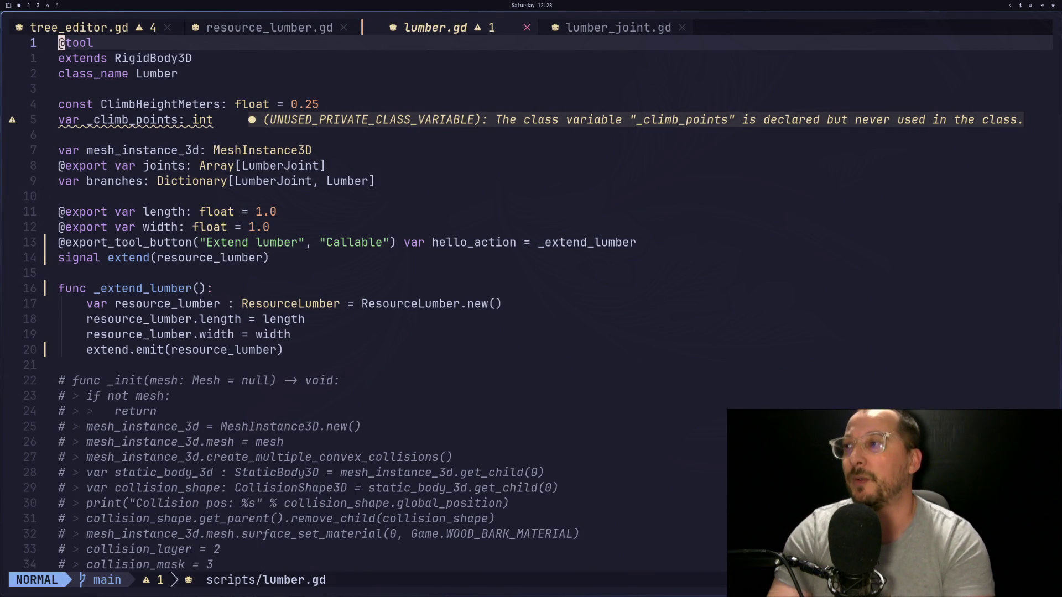
{"action": "key", "text": "j"}
{"action": "key", "text": "j"}
{"action": "key", "text": "j"}
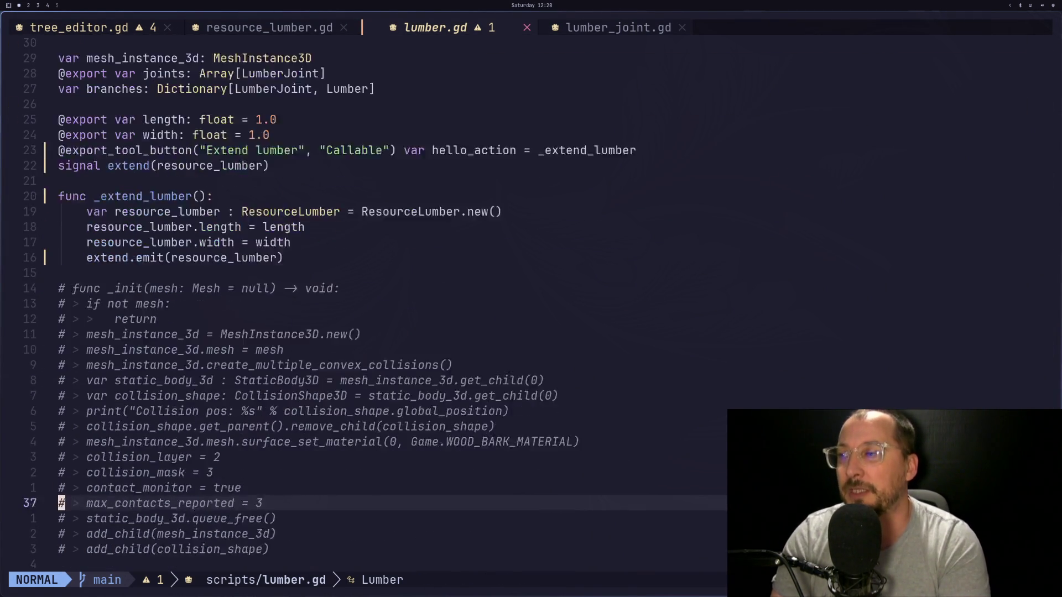
Switch to the tree_editor.gd buffer at the stub _branch_lumber, briefly opening and closing the file finder.
{"action": "key", "text": "k"}
{"action": "key", "text": "k"}
{"action": "key", "text": "k"}
{"action": "key", "text": "ctrl+6"}
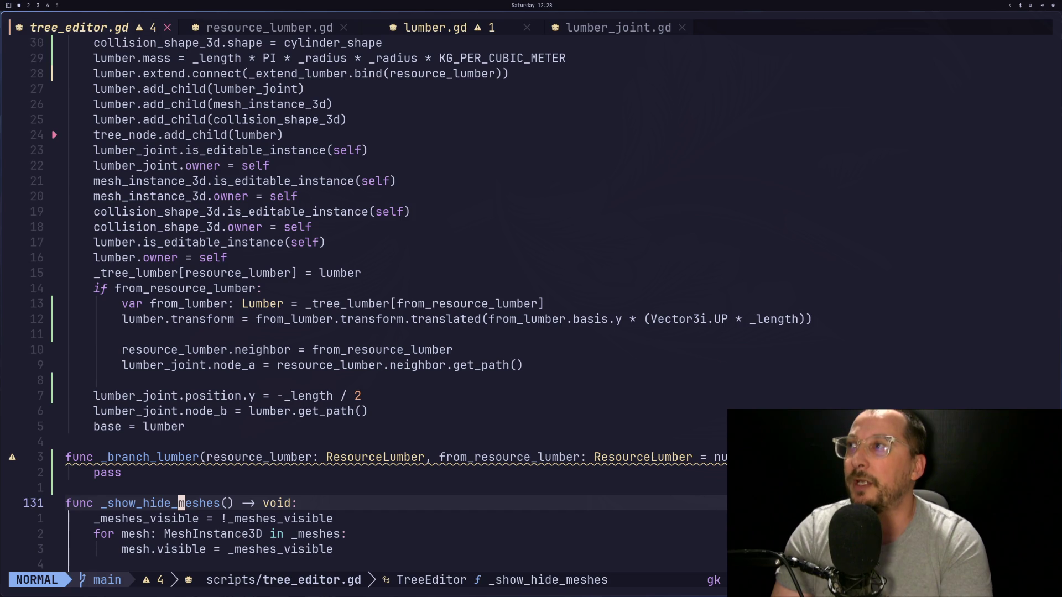
{"action": "key", "text": "k"}
{"action": "key", "text": "k"}
{"action": "key", "text": "k"}
{"action": "key", "text": "k"}
{"action": "key", "text": "space"}
{"action": "key", "text": "f"}
{"action": "key", "text": "f"}
{"action": "type", "text": "qq"}
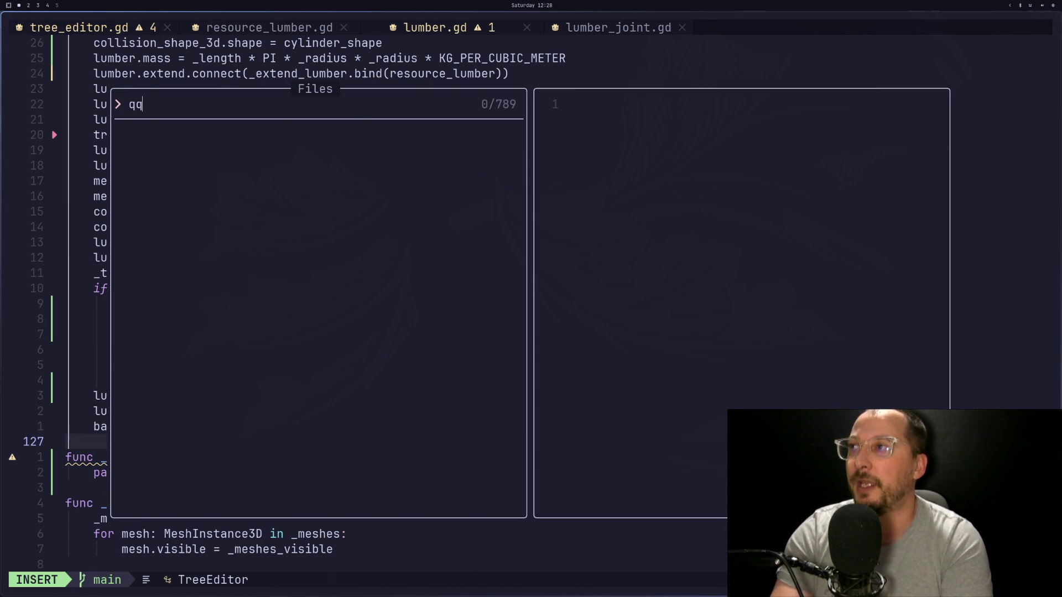
{"action": "key", "text": "Escape"}
{"action": "key", "text": "Escape"}
Launch lazygit and review the resource_lumber.gd and lumber.gd diffs.
{"action": "key", "text": "space"}
{"action": "key", "text": "g"}
{"action": "key", "text": "g"}
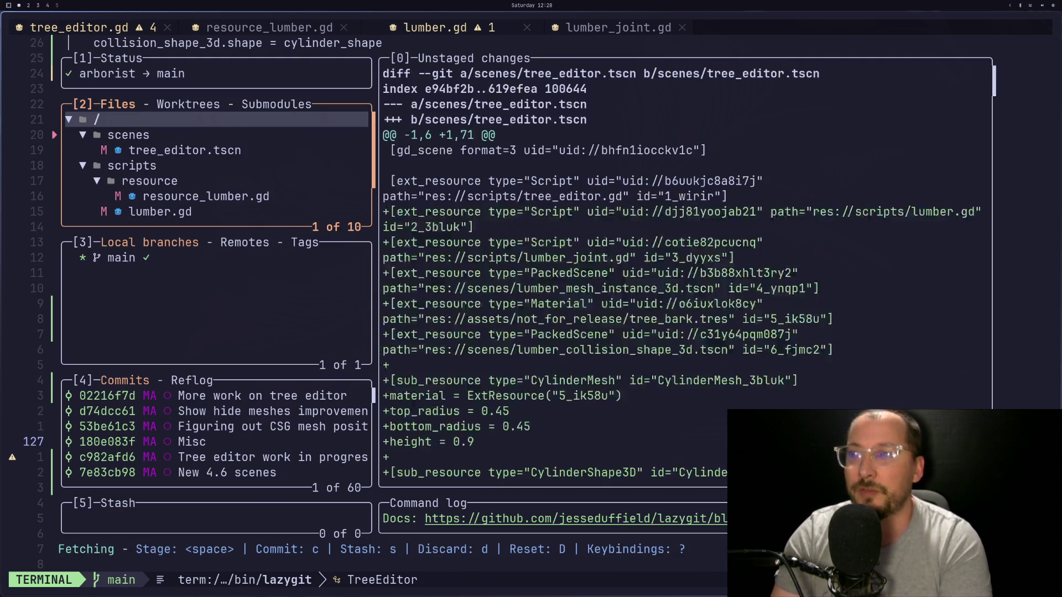
{"action": "key", "text": "j"}
{"action": "key", "text": "j"}
{"action": "key", "text": "j"}
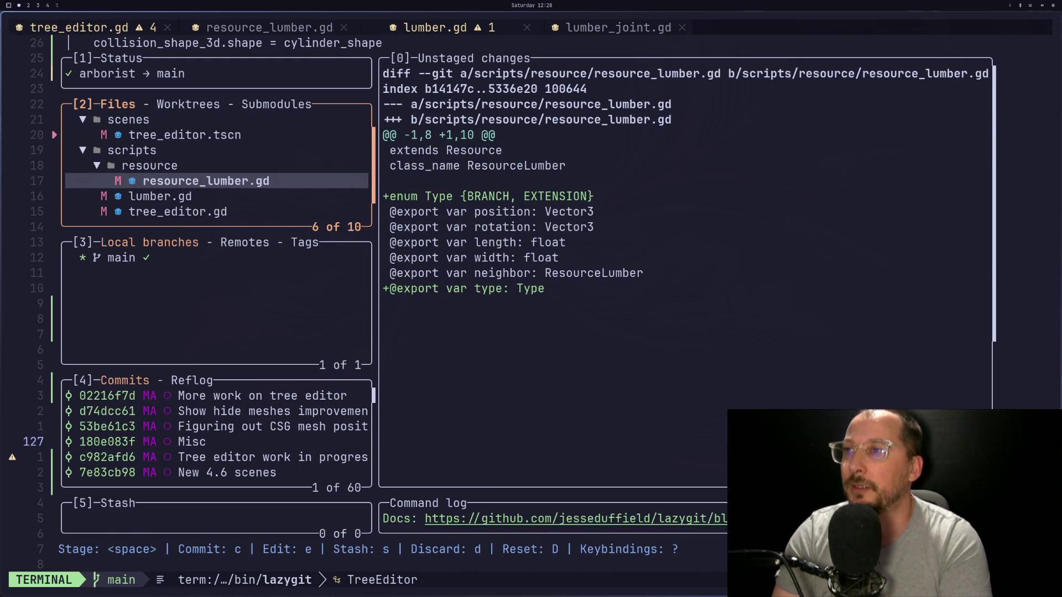
{"action": "key", "text": "j"}
{"action": "key", "text": "j"}
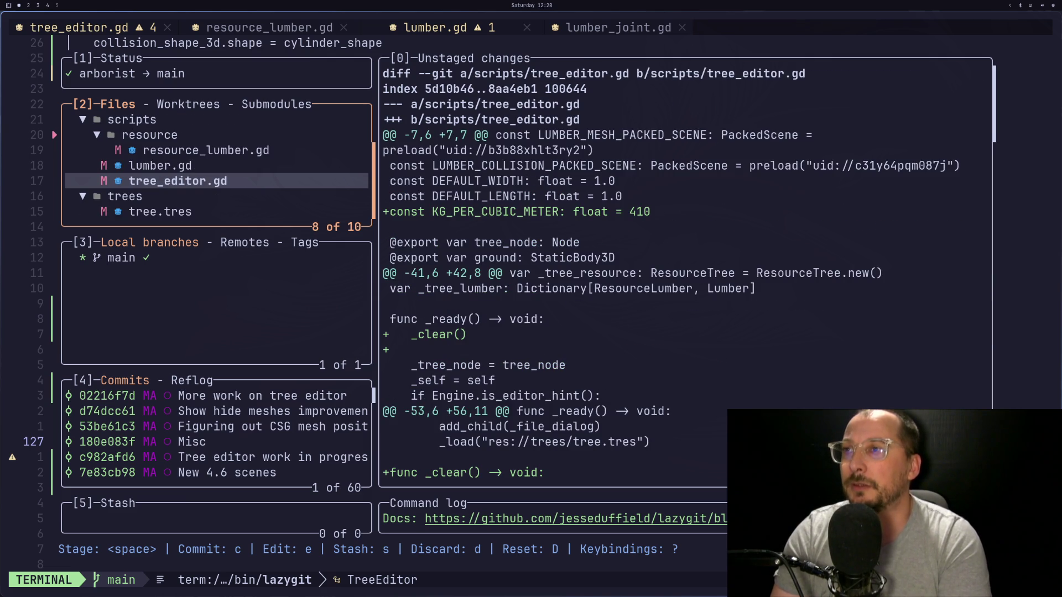
{"action": "scroll", "coordinate": [631, 274], "scroll_direction": "down", "scroll_amount": 10}
{"action": "scroll", "coordinate": [630, 274], "scroll_direction": "up", "scroll_amount": 8}
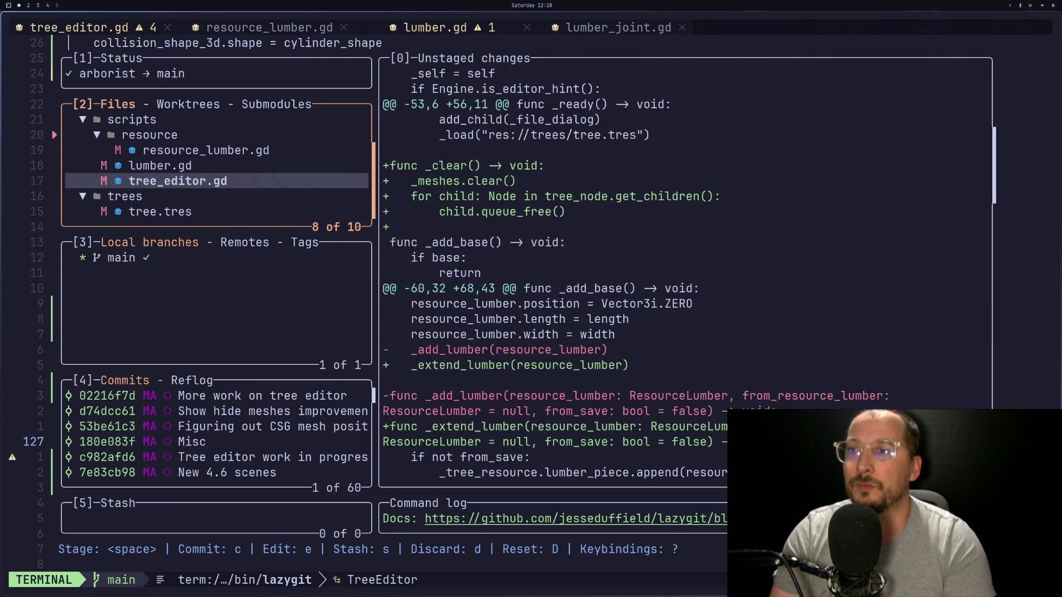
{"action": "scroll", "coordinate": [630, 273], "scroll_direction": "up", "scroll_amount": 3}
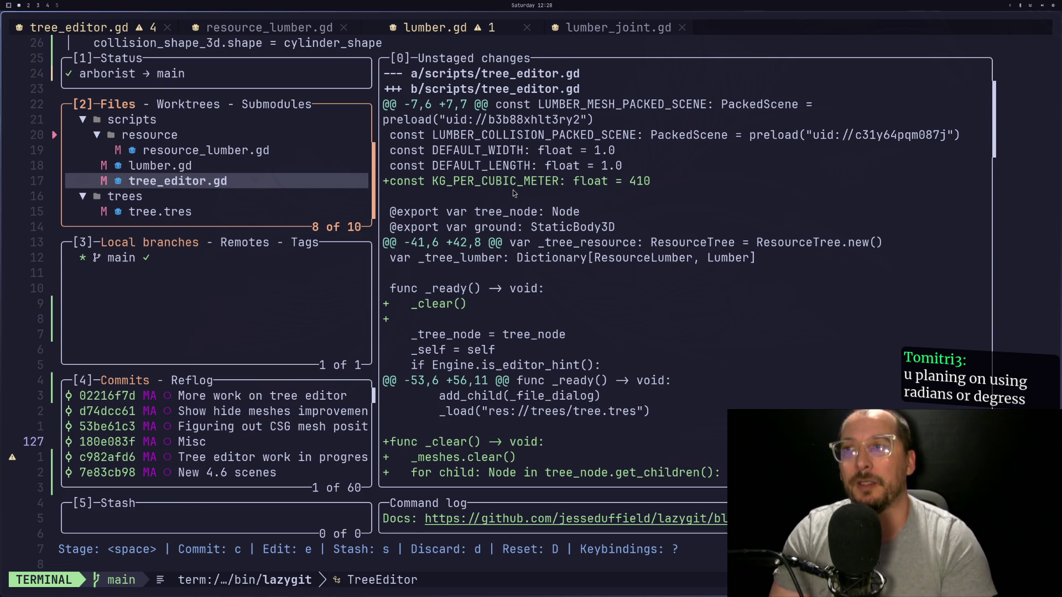
{"action": "scroll", "coordinate": [514, 192], "scroll_direction": "down", "scroll_amount": 2}
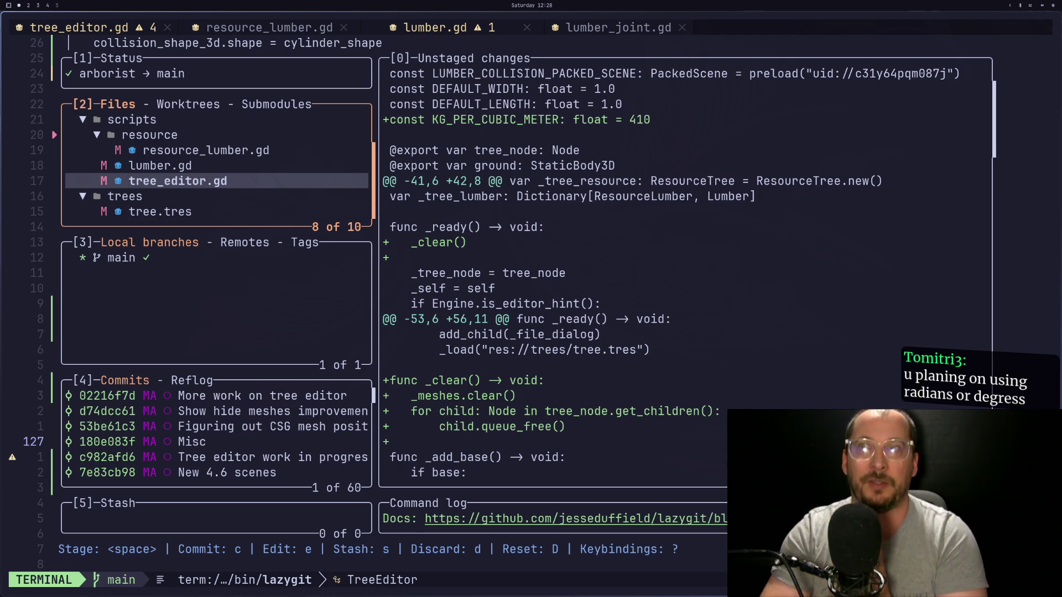
Glance at main's commit log, then step through the lumber.gd, resource_lumber.gd and tree_editor.gd changes.
{"action": "key", "text": "3"}
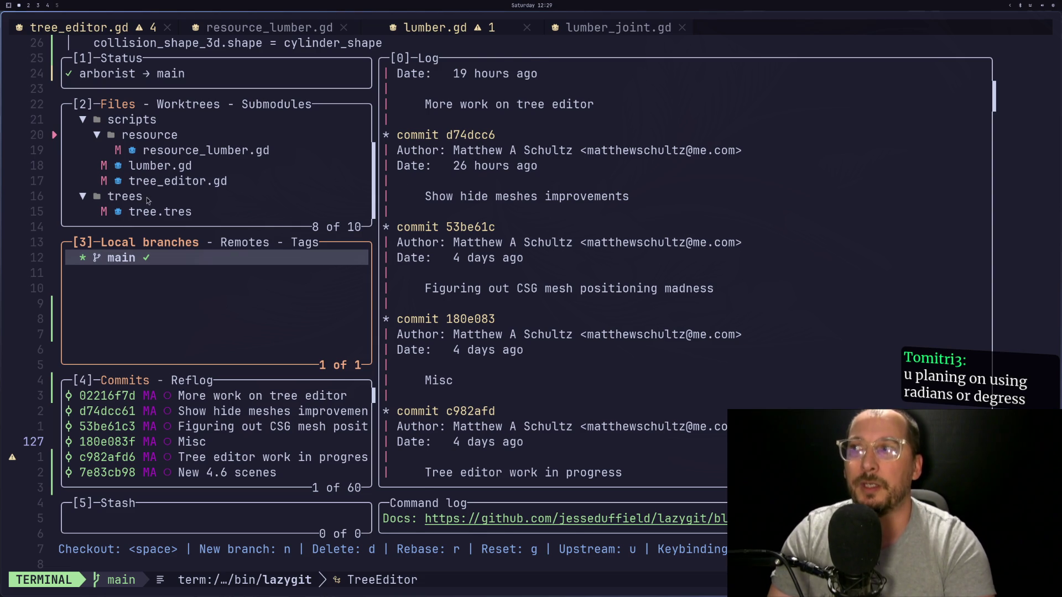
{"action": "left_click", "coordinate": [176, 181]}
{"action": "left_click", "coordinate": [193, 168]}
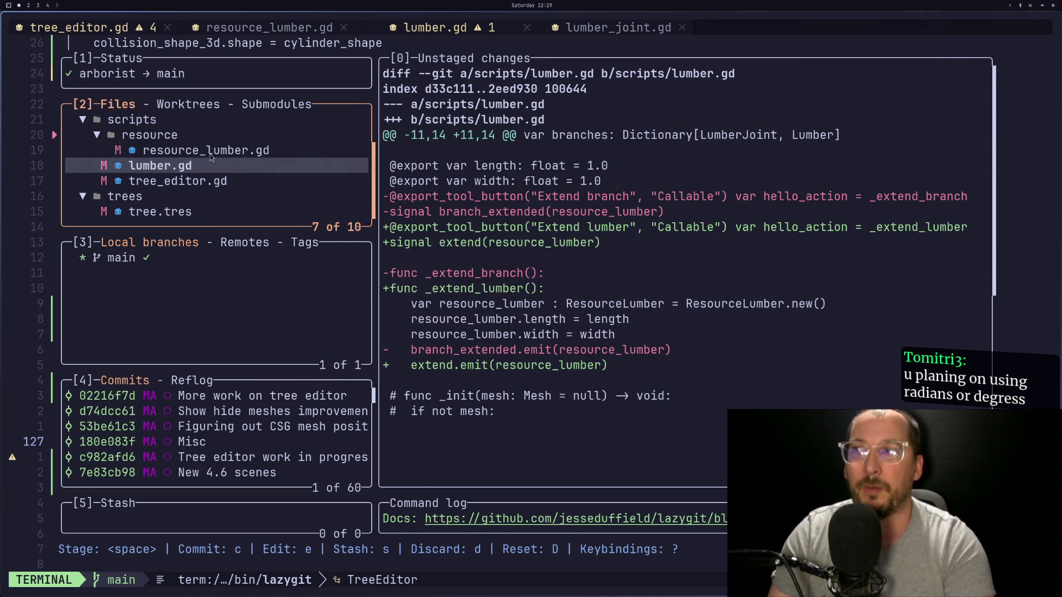
{"action": "left_click", "coordinate": [210, 154]}
{"action": "left_click", "coordinate": [204, 181]}
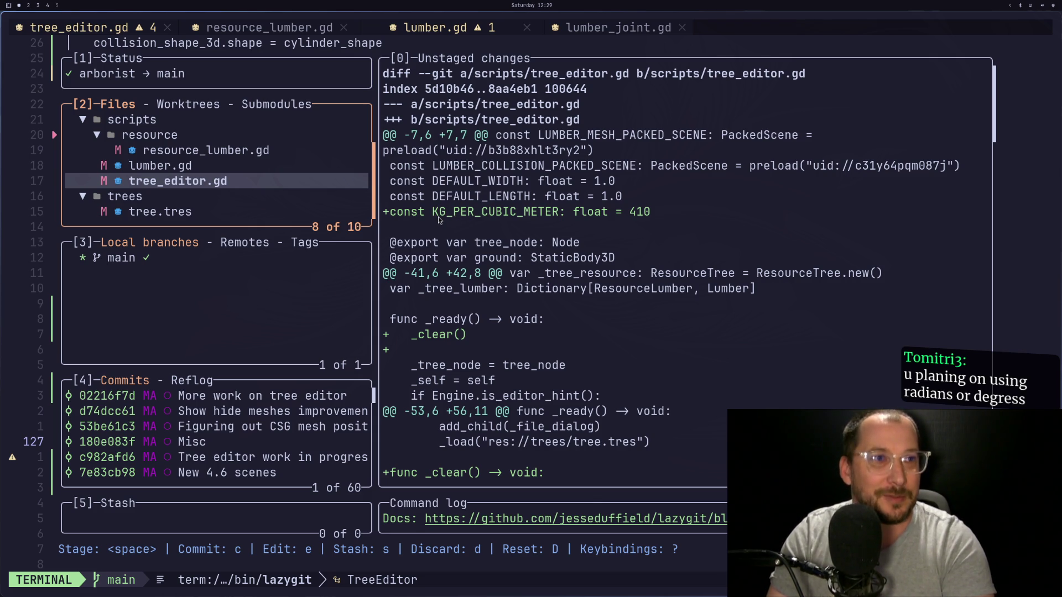
Scroll through the full tree_editor.gd diff to review its changes.
{"action": "scroll", "coordinate": [514, 230], "scroll_direction": "down", "scroll_amount": 6}
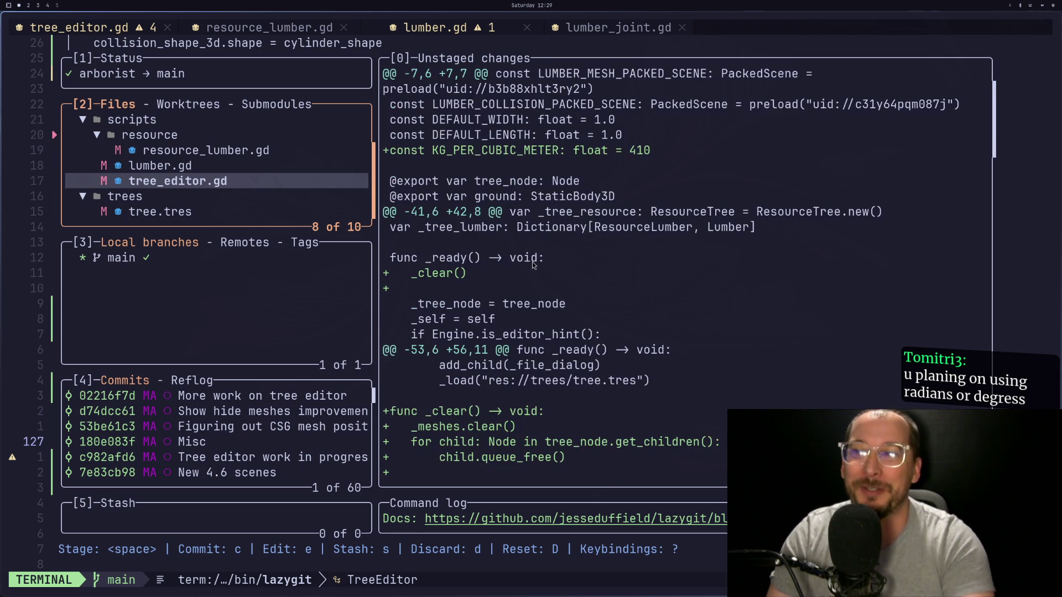
{"action": "scroll", "coordinate": [526, 238], "scroll_direction": "up", "scroll_amount": 5}
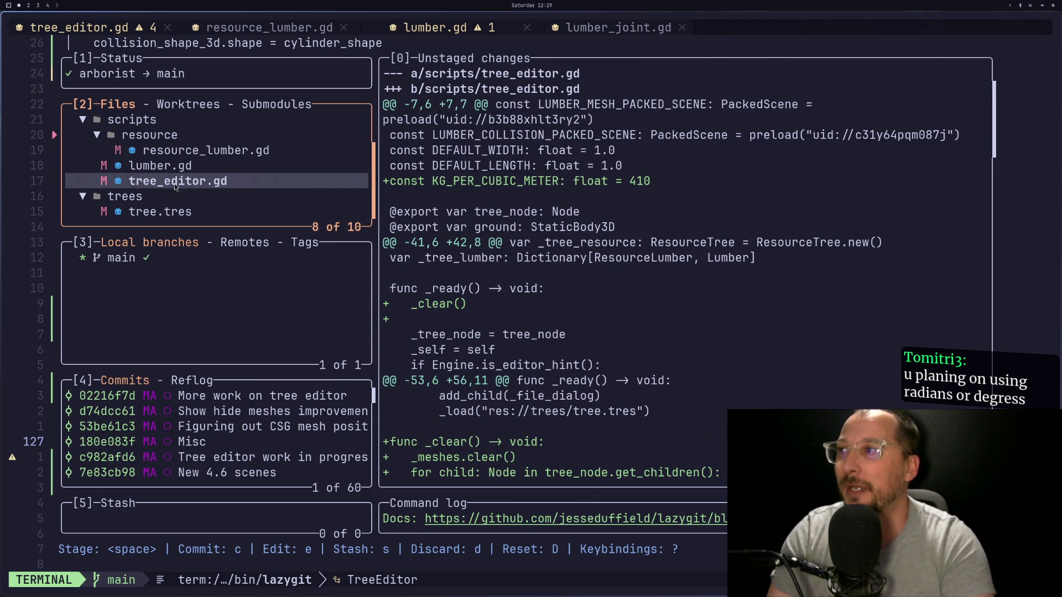
{"action": "scroll", "coordinate": [525, 231], "scroll_direction": "down", "scroll_amount": 6}
{"action": "scroll", "coordinate": [524, 231], "scroll_direction": "down", "scroll_amount": 10}
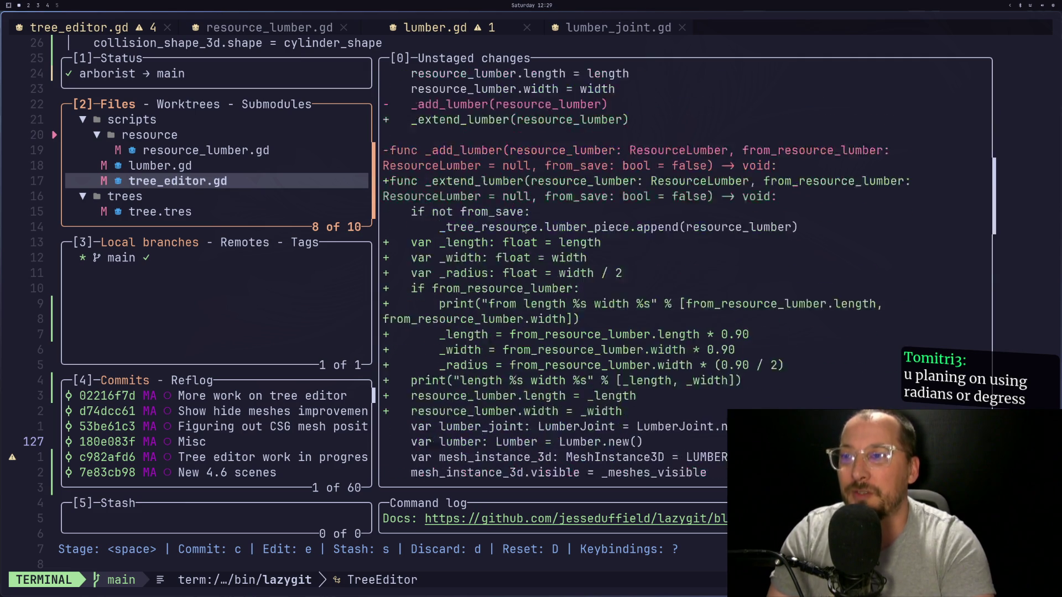
{"action": "scroll", "coordinate": [524, 229], "scroll_direction": "down", "scroll_amount": 8}
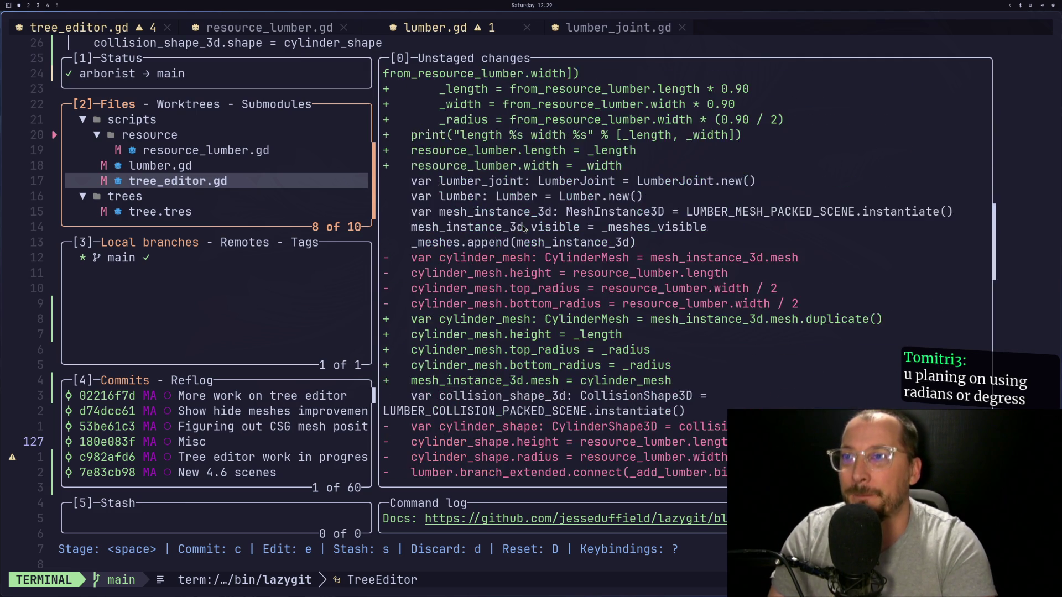
{"action": "scroll", "coordinate": [525, 229], "scroll_direction": "down", "scroll_amount": 10}
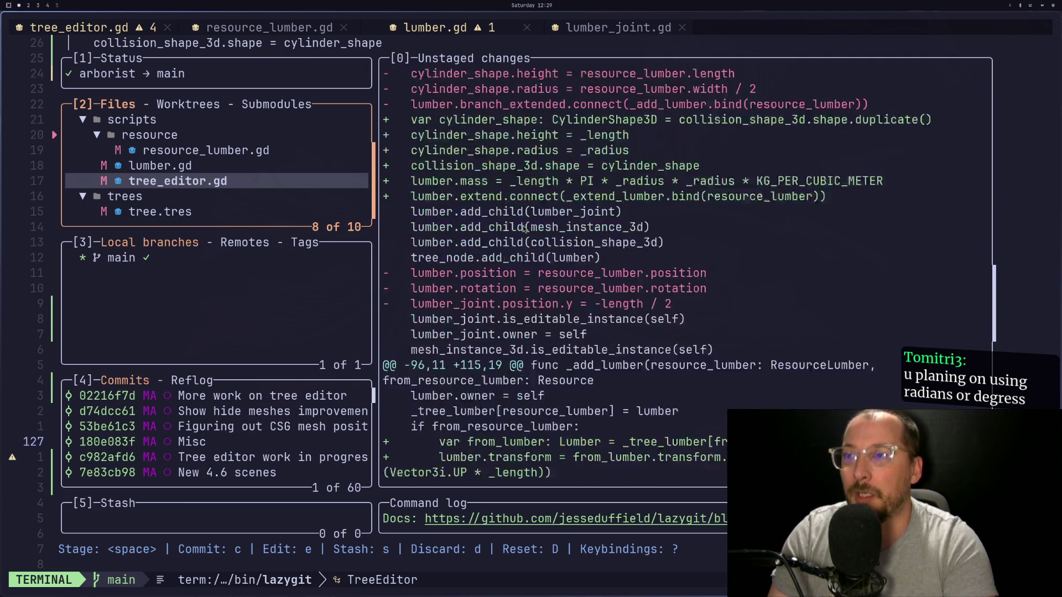
{"action": "scroll", "coordinate": [524, 229], "scroll_direction": "up", "scroll_amount": 3}
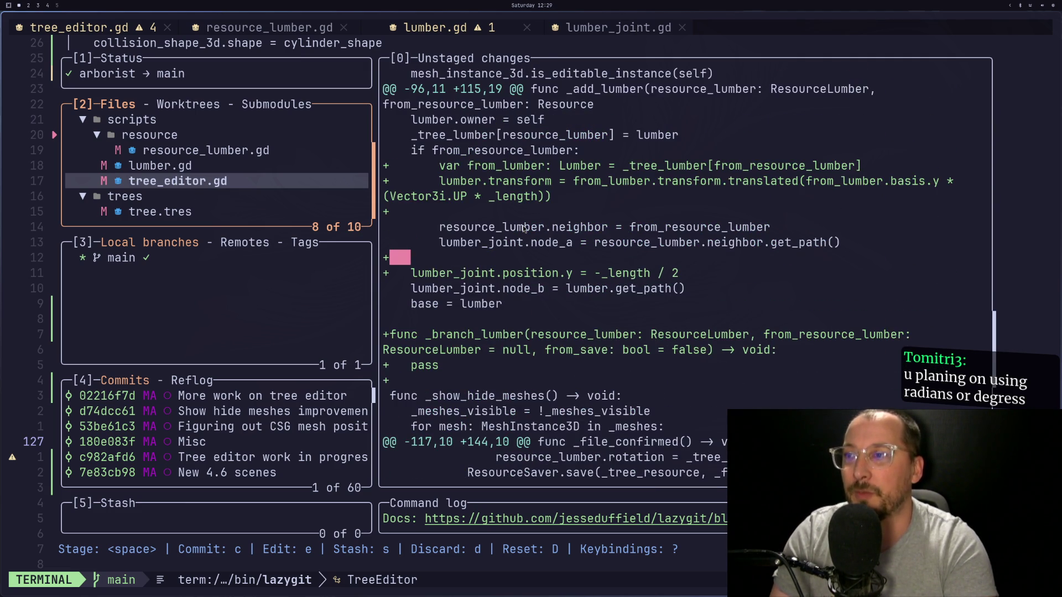
{"action": "scroll", "coordinate": [524, 229], "scroll_direction": "up", "scroll_amount": 6}
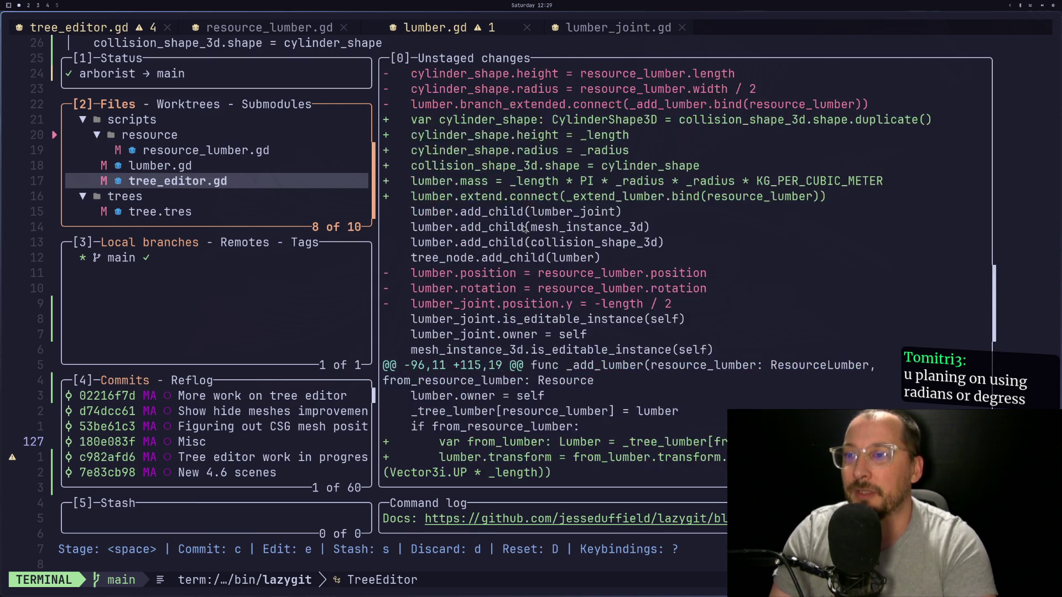
{"action": "scroll", "coordinate": [524, 229], "scroll_direction": "up", "scroll_amount": 1}
Decline committing all files and stage tree_editor.gd, lumber.gd, resource_lumber.gd and tree.tres individually.
{"action": "key", "text": "c"}
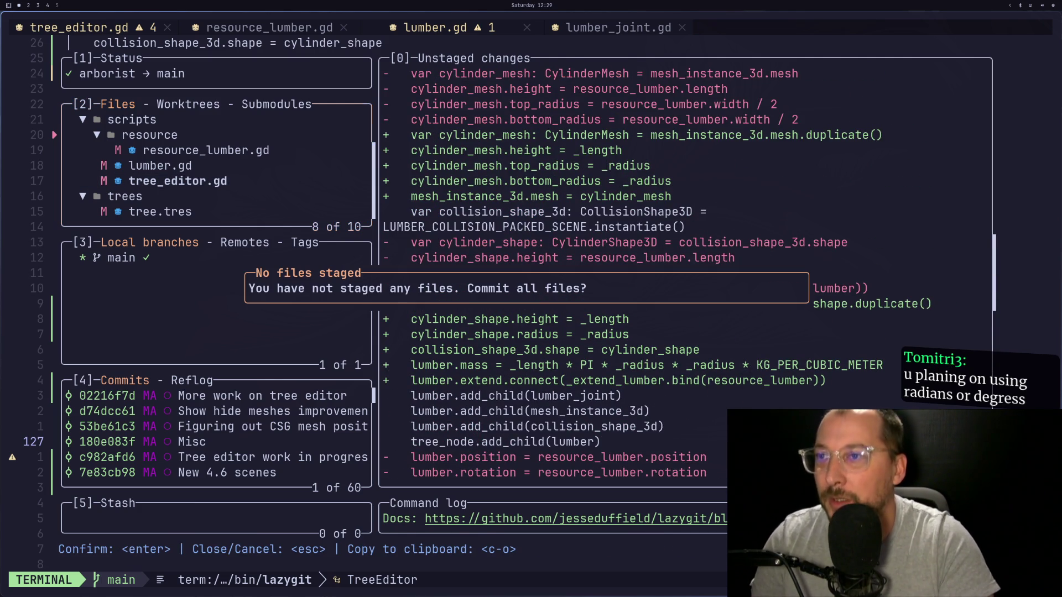
{"action": "key", "text": "Escape"}
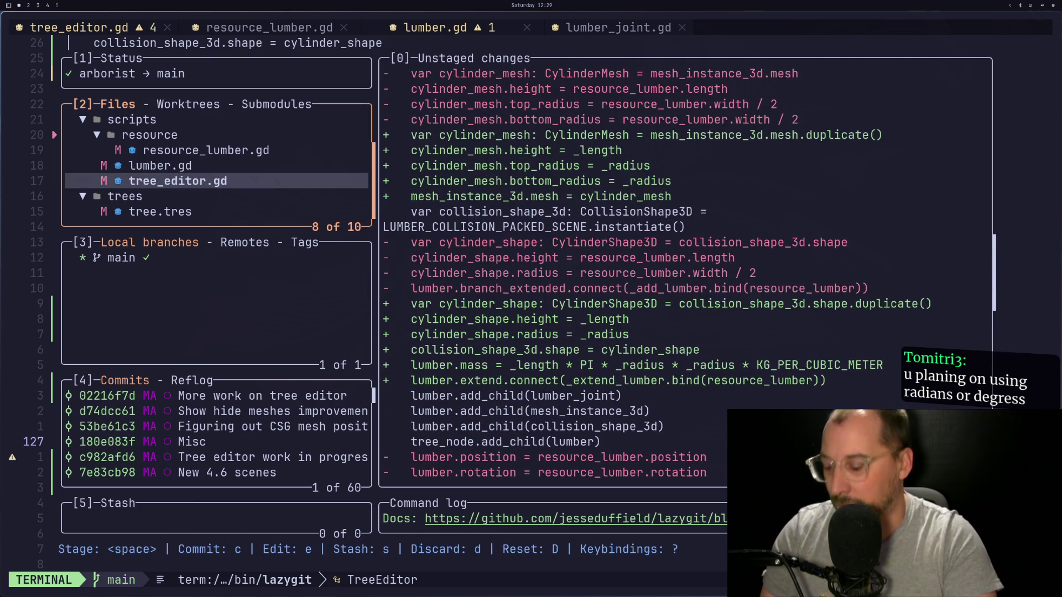
{"action": "key", "text": "space"}
{"action": "key", "text": "Down"}
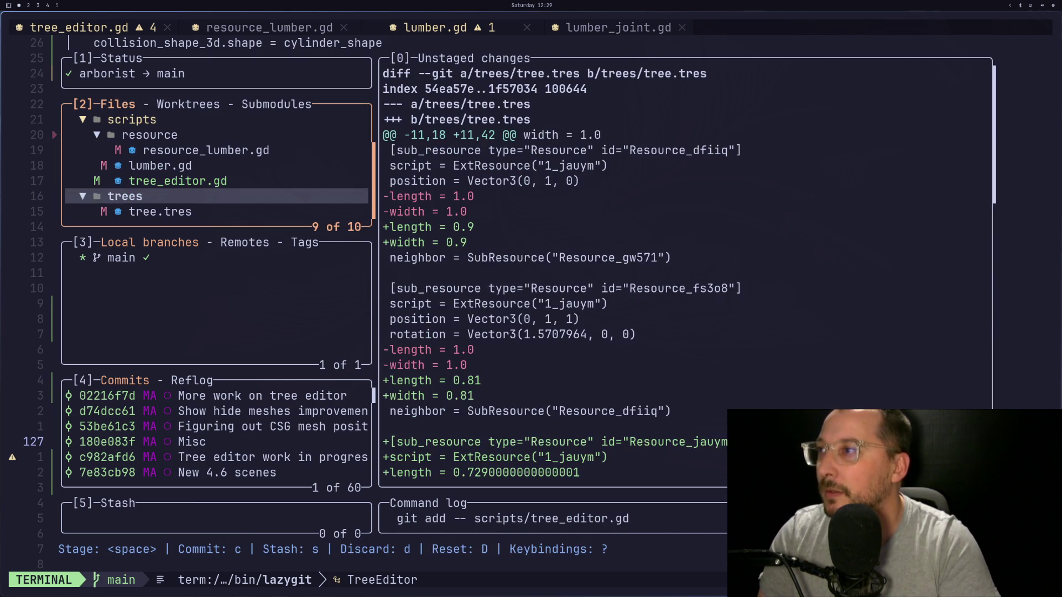
{"action": "key", "text": "Up"}
{"action": "key", "text": "Up"}
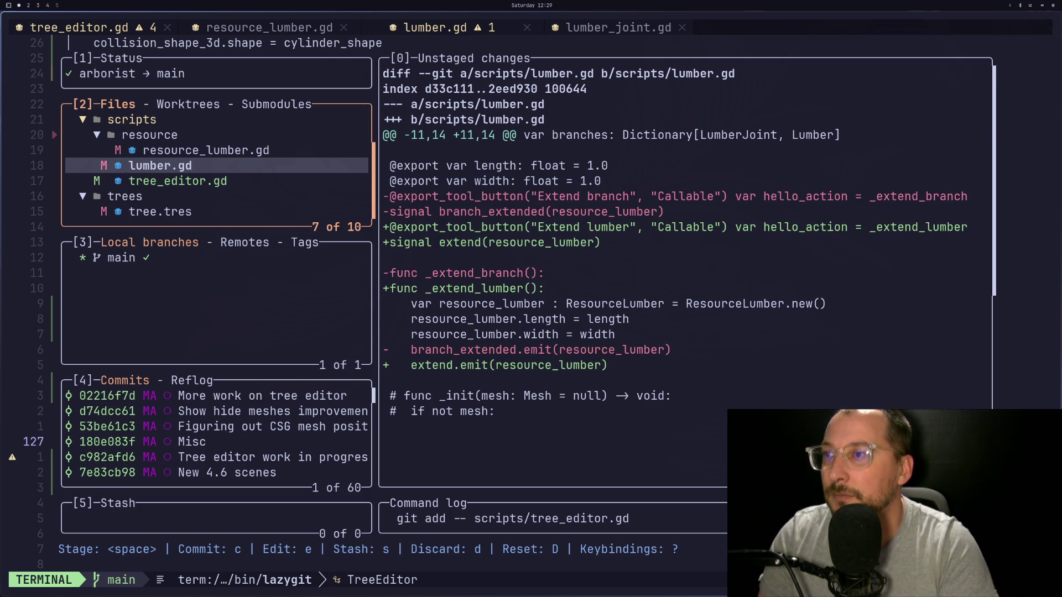
{"action": "key", "text": "space"}
{"action": "key", "text": "Up"}
{"action": "key", "text": "Down"}
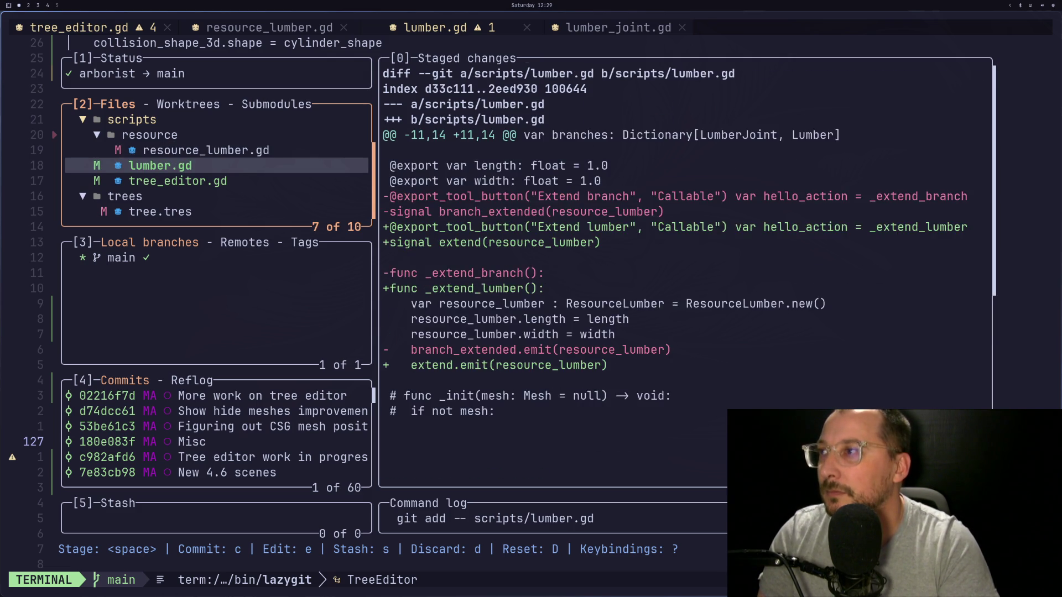
{"action": "key", "text": "Up"}
{"action": "key", "text": "space"}
{"action": "key", "text": "Down"}
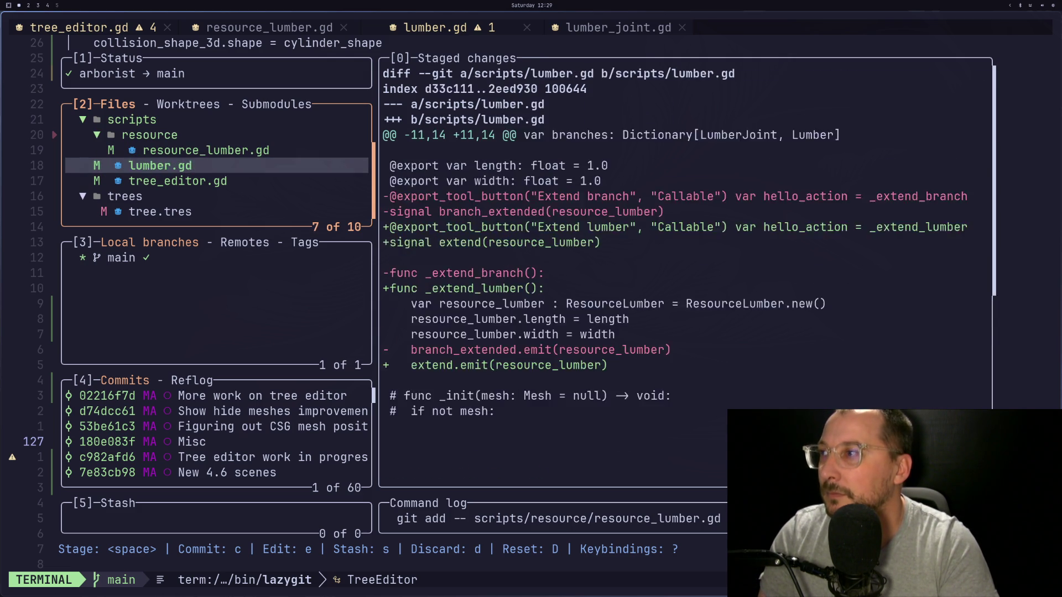
{"action": "key", "text": "Down"}
{"action": "key", "text": "Down"}
{"action": "key", "text": "Down"}
{"action": "key", "text": "space"}
{"action": "key", "text": "Up"}
{"action": "key", "text": "Up"}
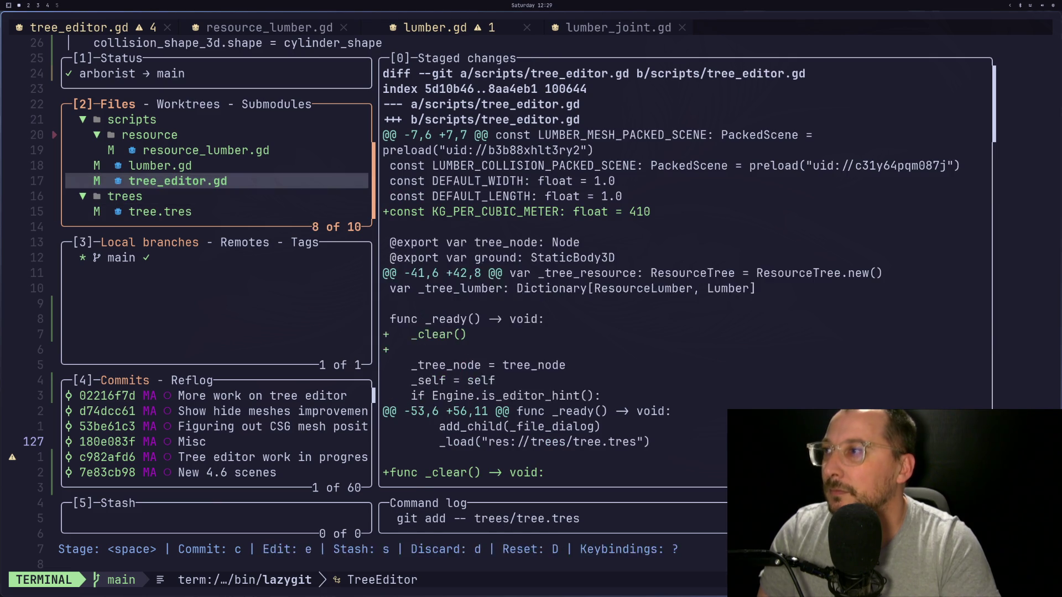
Start the commit summary 'Calculating mass dynamically by lumber volume', correcting typos.
{"action": "type", "text": "cExten"}
{"action": "key", "text": "BackSpace"}
{"action": "key", "text": "BackSpace"}
{"action": "key", "text": "BackSpace"}
{"action": "type", "text": "Calc"}
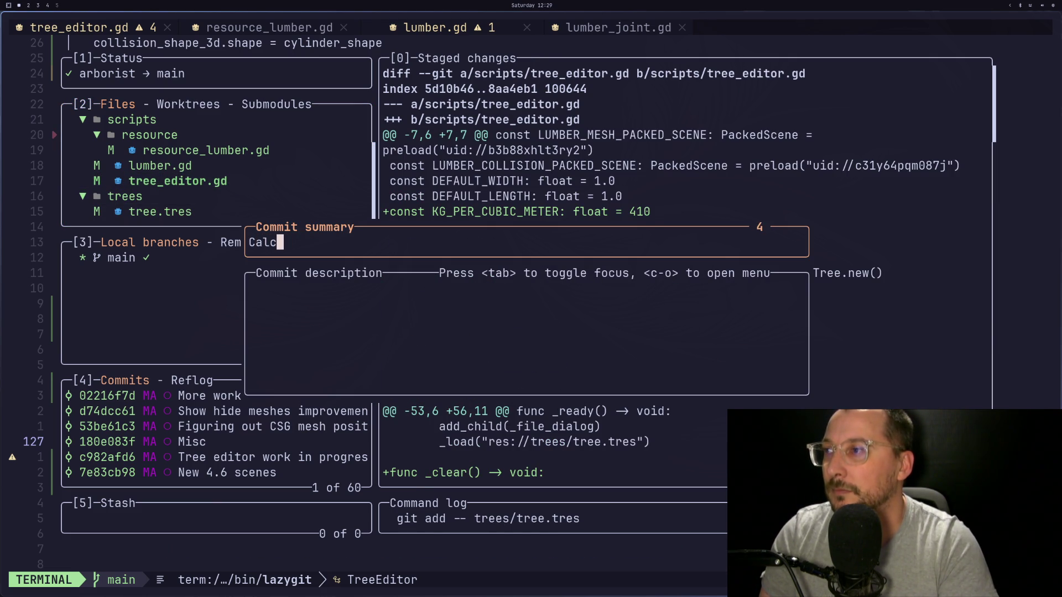
{"action": "type", "text": "ulating mass"}
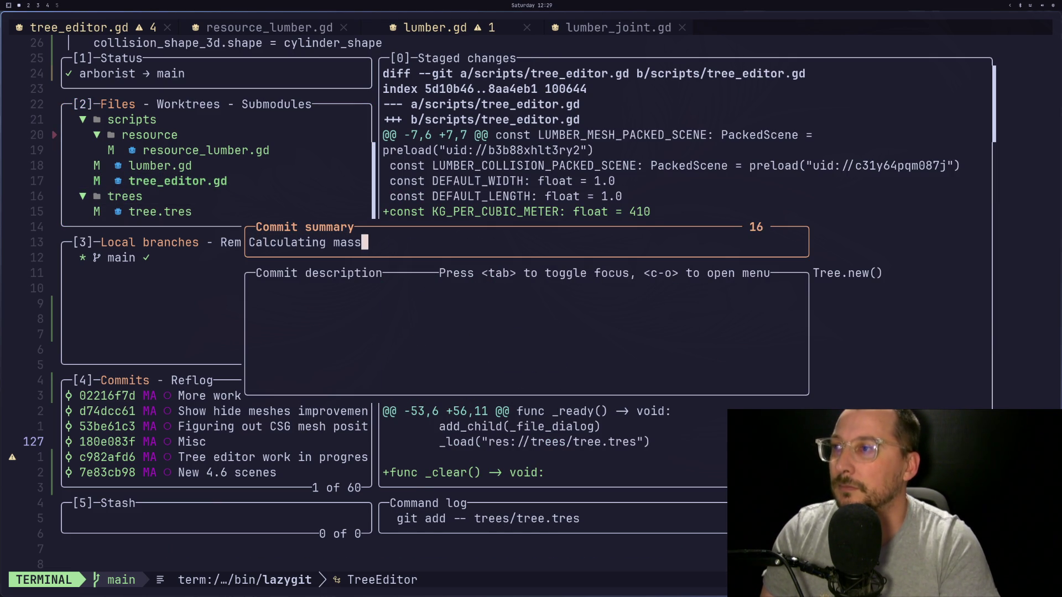
{"action": "type", "text": " dynamically bu"}
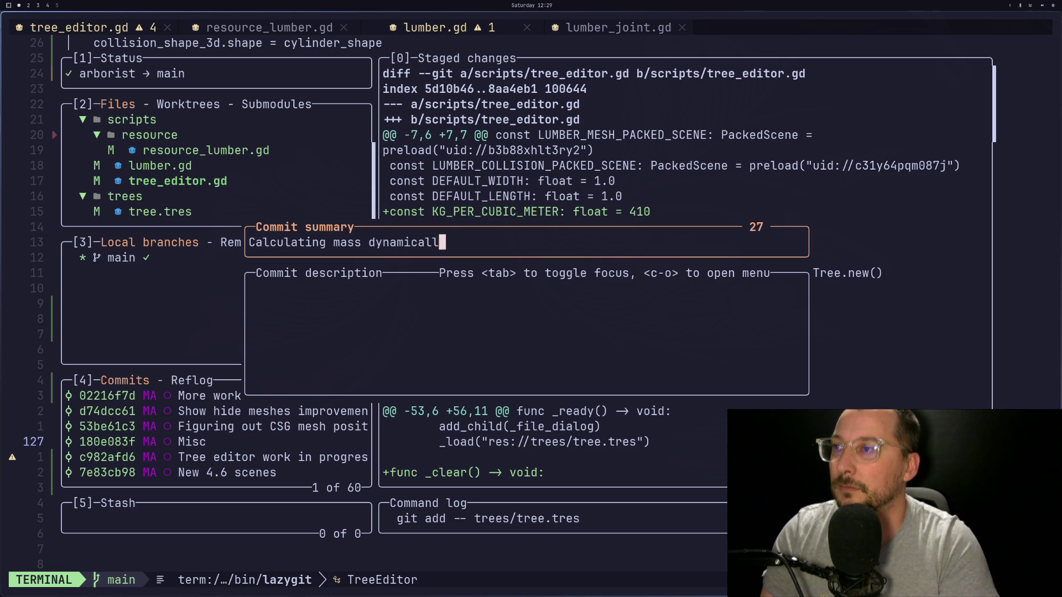
{"action": "key", "text": "BackSpace"}
{"action": "type", "text": "y by b"}
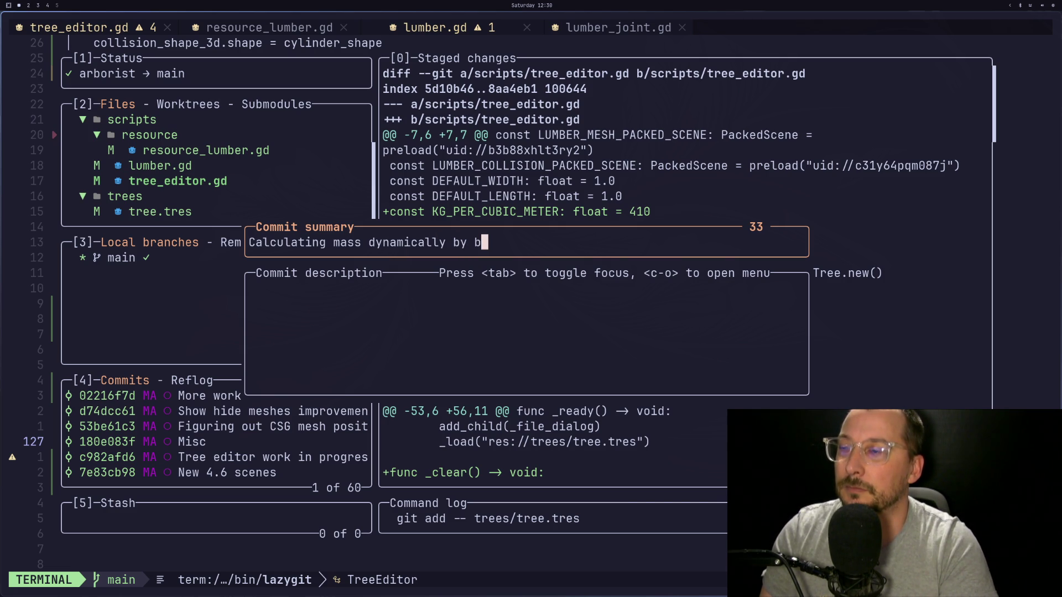
{"action": "key", "text": "BackSpace"}
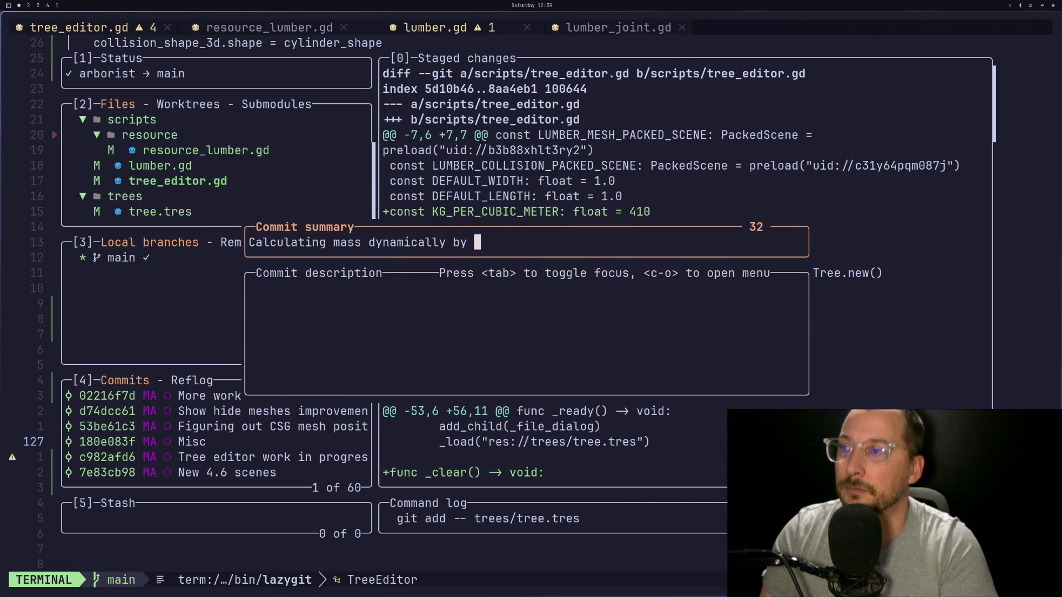
{"action": "type", "text": "lu"}
{"action": "key", "text": "BackSpace"}
{"action": "key", "text": "BackSpace"}
{"action": "type", "text": "l"}
{"action": "key", "text": "BackSpace"}
{"action": "type", "text": "lumber col"}
{"action": "key", "text": "BackSpace"}
{"action": "key", "text": "BackSpace"}
{"action": "key", "text": "BackSpace"}
{"action": "type", "text": "volume"}
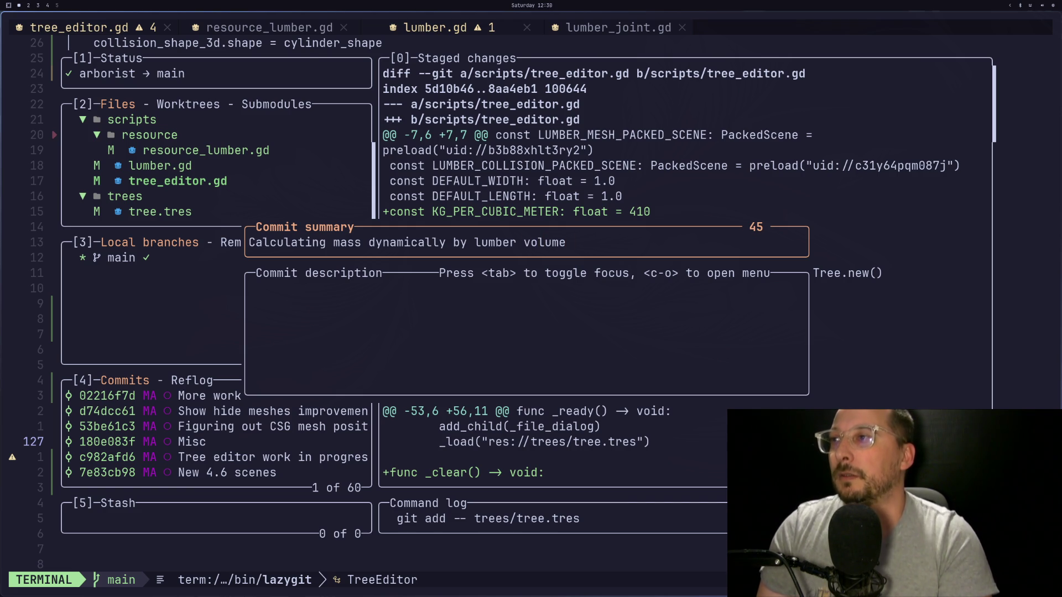
{"action": "key", "text": "Left"}
{"action": "key", "text": "Right"}
Finish the summary about extending lumber and shrinking each new branch's length and width, commit, and push.
{"action": "type", "text": ", "}
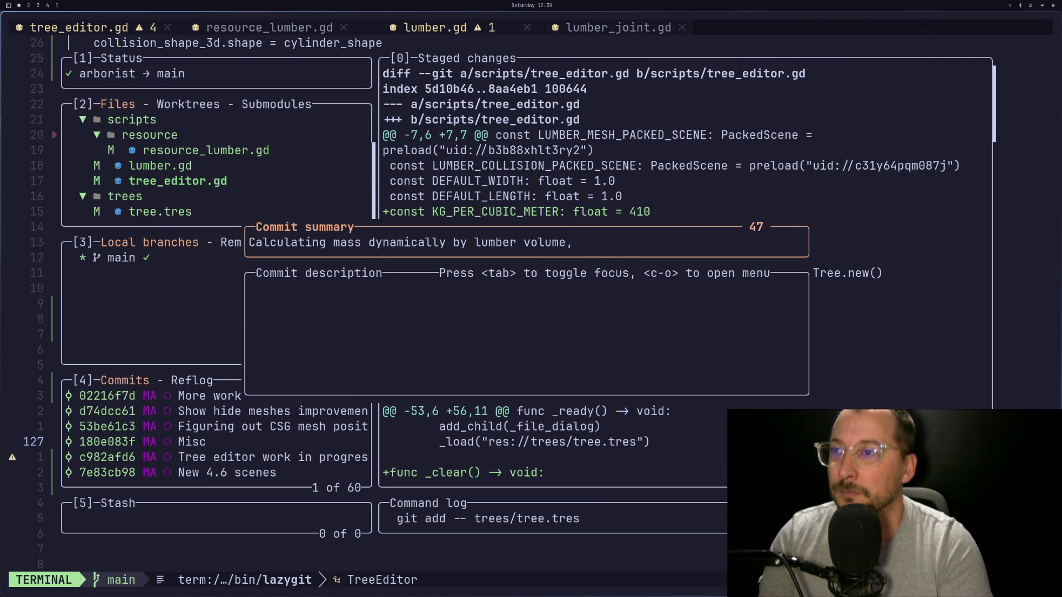
{"action": "type", "text": "extending"}
{"action": "type", "text": " b"}
{"action": "key", "text": "BackSpace"}
{"action": "type", "text": "lumber "}
{"action": "type", "text": "and dyna"}
{"action": "type", "text": "mically redu"}
{"action": "type", "text": "cing"}
{"action": "key", "text": "BackSpace"}
{"action": "key", "text": "BackSpace"}
{"action": "key", "text": "BackSpace"}
{"action": "type", "text": "sing the lenght and wi"}
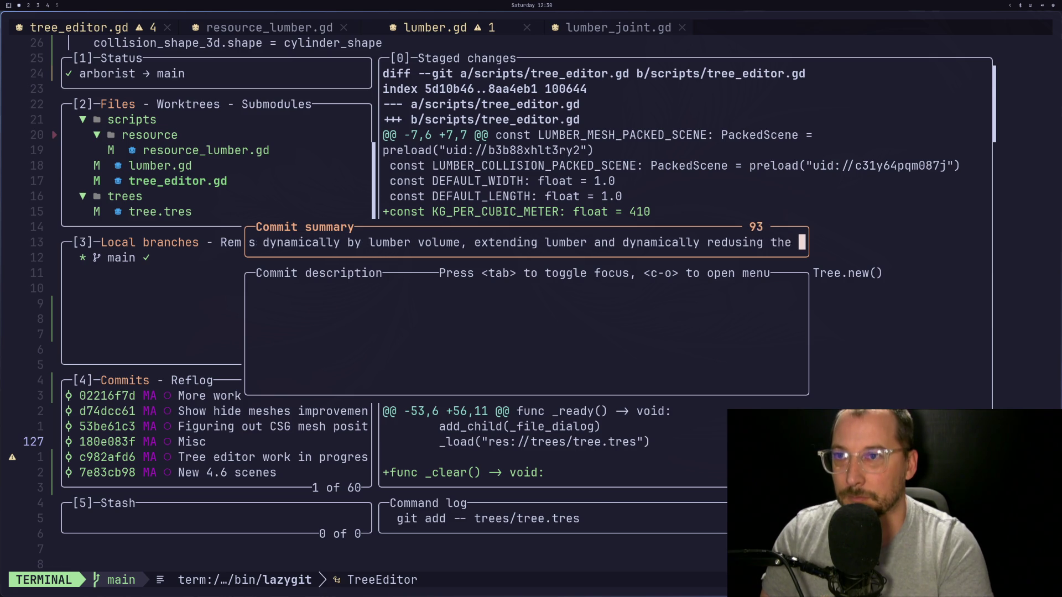
{"action": "type", "text": "dth o rea"}
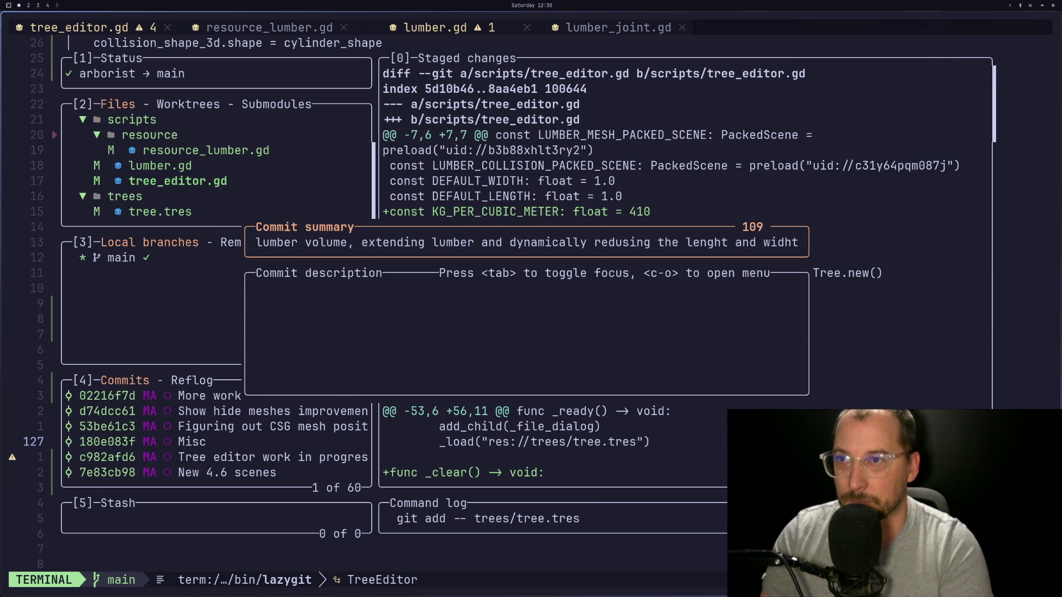
{"action": "key", "text": "BackSpace"}
{"action": "key", "text": "BackSpace"}
{"action": "key", "text": "BackSpace"}
{"action": "type", "text": "f each new branch"}
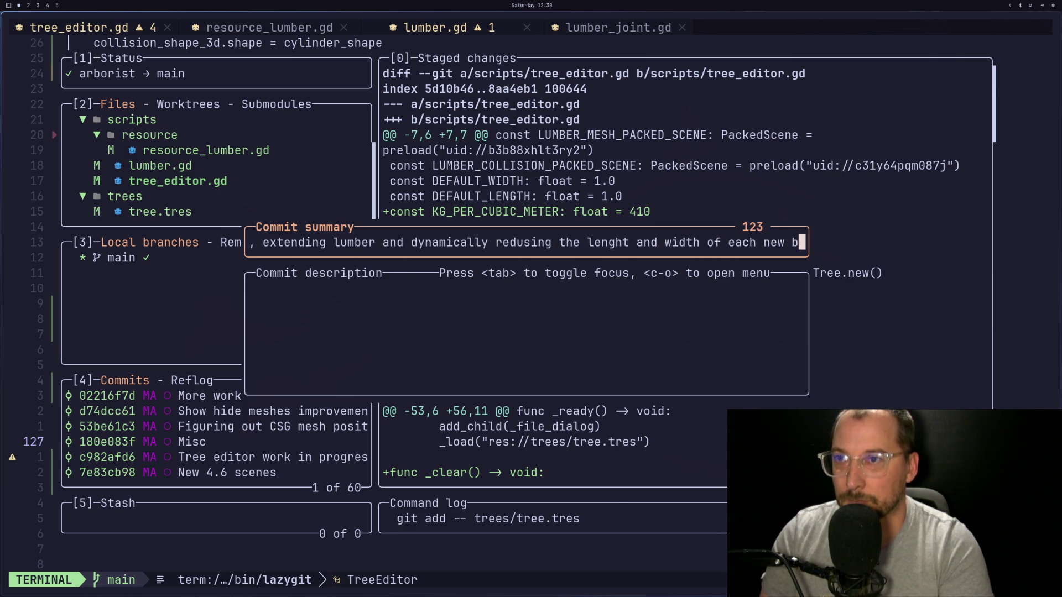
{"action": "key", "text": "Left"}
{"action": "key", "text": "Left"}
{"action": "key", "text": "Left"}
{"action": "key", "text": "Left"}
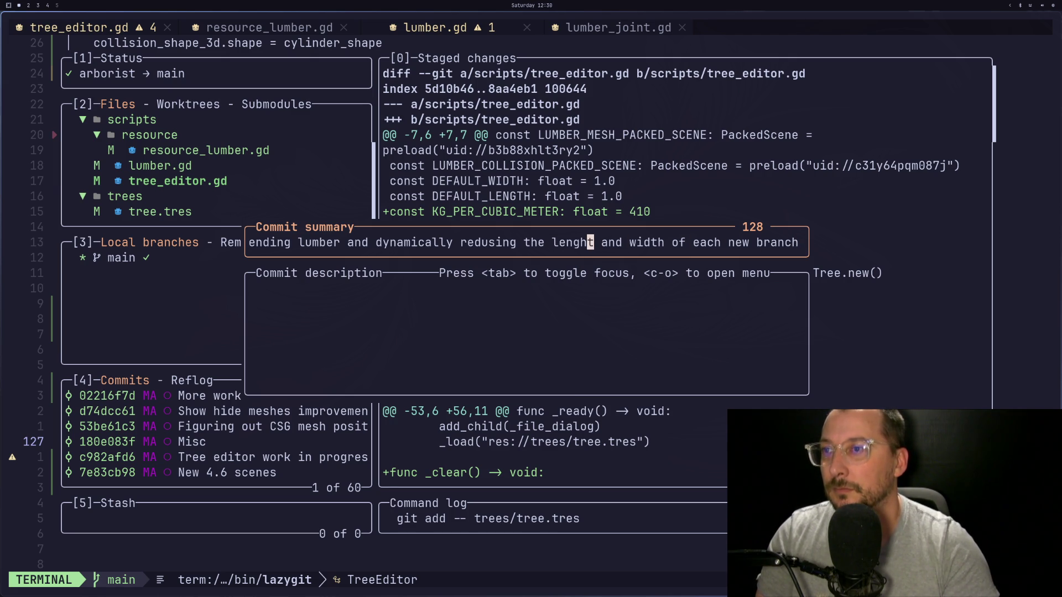
{"action": "key", "text": "BackSpace"}
{"action": "type", "text": "h"}
{"action": "key", "text": "Return"}
{"action": "key", "text": "P"}
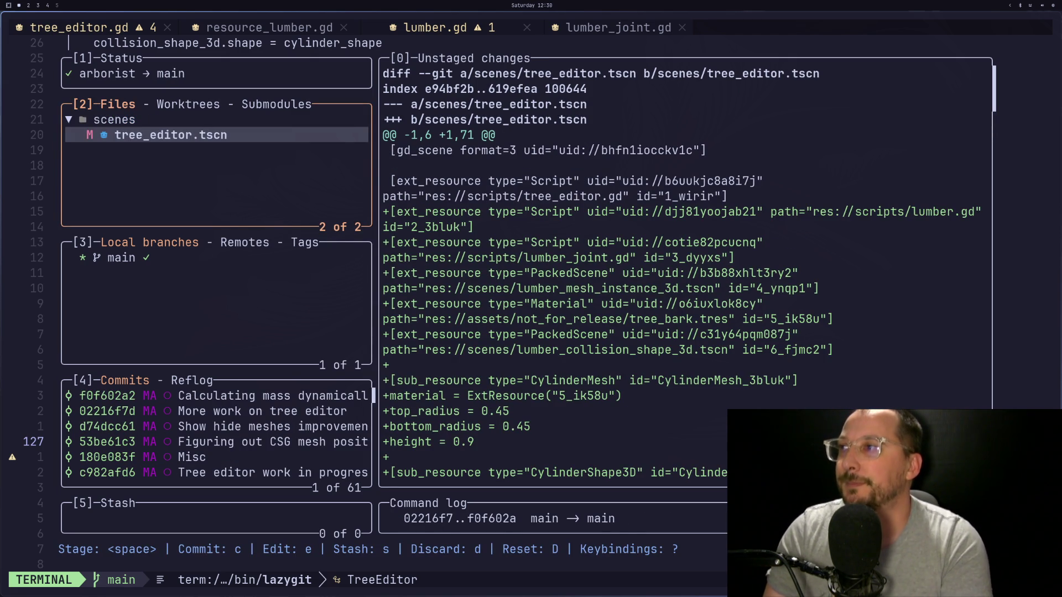
Commit tree_editor.tscn as 'Misc', push it, and quit lazygit back to Godot.
{"action": "key", "text": "space"}
{"action": "type", "text": "c"}
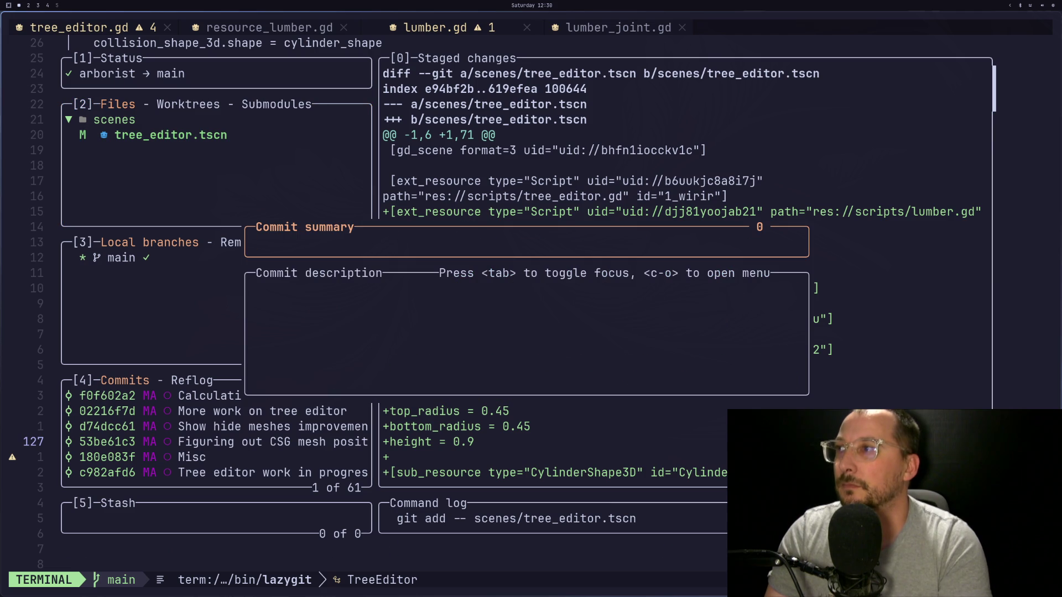
{"action": "type", "text": "Misc"}
{"action": "key", "text": "Return"}
{"action": "key", "text": "P"}
{"action": "key", "text": "q"}
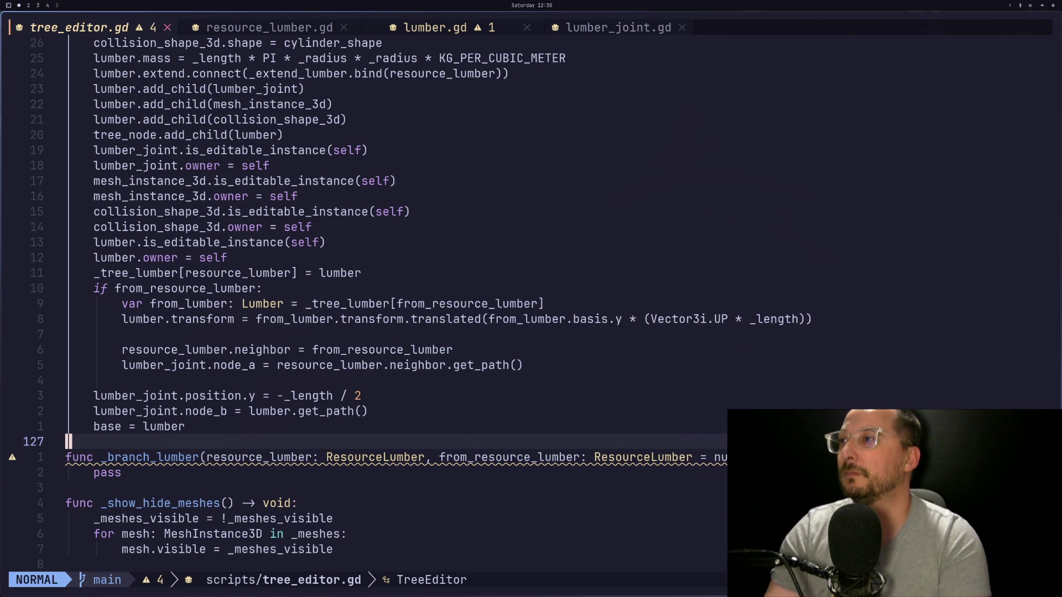
{"action": "key", "text": "super+2"}
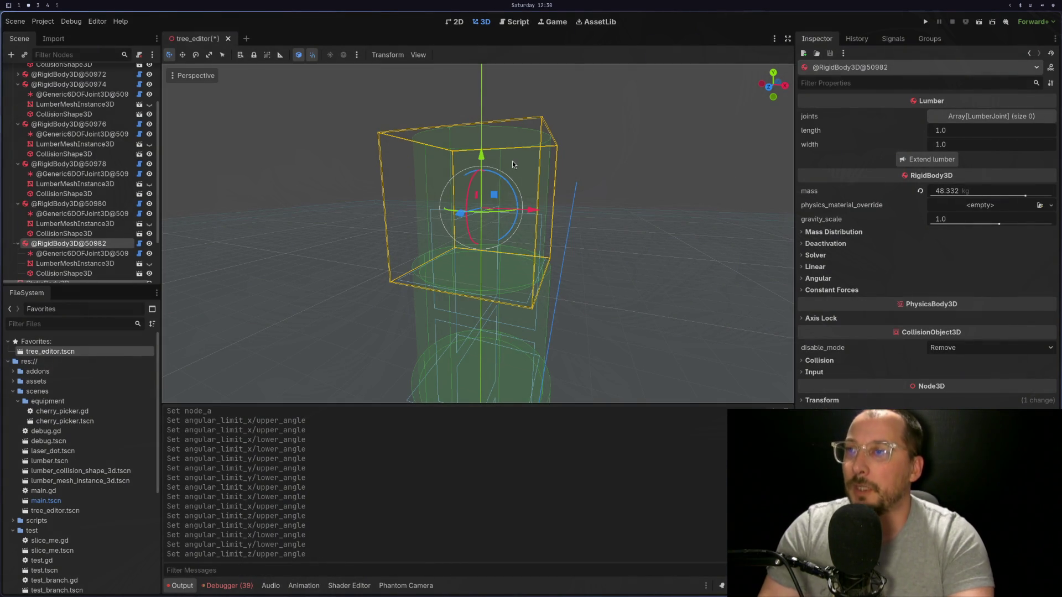
Switch back to Neovim showing tree_editor.gd with the stub _branch_lumber function.
{"action": "key", "text": "super+1"}
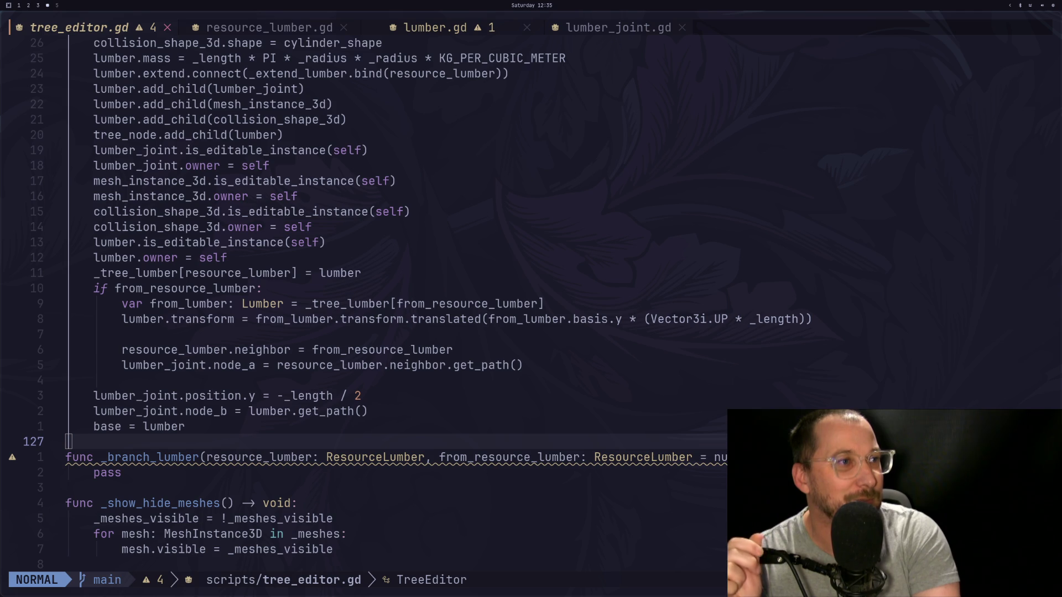
{"action": "left_click", "coordinate": [513, 304]}
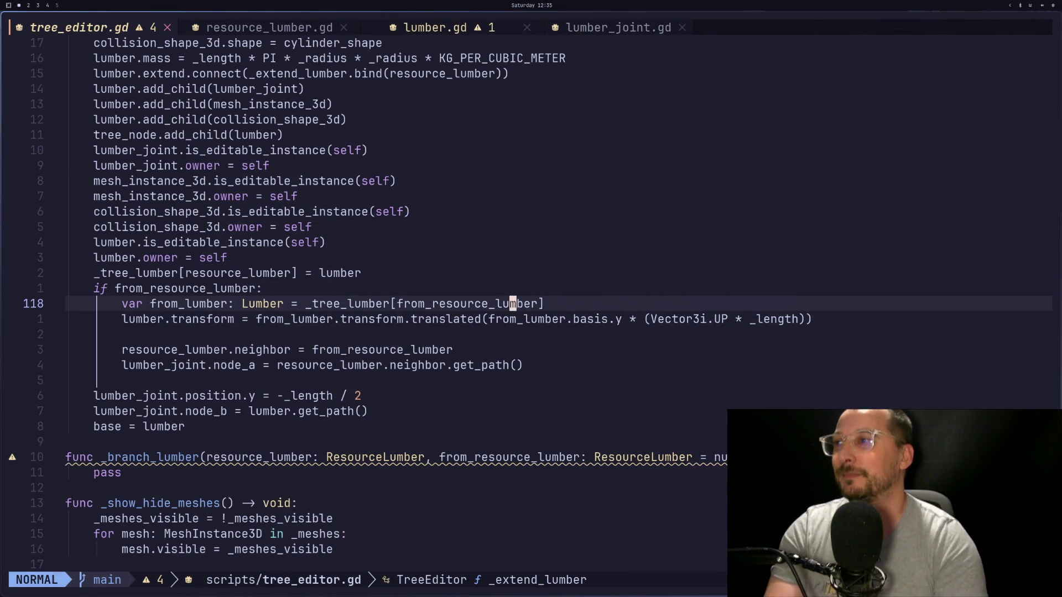
{"action": "key", "text": "k"}
{"action": "key", "text": "k"}
{"action": "key", "text": "k"}
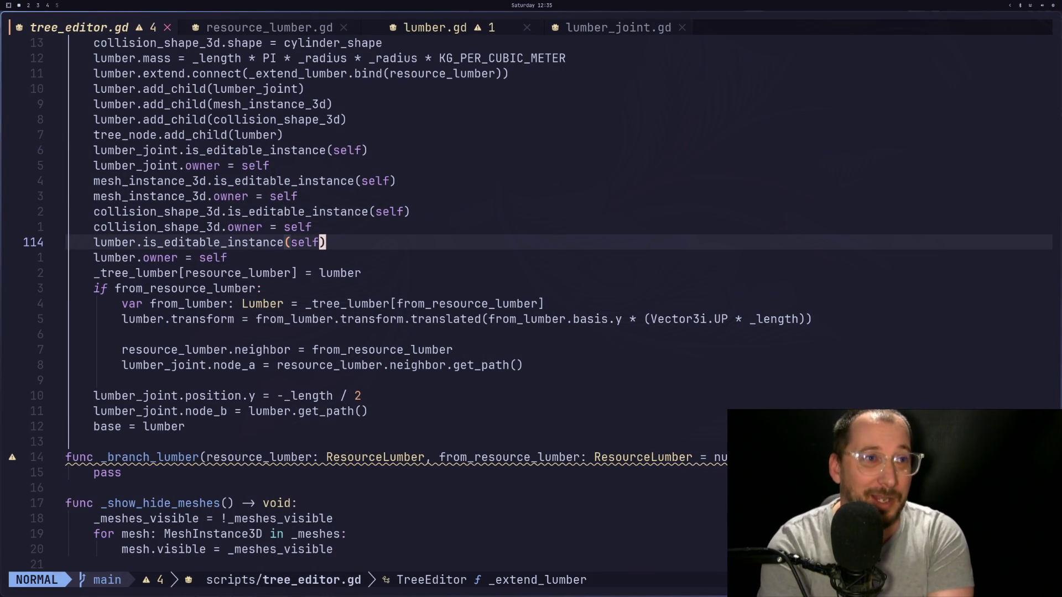
{"action": "key", "text": "k"}
{"action": "key", "text": "k"}
{"action": "key", "text": "k"}
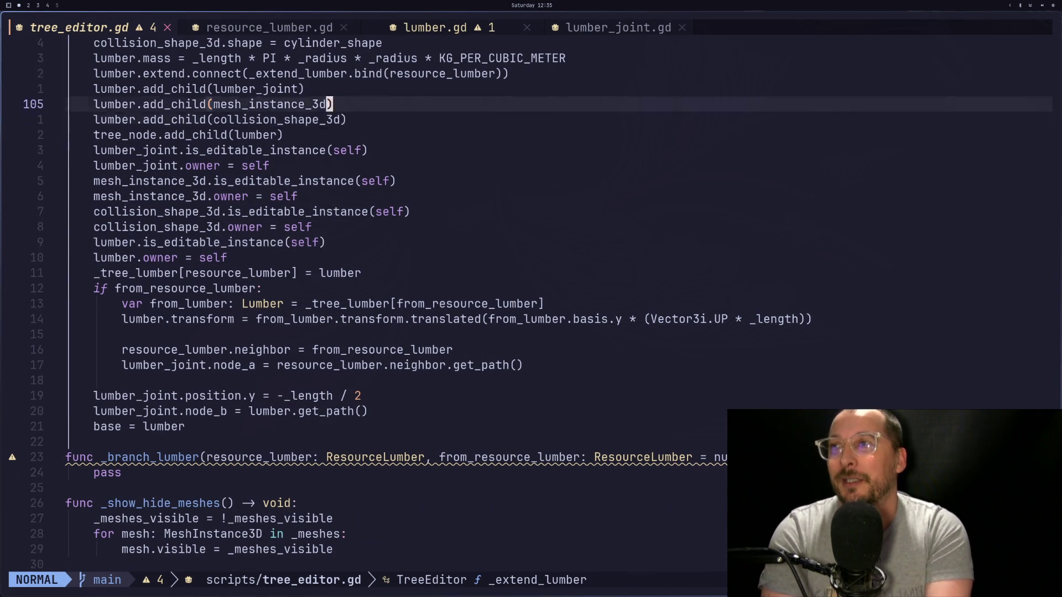
{"action": "type", "text": ":w"}
{"action": "key", "text": "Return"}
{"action": "left_click", "coordinate": [513, 73]}
{"action": "key", "text": "j"}
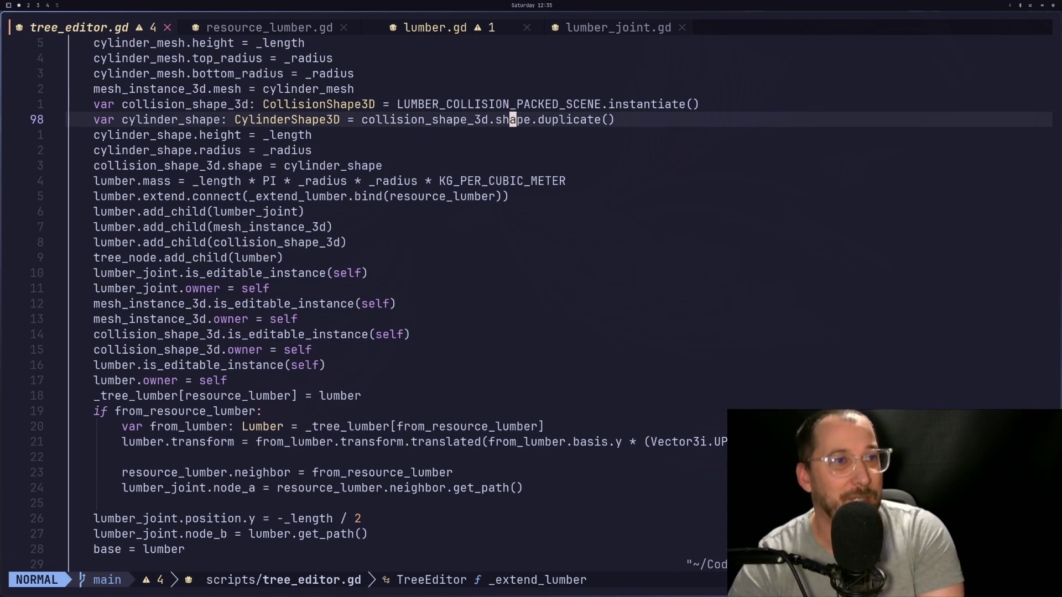
{"action": "key", "text": "k"}
{"action": "key", "text": "k"}
{"action": "key", "text": "k"}
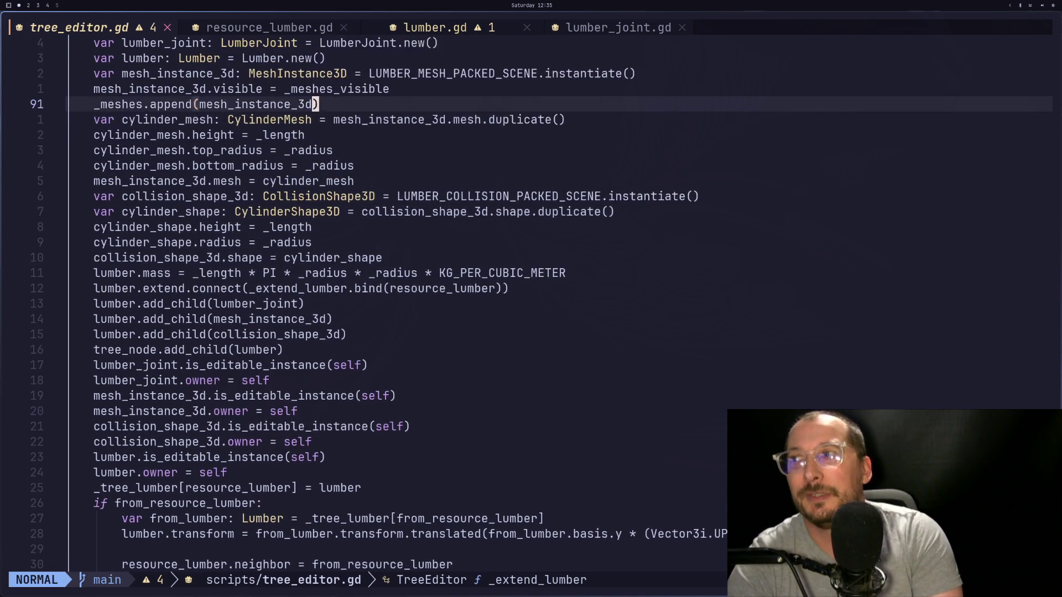
{"action": "key", "text": "k"}
{"action": "key", "text": "k"}
{"action": "key", "text": "k"}
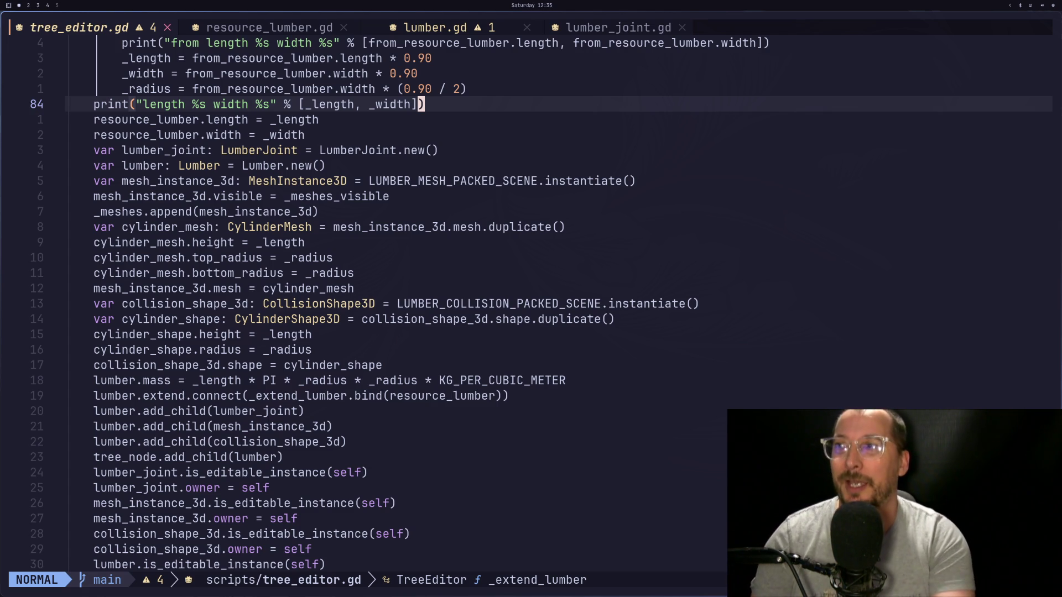
{"action": "key", "text": "j"}
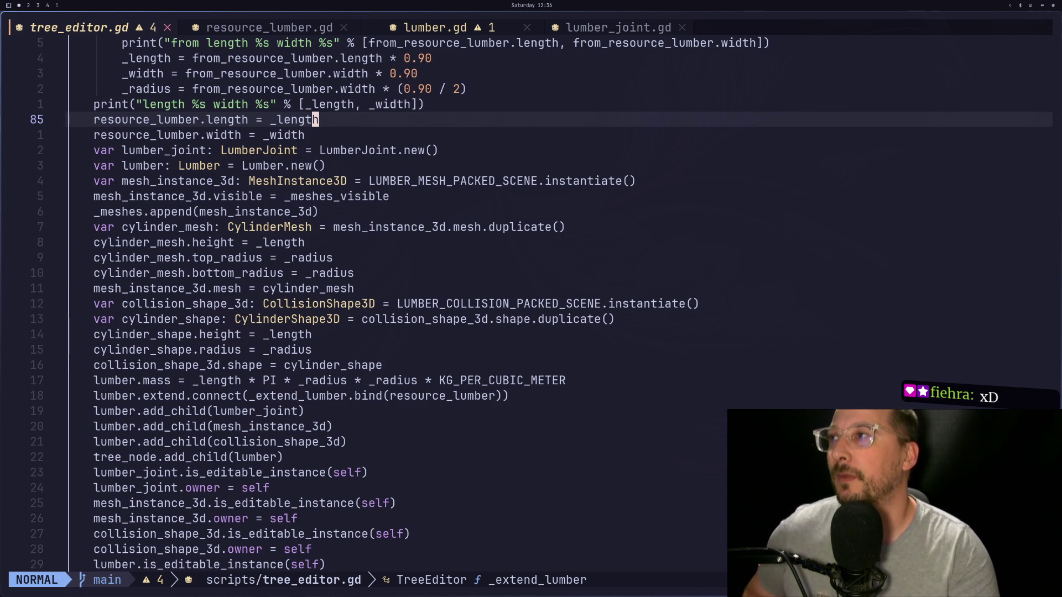
{"action": "key", "text": "9"}
{"action": "key", "text": "j"}
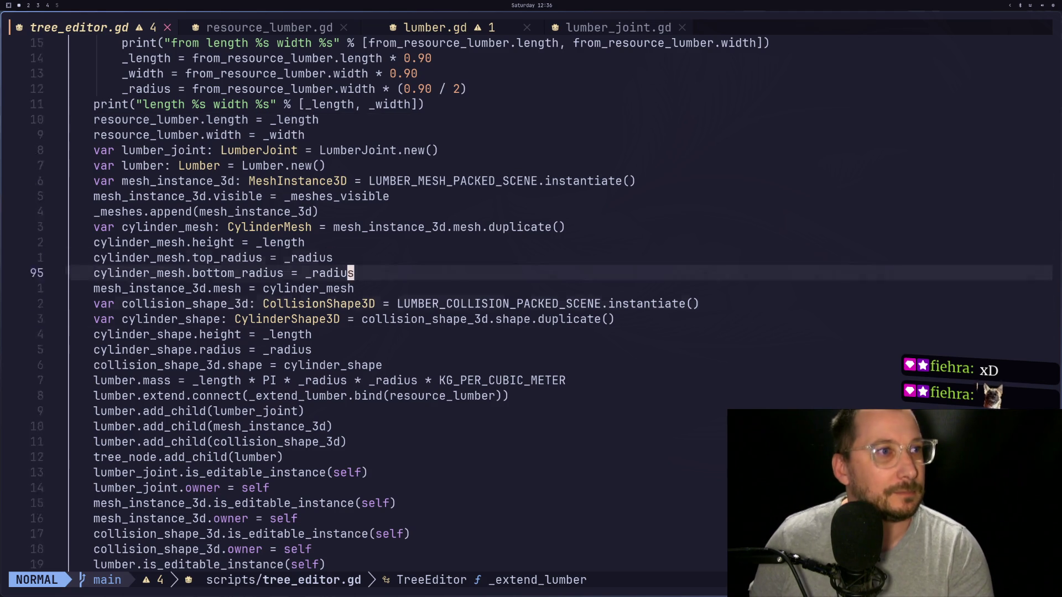
{"action": "key", "text": "j"}
{"action": "key", "text": "j"}
{"action": "key", "text": "j"}
{"action": "key", "text": "k"}
{"action": "key", "text": "alt+Tab"}
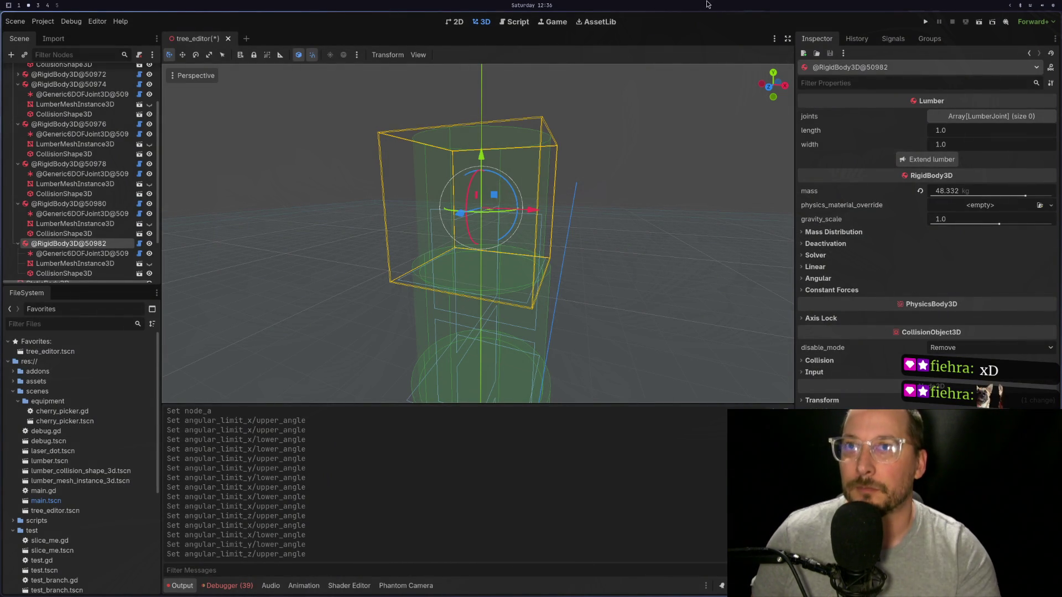
{"action": "key", "text": "alt+Tab"}
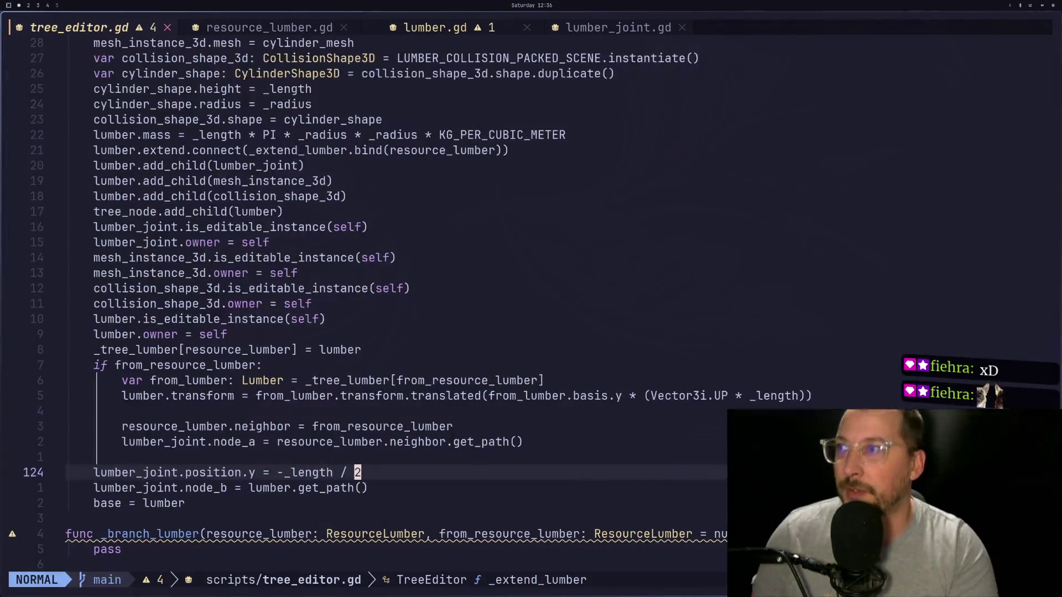
Add a signal branch(resource_lumber) to lumber.gd and save.
{"action": "key", "text": "shift+l"}
{"action": "key", "text": "shift+l"}
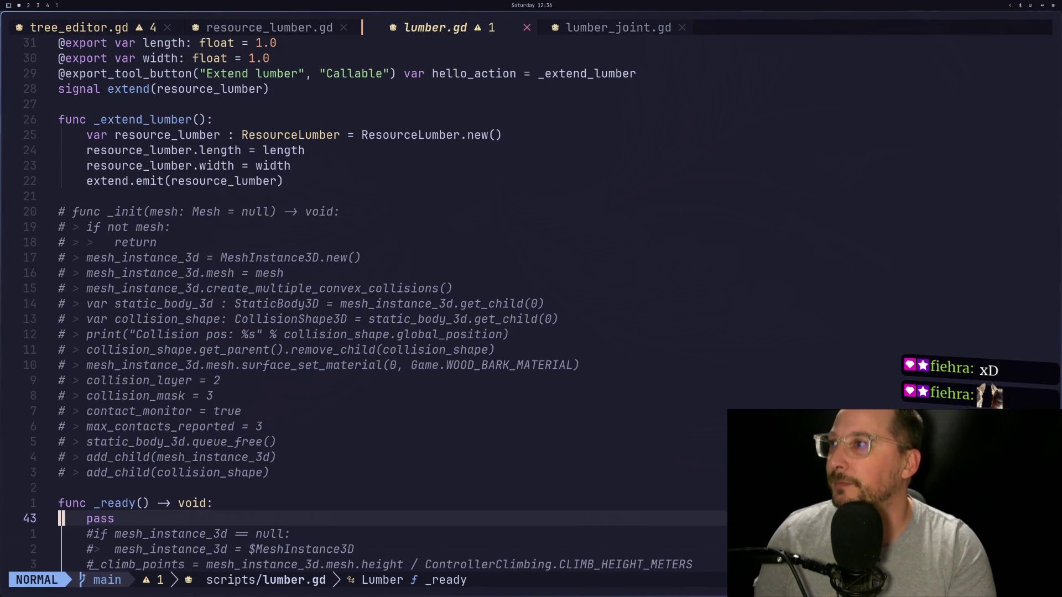
{"action": "key", "text": "u"}
{"action": "key", "text": "u"}
{"action": "key", "text": "u"}
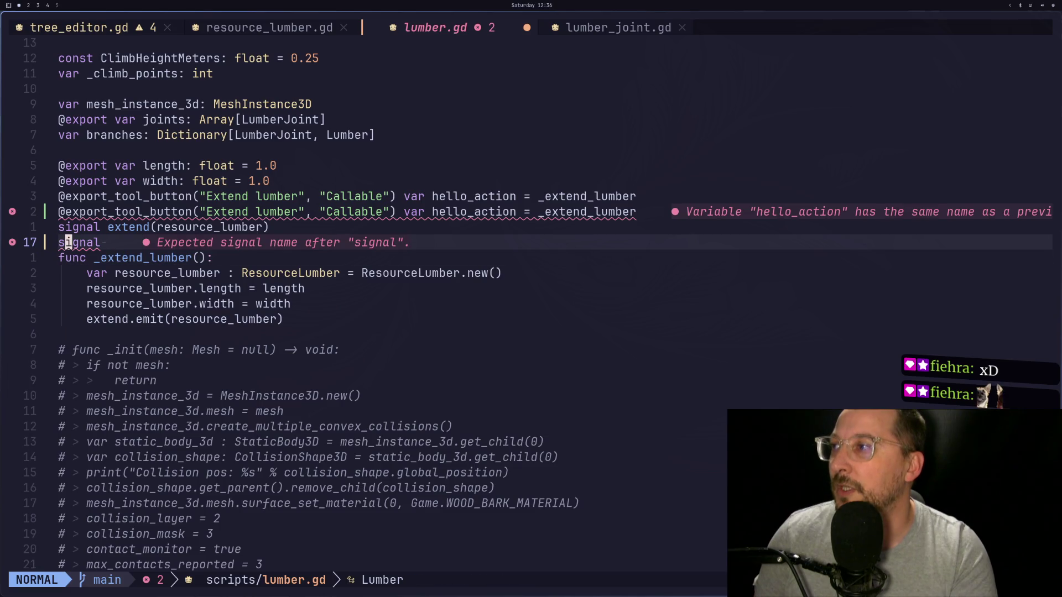
{"action": "type", "text": "A"}
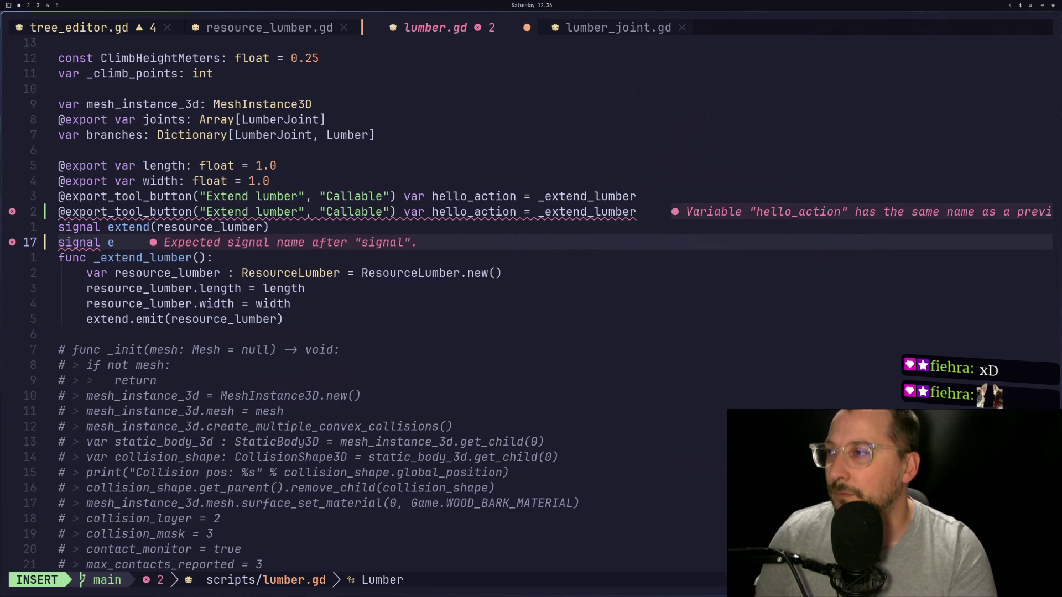
{"action": "type", "text": "e"}
{"action": "key", "text": "BackSpace"}
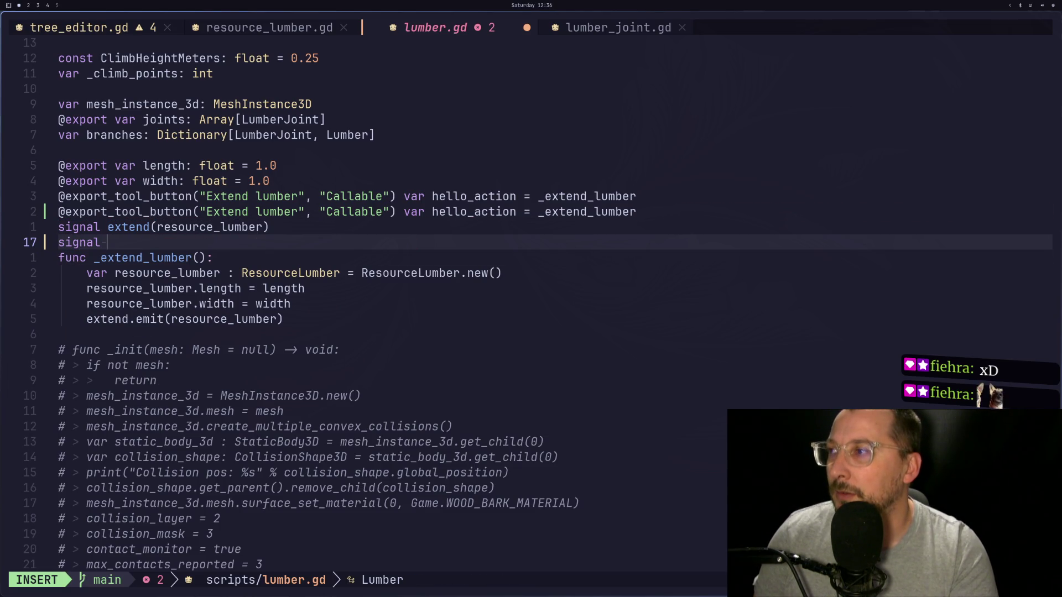
{"action": "type", "text": "branch"}
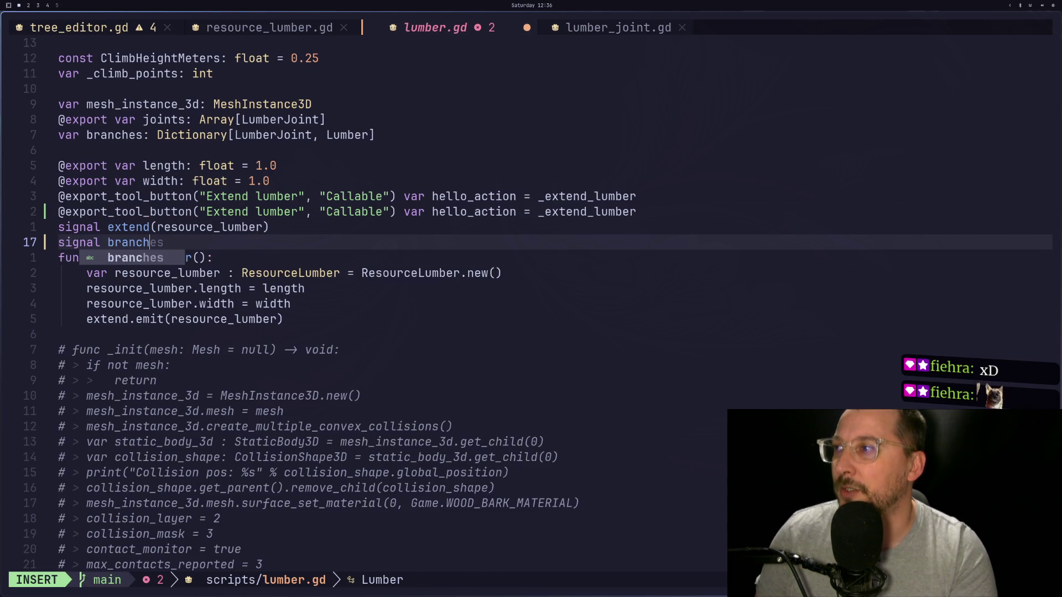
{"action": "type", "text": "(resource_lu"}
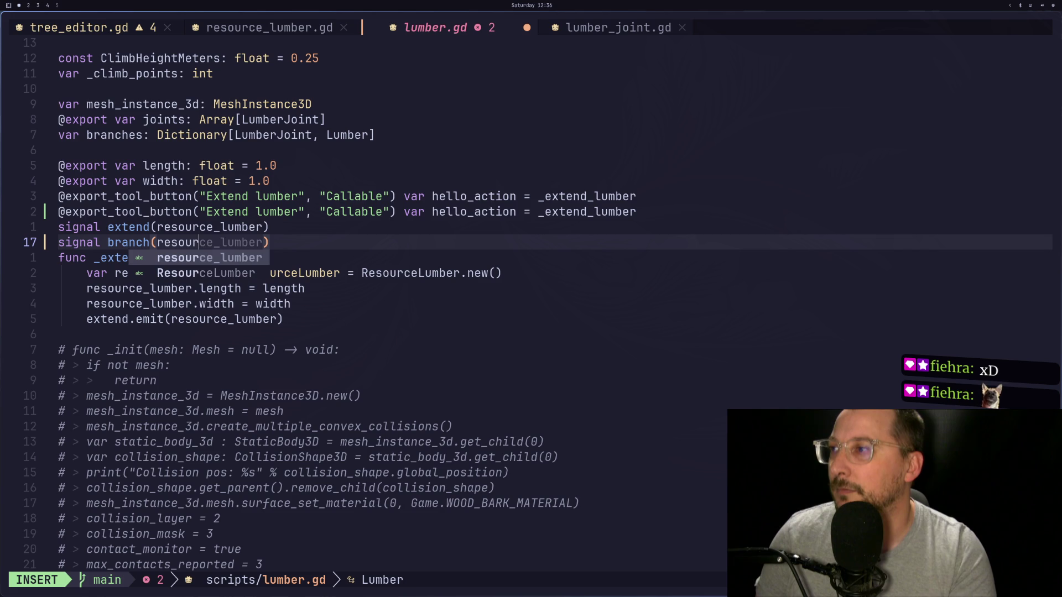
{"action": "type", "text": "mber"}
{"action": "key", "text": "Escape"}
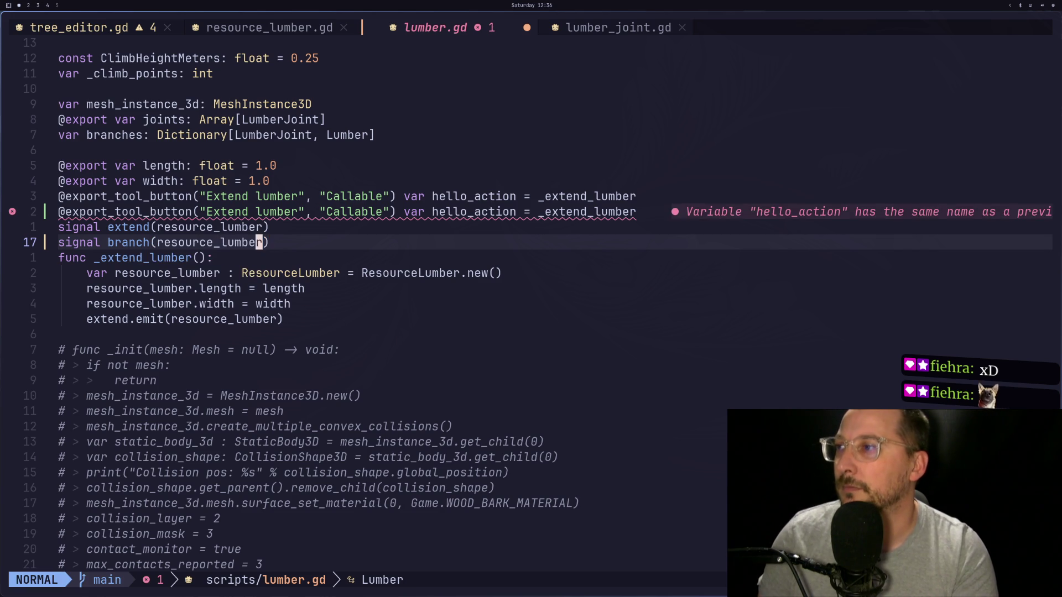
{"action": "key", "text": "o"}
{"action": "key", "text": "Escape"}
{"action": "type", "text": "k:w"}
{"action": "key", "text": "Escape"}
Relabel the duplicated tool button from Extend to 'Branch lumber' and save.
{"action": "key", "text": "k"}
{"action": "key", "text": "k"}
{"action": "key", "text": "w"}
{"action": "key", "text": "w"}
{"action": "key", "text": "w"}
{"action": "key", "text": "w"}
{"action": "key", "text": "h"}
{"action": "key", "text": "h"}
{"action": "key", "text": "h"}
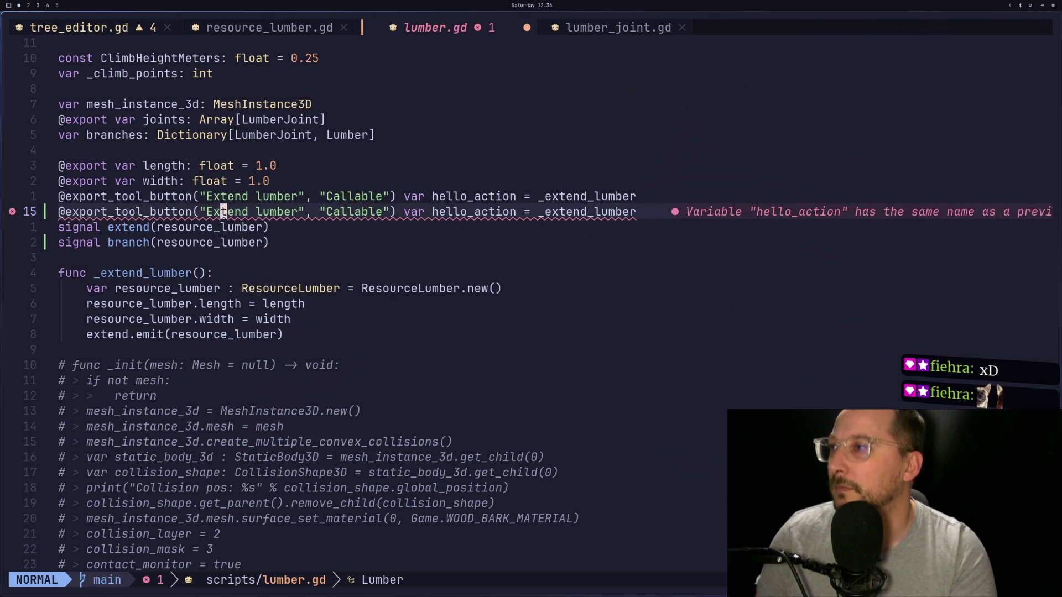
{"action": "type", "text": "dwia"}
{"action": "key", "text": "BackSpace"}
{"action": "type", "text": "Branch"}
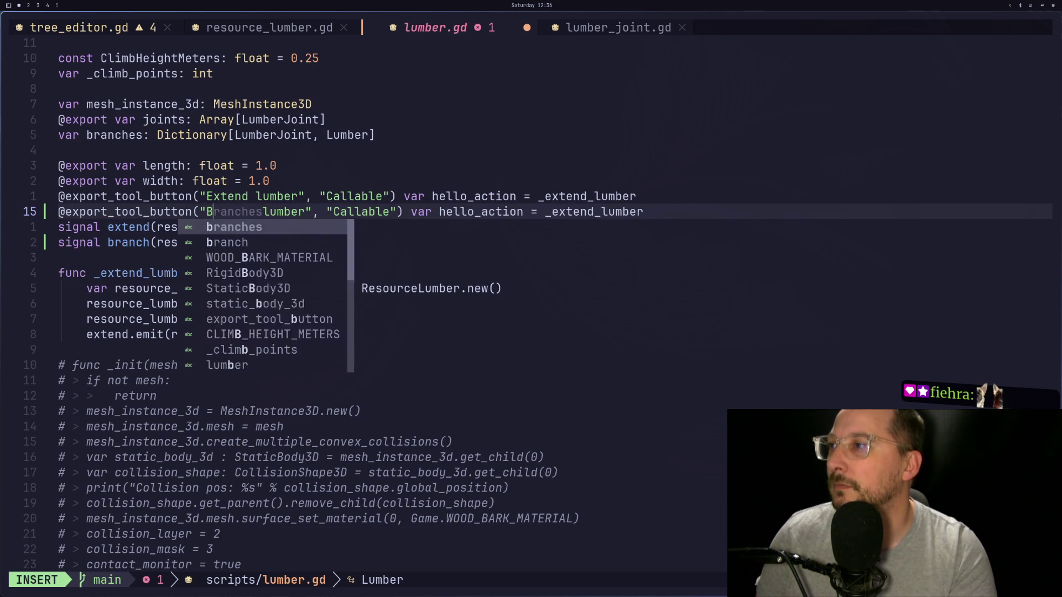
{"action": "key", "text": "Escape"}
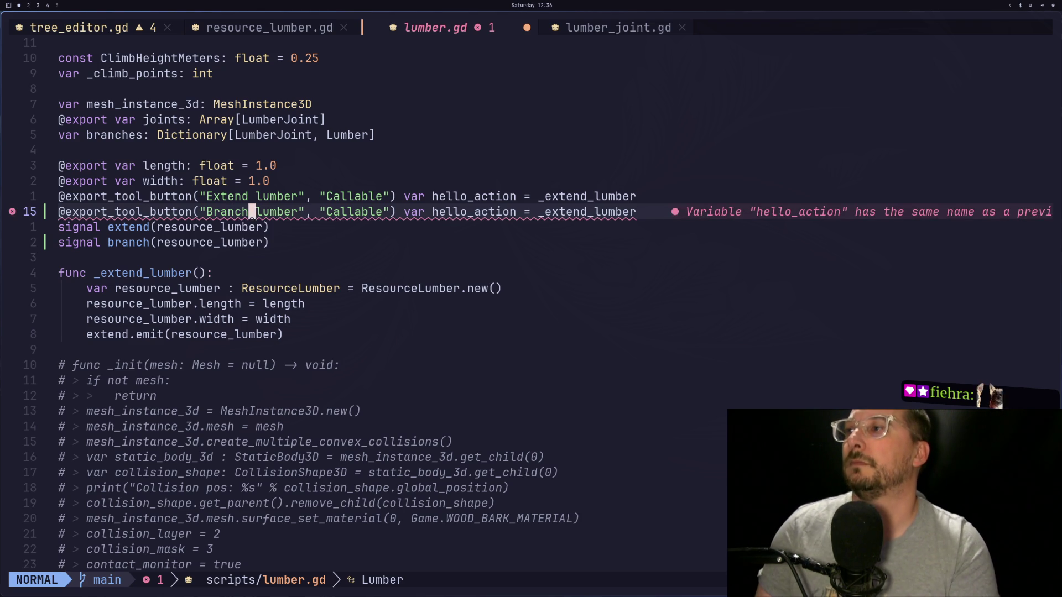
{"action": "type", "text": ":w"}
{"action": "key", "text": "Return"}
Move the Extend lumber button's var onto its own line and rename hello_action to extend_button.
{"action": "key", "text": "e"}
{"action": "key", "text": "e"}
{"action": "key", "text": "e"}
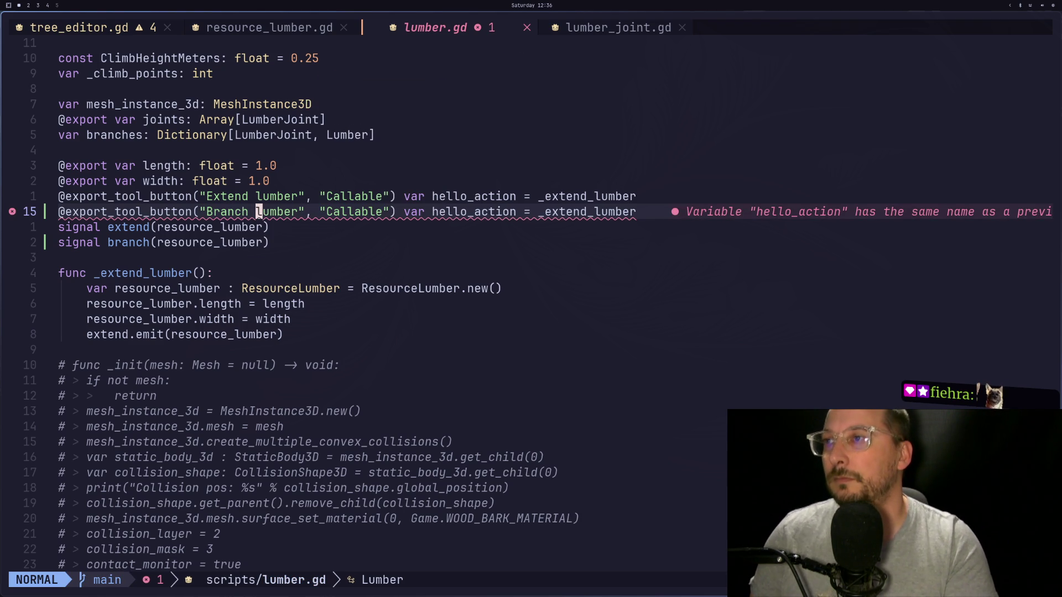
{"action": "key", "text": "k"}
{"action": "key", "text": "b"}
{"action": "key", "text": "i"}
{"action": "key", "text": "BackSpace"}
{"action": "key", "text": "Return"}
{"action": "key", "text": "Escape"}
{"action": "key", "text": "l"}
{"action": "key", "text": "l"}
{"action": "key", "text": "l"}
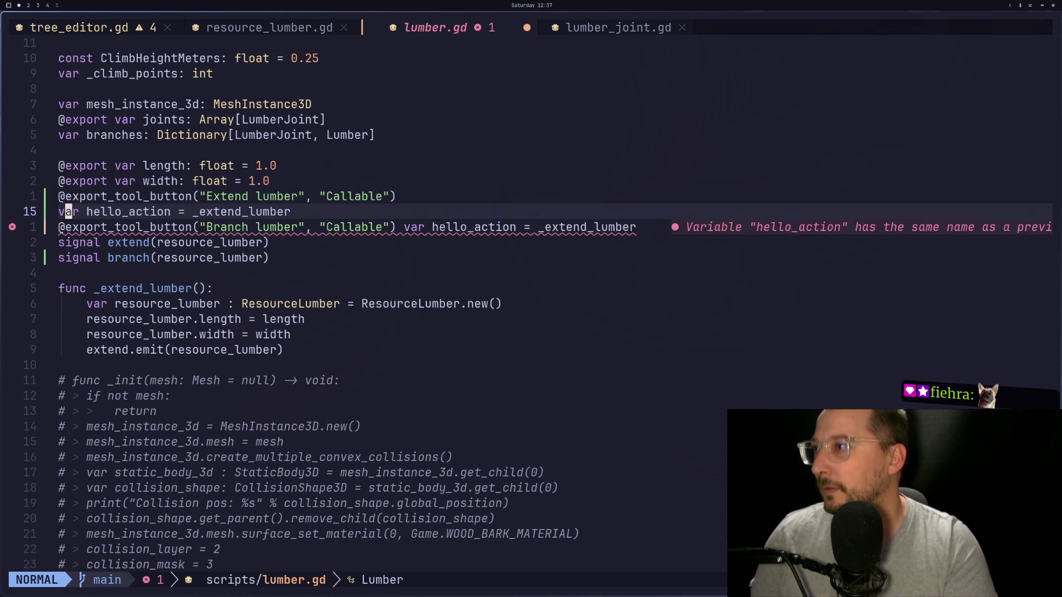
{"action": "key", "text": "d"}
{"action": "key", "text": "w"}
{"action": "key", "text": "i"}
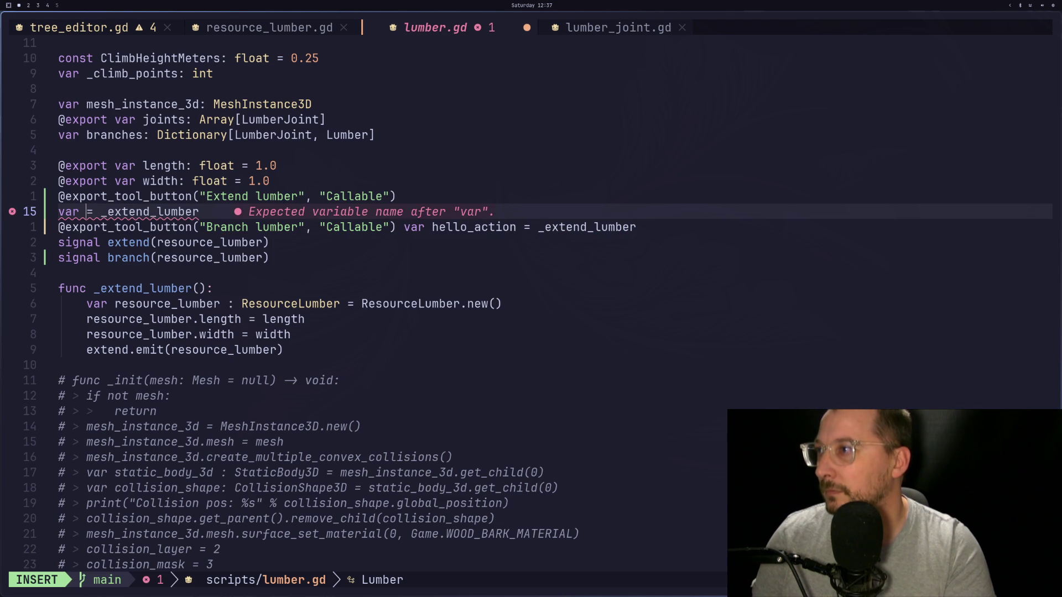
{"action": "type", "text": "extend_bu"}
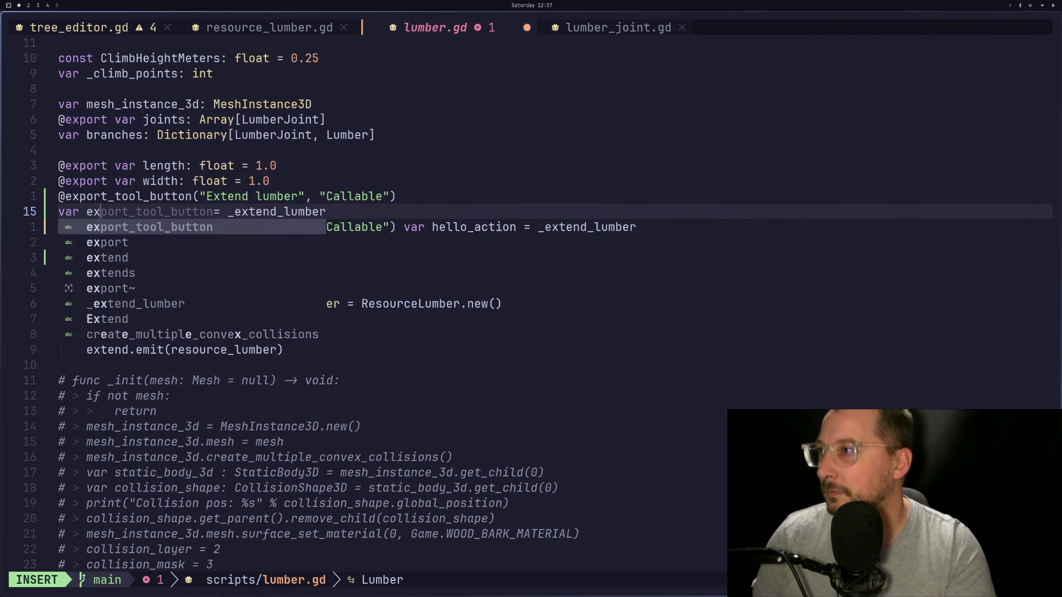
{"action": "type", "text": "tton"}
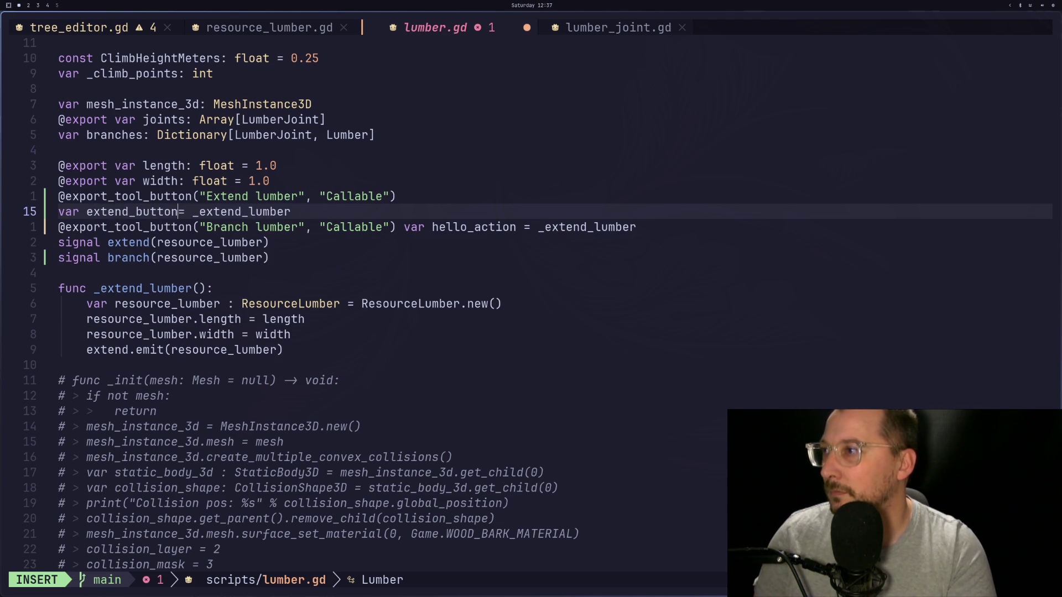
{"action": "key", "text": "Escape"}
{"action": "key", "text": "a"}
{"action": "key", "text": "Escape"}
Put the Branch lumber button's var declaration on its own line.
{"action": "key", "text": "j"}
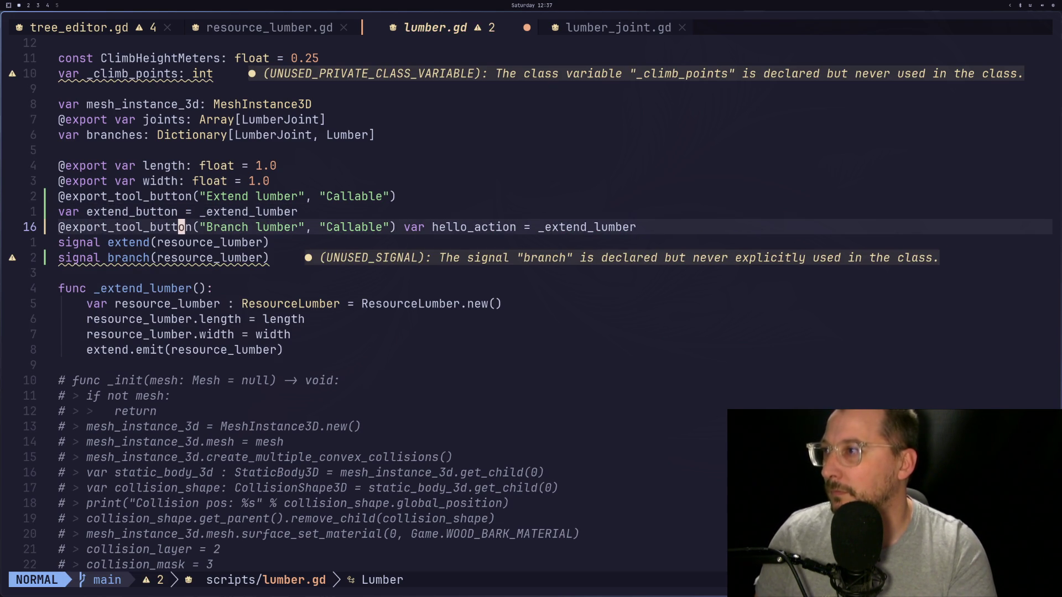
{"action": "key", "text": "e"}
{"action": "key", "text": "w"}
{"action": "key", "text": "w"}
{"action": "key", "text": "w"}
{"action": "key", "text": "i"}
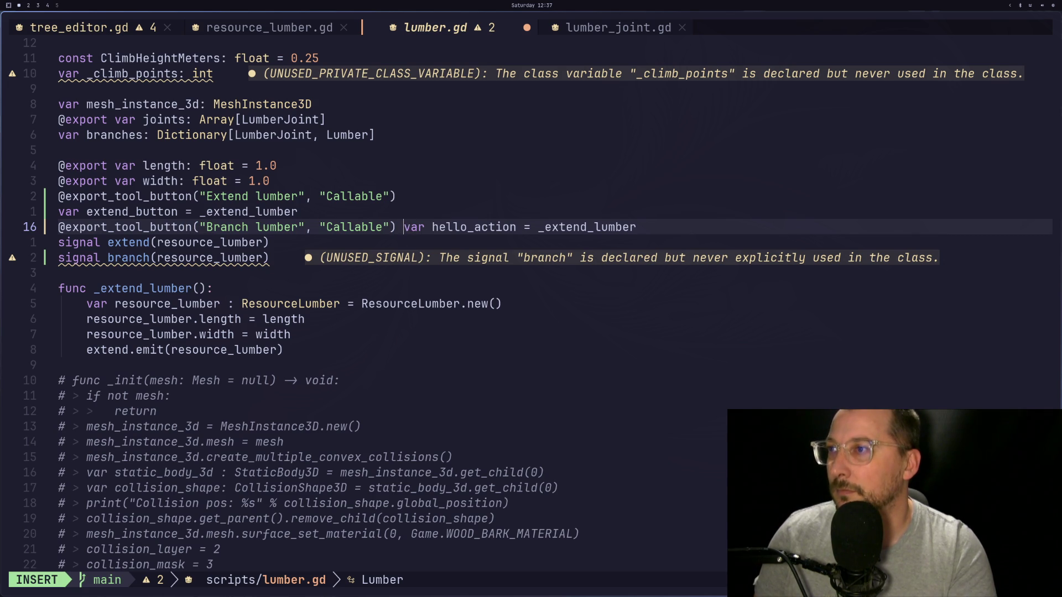
{"action": "key", "text": "Return"}
{"action": "key", "text": "Escape"}
{"action": "key", "text": "super+4"}
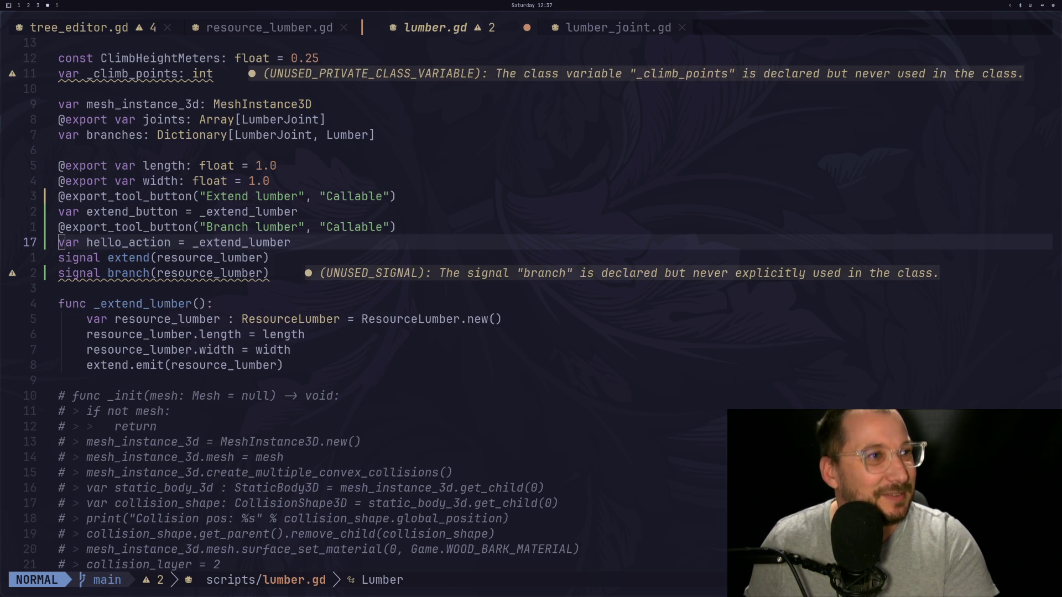
{"action": "left_click", "coordinate": [335, 256]}
Point the second button at _branch_lumber, name its variable branch_button, and save lumber.gd.
{"action": "key", "text": "k"}
{"action": "key", "text": "h"}
{"action": "key", "text": "h"}
{"action": "key", "text": "h"}
{"action": "key", "text": "h"}
{"action": "key", "text": "h"}
{"action": "key", "text": "a"}
{"action": "key", "text": "BackSpace"}
{"action": "key", "text": "BackSpace"}
{"action": "key", "text": "BackSpace"}
{"action": "type", "text": "branch"}
{"action": "key", "text": "Escape"}
{"action": "key", "text": "h"}
{"action": "key", "text": "h"}
{"action": "key", "text": "h"}
{"action": "key", "text": "h"}
{"action": "key", "text": "h"}
{"action": "key", "text": "h"}
{"action": "type", "text": "hciw"}
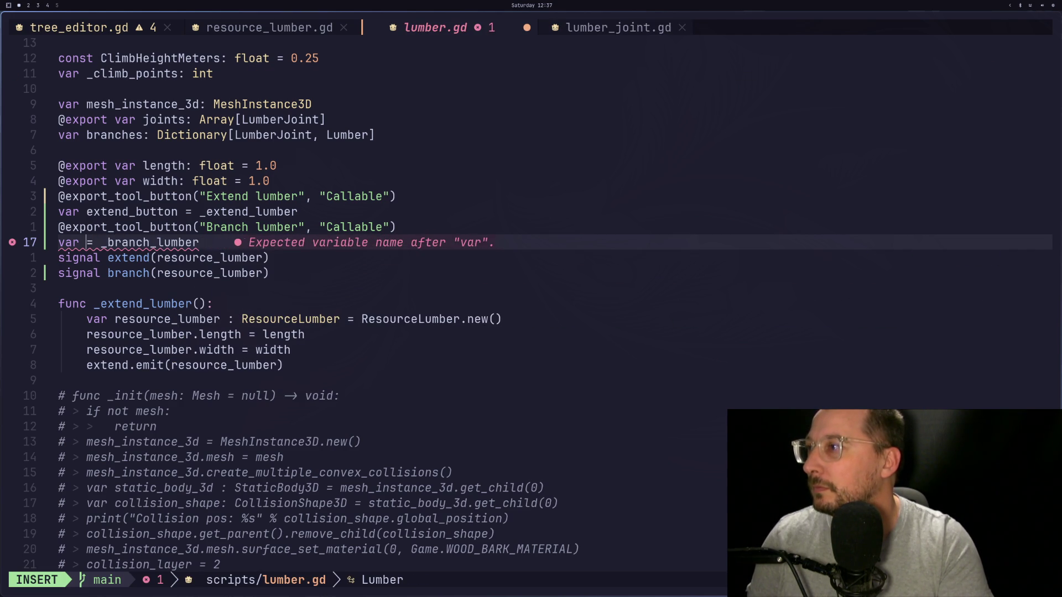
{"action": "type", "text": "branch_bu"}
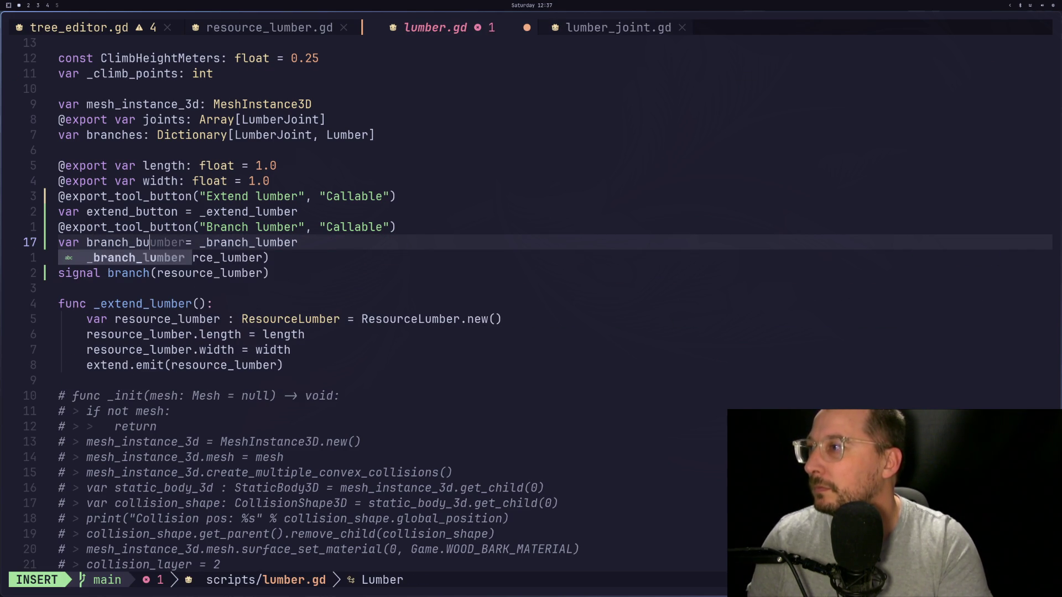
{"action": "type", "text": "tton"}
{"action": "key", "text": "Escape"}
{"action": "type", "text": ":w"}
{"action": "key", "text": "Return"}
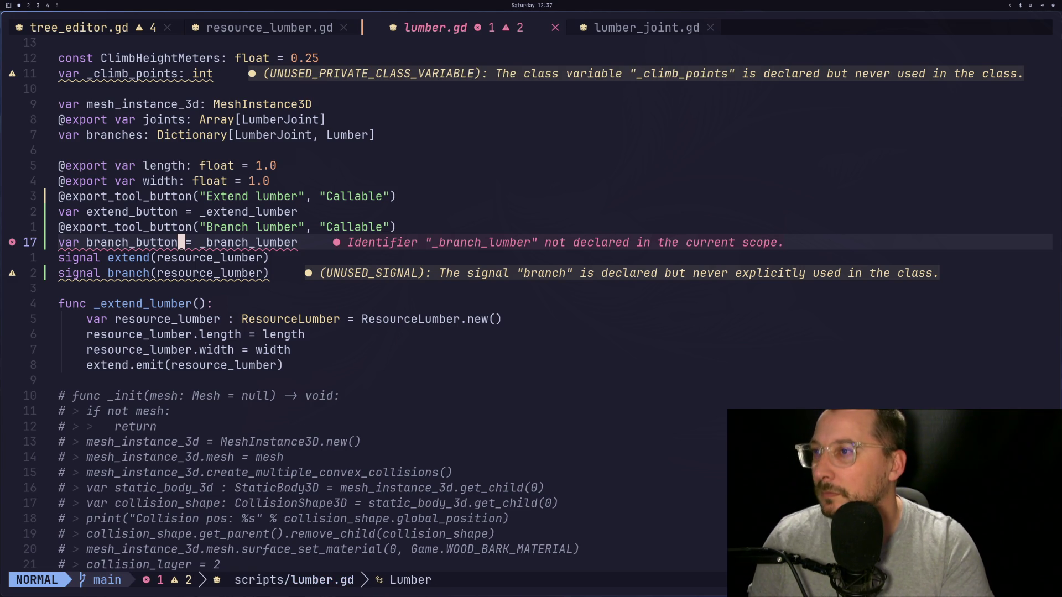
{"action": "key", "text": "j"}
{"action": "key", "text": "j"}
{"action": "key", "text": "j"}
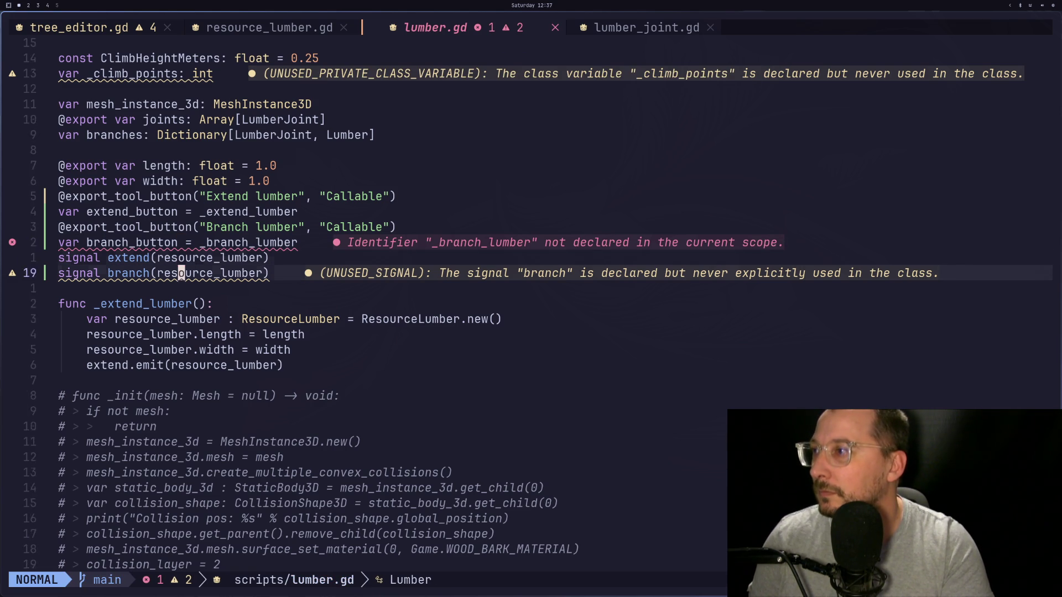
Yank the _extend_lumber function block and paste copies of it below the original.
{"action": "key", "text": "y"}
{"action": "key", "text": "i"}
{"action": "key", "text": "w"}
{"action": "key", "text": "y"}
{"action": "key", "text": "i"}
{"action": "key", "text": "p"}
{"action": "key", "text": "j"}
{"action": "key", "text": "j"}
{"action": "key", "text": "j"}
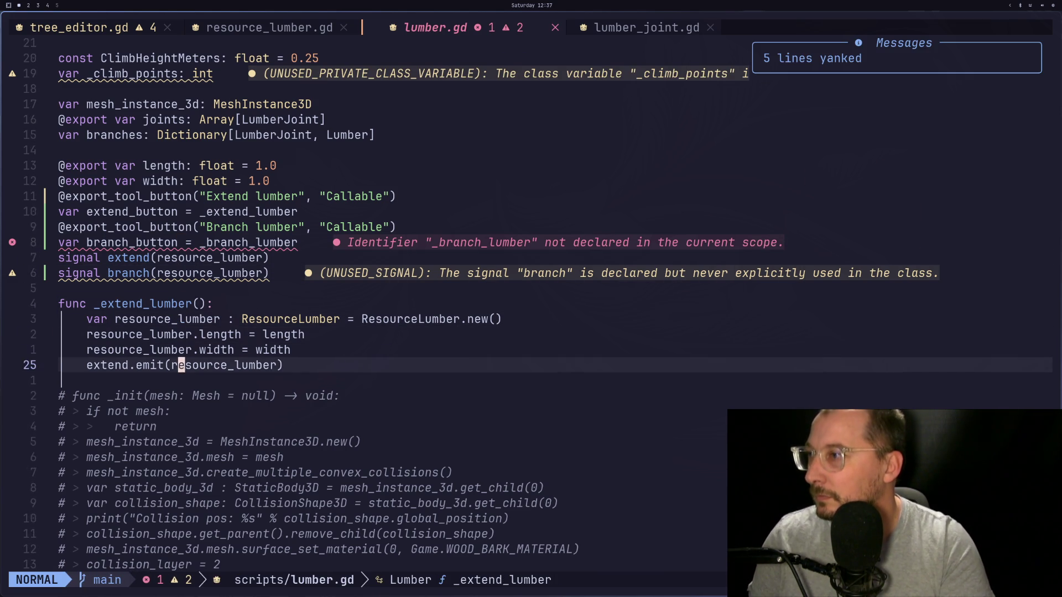
{"action": "key", "text": "p"}
{"action": "key", "text": "j"}
Delete the extra pasted copy, leaving one duplicate, and save lumber.gd with :w.
{"action": "key", "text": "j"}
{"action": "key", "text": "j"}
{"action": "key", "text": "j"}
{"action": "key", "text": "p"}
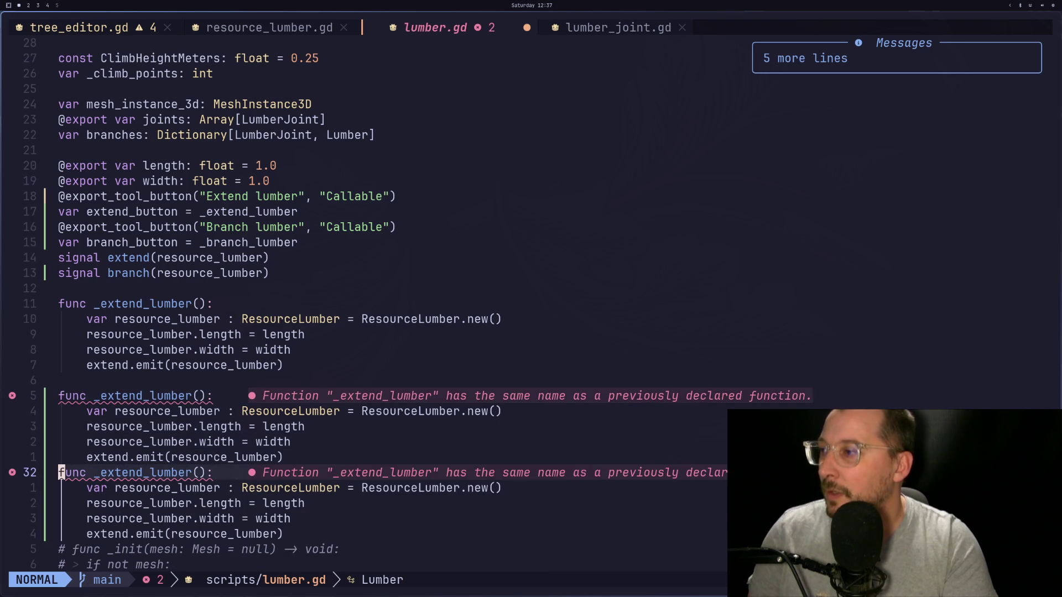
{"action": "key", "text": "c"}
{"action": "key", "text": "4"}
{"action": "key", "text": "j"}
{"action": "key", "text": "Escape"}
{"action": "type", "text": ":w"}
{"action": "key", "text": "Return"}
{"action": "key", "text": "k"}
{"action": "key", "text": "k"}
{"action": "key", "text": "k"}
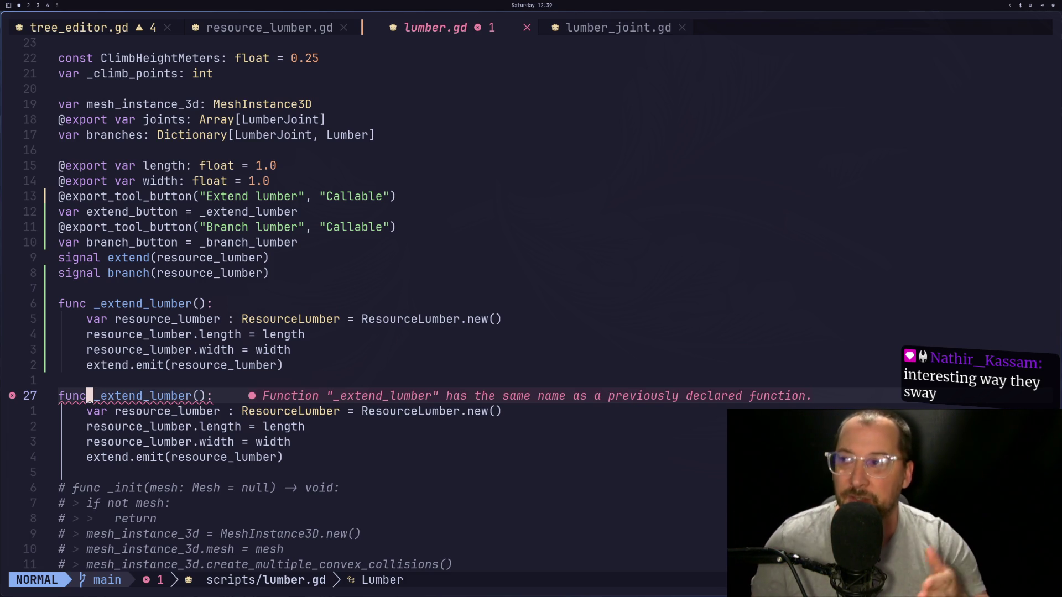
Rename the copied function to _branch_lumber and save lumber.gd.
{"action": "key", "text": "j"}
{"action": "key", "text": "l"}
{"action": "key", "text": "l"}
{"action": "key", "text": "l"}
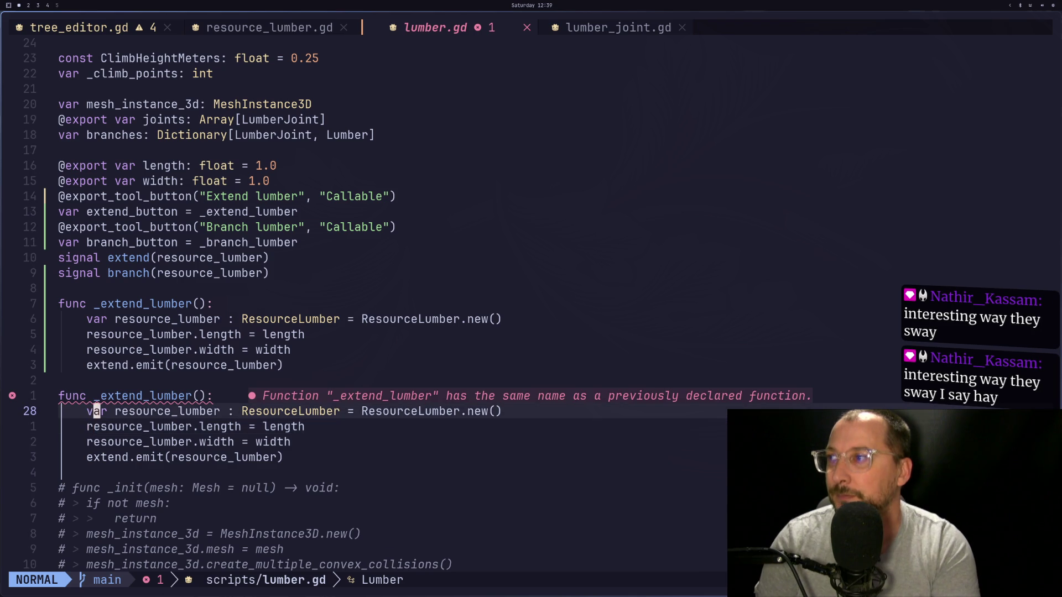
{"action": "key", "text": "h"}
{"action": "key", "text": "h"}
{"action": "key", "text": "k"}
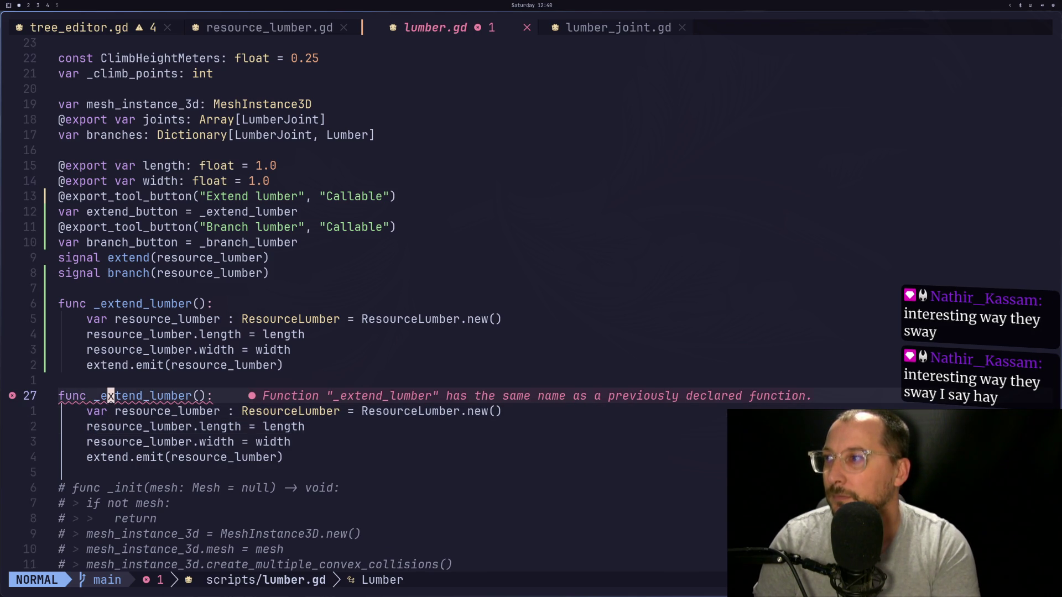
{"action": "key", "text": "d"}
{"action": "key", "text": "t"}
{"action": "key", "text": "parenleft"}
{"action": "type", "text": "ibranch_l"}
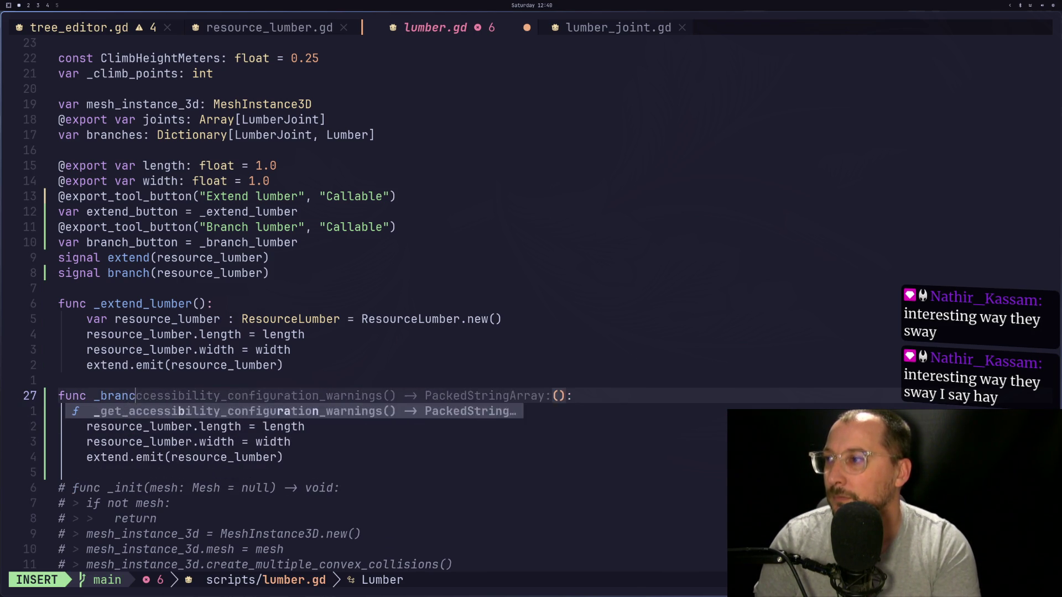
{"action": "type", "text": "umber"}
{"action": "key", "text": "Escape"}
{"action": "type", "text": ":w"}
{"action": "key", "text": "Return"}
Change extend.emit to branch.emit on the copied function's last line.
{"action": "key", "text": "j"}
{"action": "key", "text": "j"}
{"action": "key", "text": "j"}
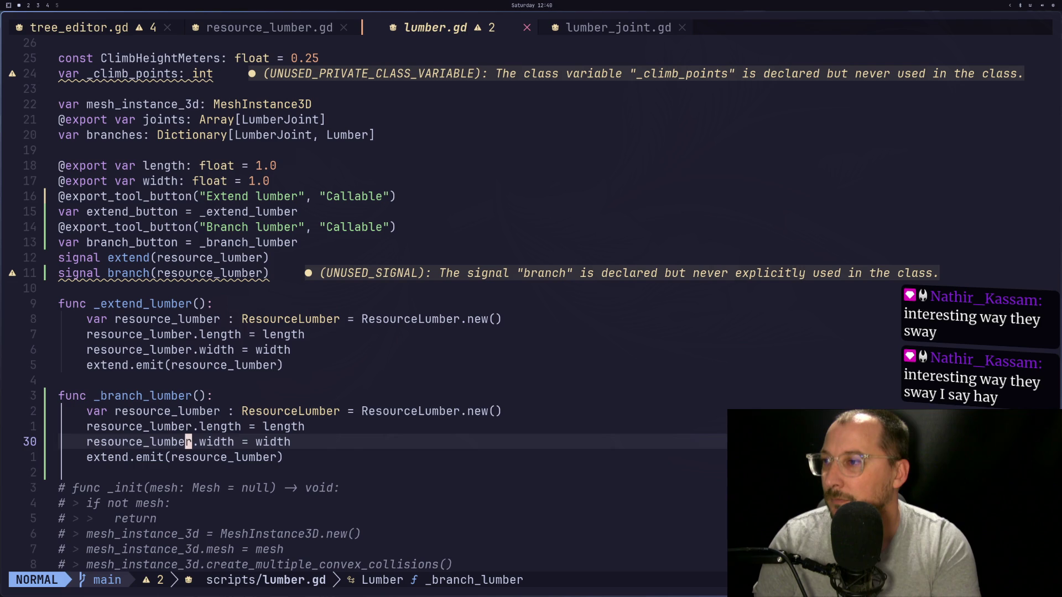
{"action": "key", "text": "j"}
{"action": "key", "text": "h"}
{"action": "key", "text": "b"}
{"action": "key", "text": "b"}
{"action": "key", "text": "b"}
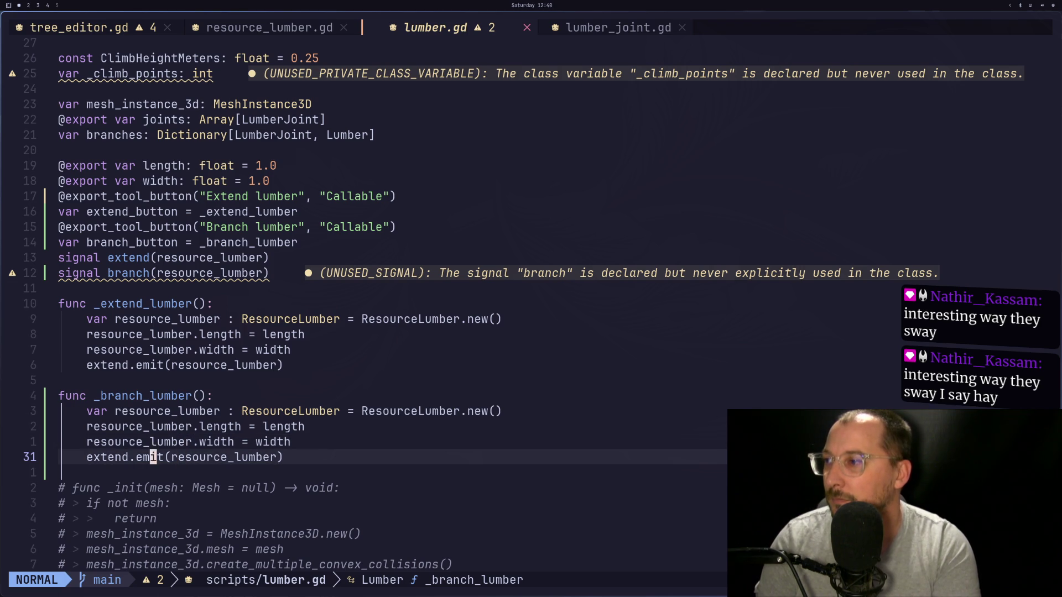
{"action": "type", "text": "cwbranch"}
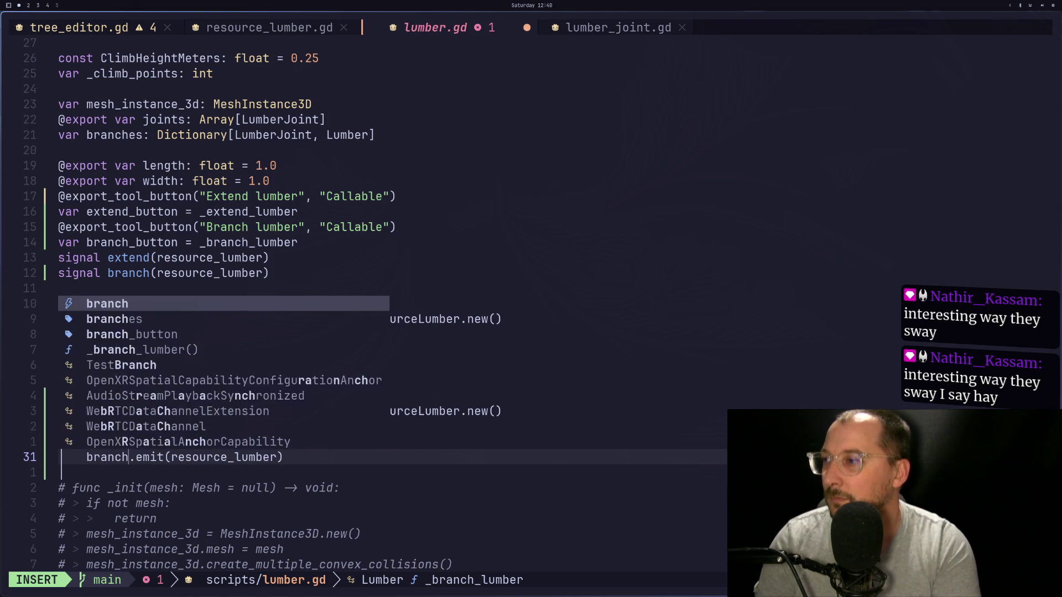
{"action": "key", "text": "Escape"}
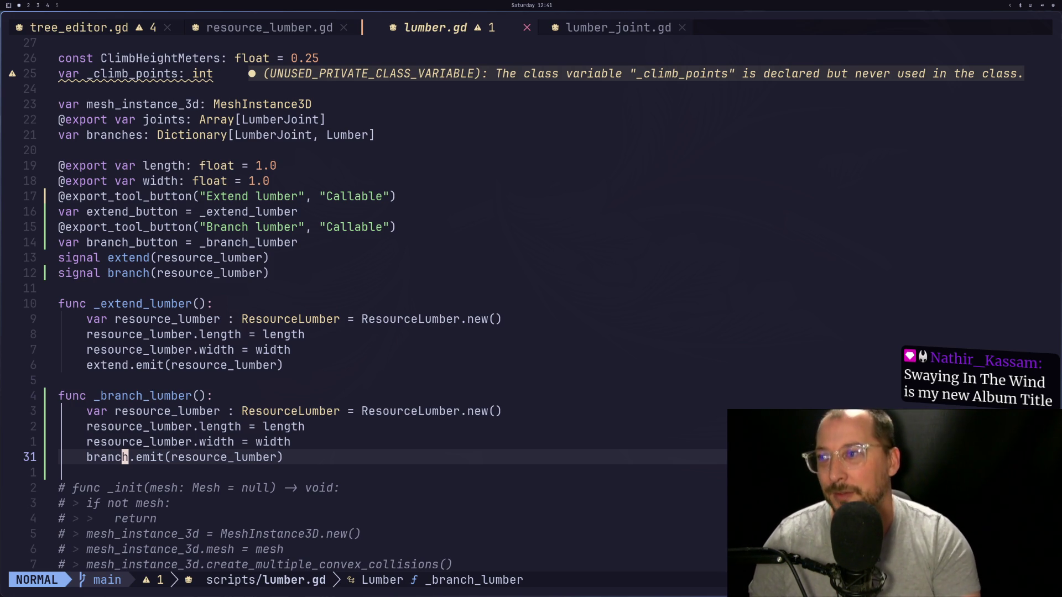
Save lumber.gd with the new _branch_lumber function using :w.
{"action": "key", "text": "j"}
{"action": "key", "text": "j"}
{"action": "key", "text": "j"}
{"action": "key", "text": "k"}
{"action": "key", "text": "k"}
{"action": "key", "text": "k"}
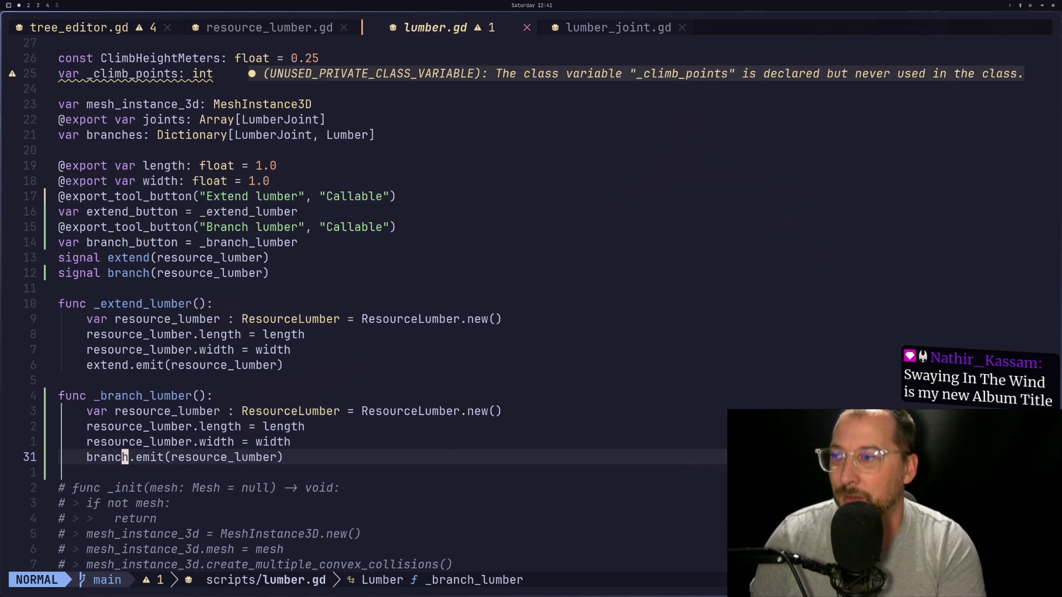
{"action": "type", "text": ":w"}
{"action": "key", "text": "Return"}
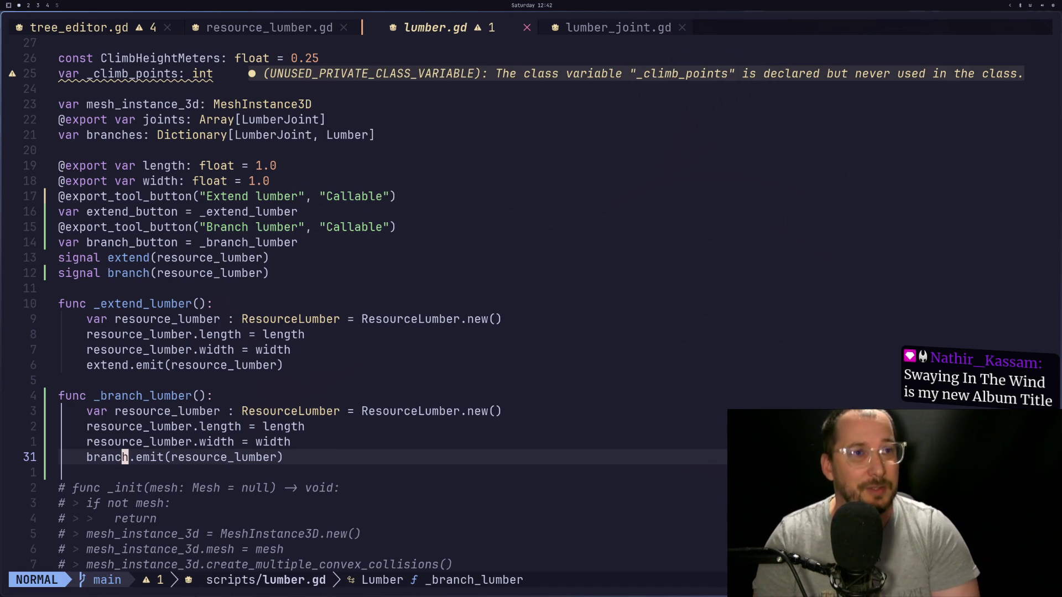
Review the _branch_lumber lines from the ResourceLumber line to branch.emit.
{"action": "key", "text": "k"}
{"action": "key", "text": "k"}
{"action": "key", "text": "k"}
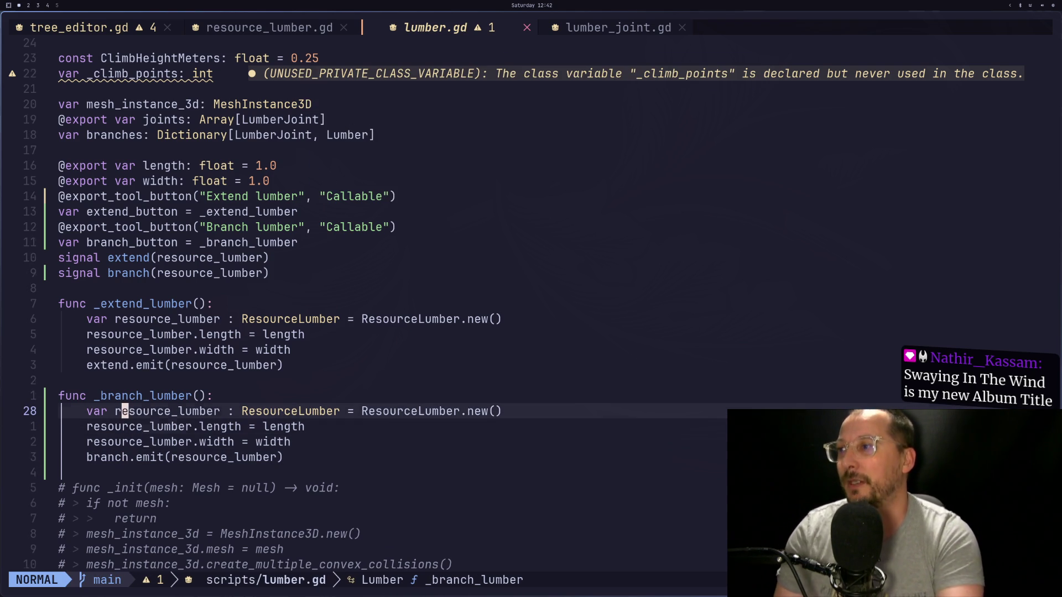
{"action": "key", "text": "j"}
{"action": "key", "text": "j"}
{"action": "key", "text": "j"}
{"action": "key", "text": "k"}
{"action": "key", "text": "k"}
{"action": "key", "text": "j"}
{"action": "key", "text": "j"}
{"action": "key", "text": "h"}
{"action": "key", "text": "h"}
{"action": "key", "text": "h"}
{"action": "key", "text": "k"}
{"action": "key", "text": "k"}
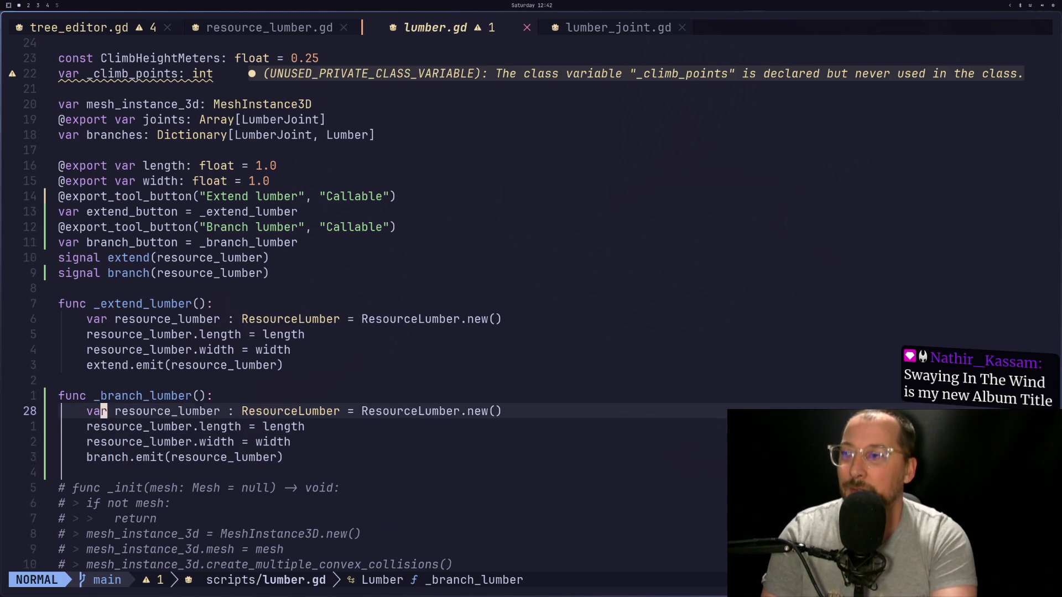
{"action": "key", "text": "j"}
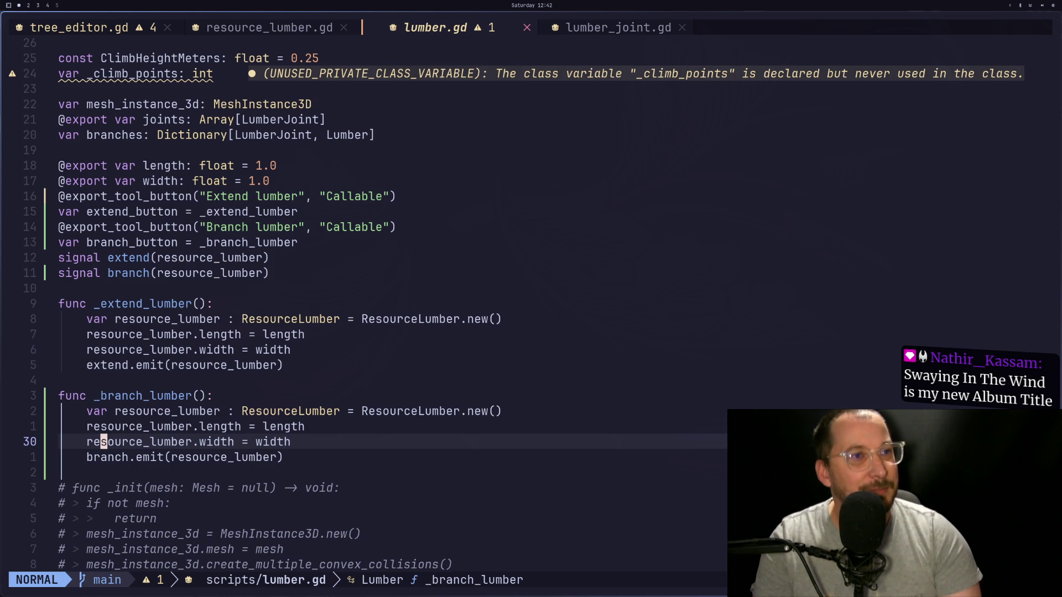
{"action": "key", "text": "super+4"}
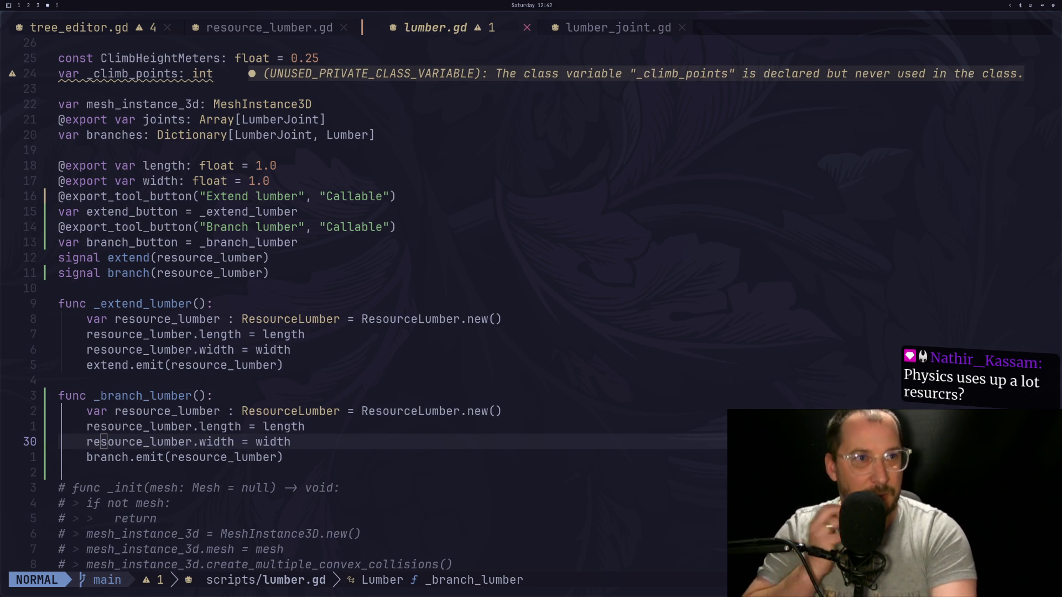
{"action": "key", "text": "super+1"}
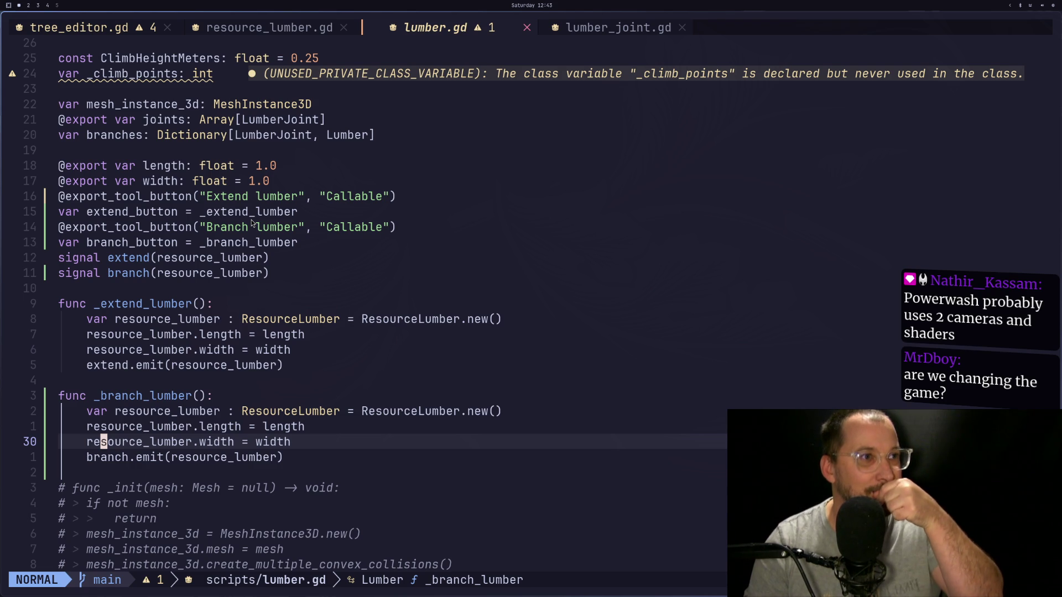
{"action": "key", "text": "super+4"}
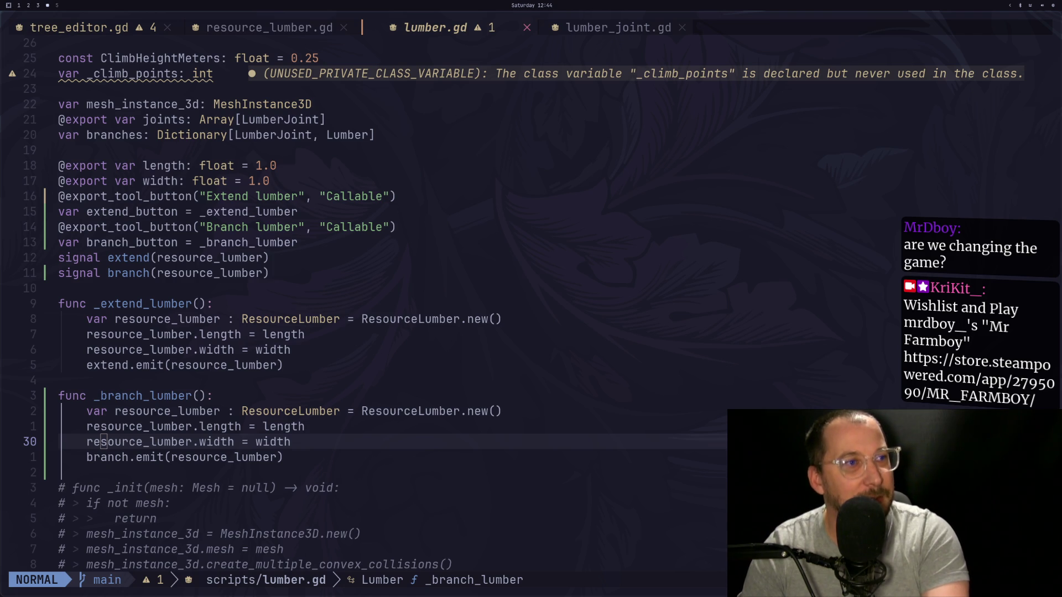
Recheck the width assignment and branch.emit line, then switch back to resource_lumber.gd.
{"action": "left_click", "coordinate": [459, 383]}
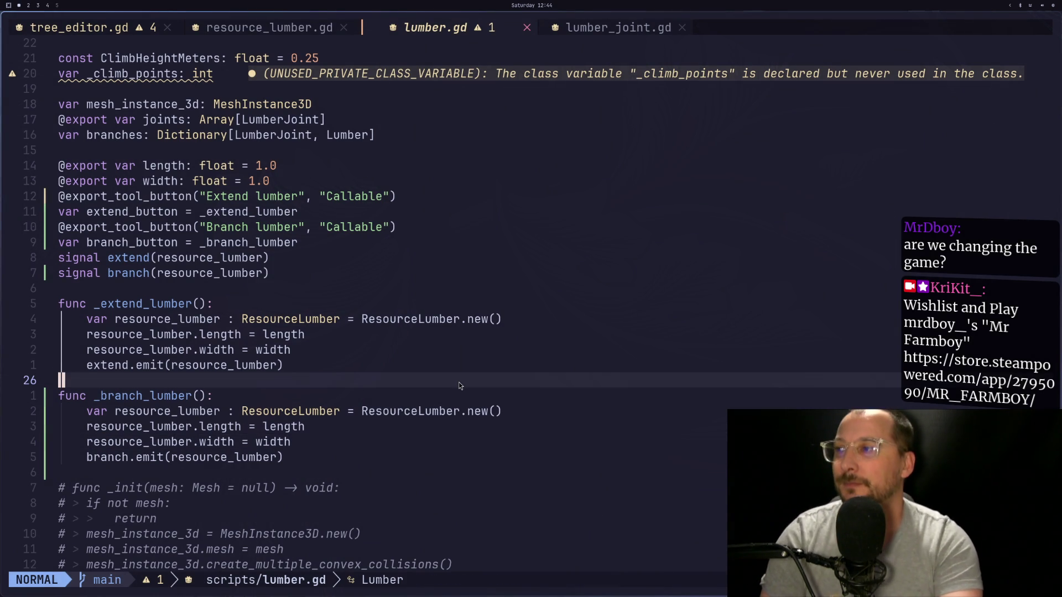
{"action": "key", "text": "j"}
{"action": "key", "text": "j"}
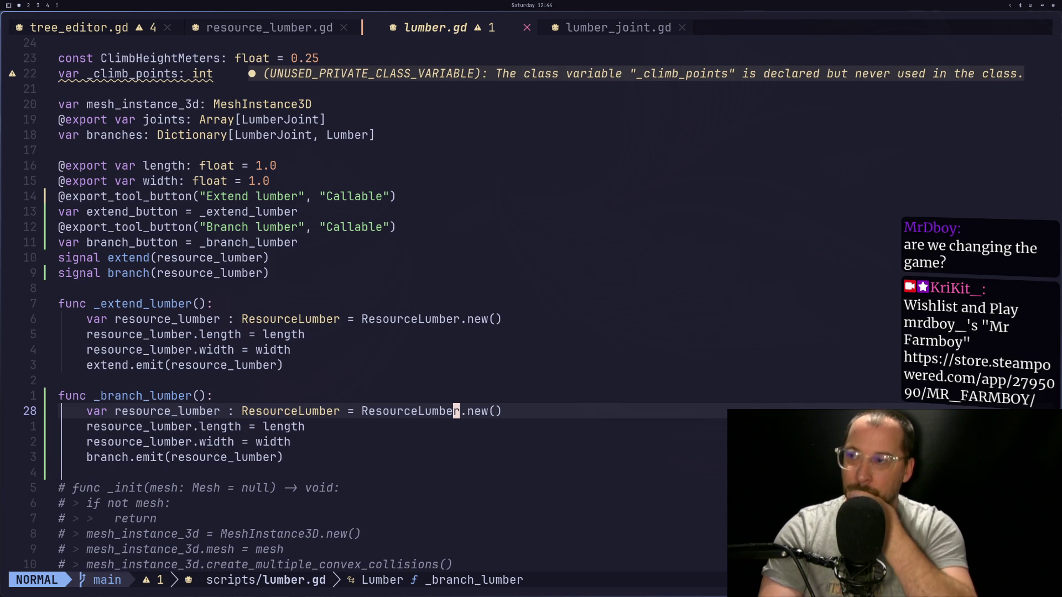
{"action": "key", "text": "j"}
{"action": "key", "text": "j"}
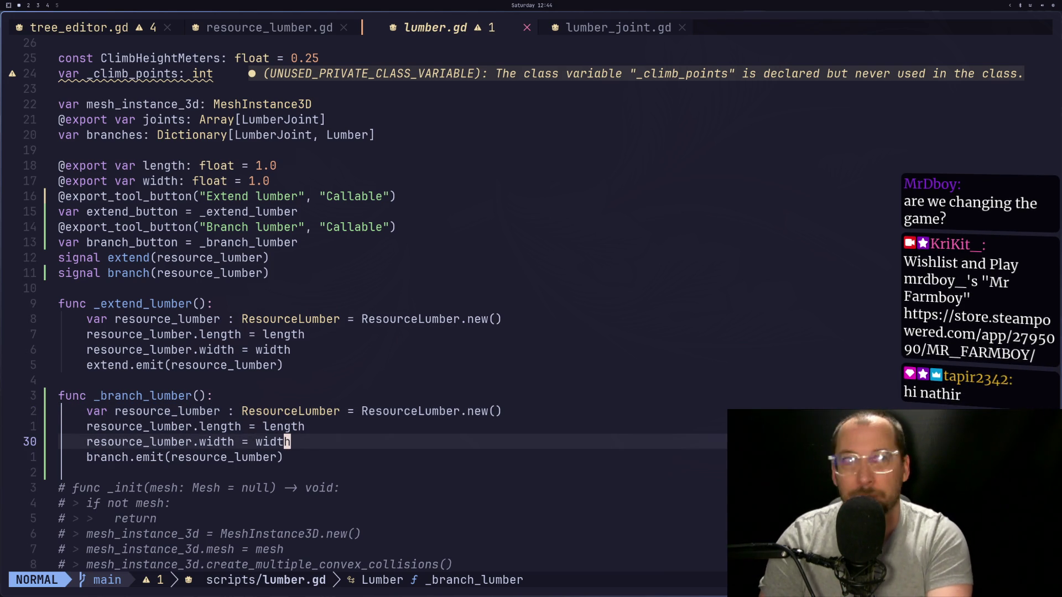
{"action": "key", "text": "j"}
{"action": "key", "text": "k"}
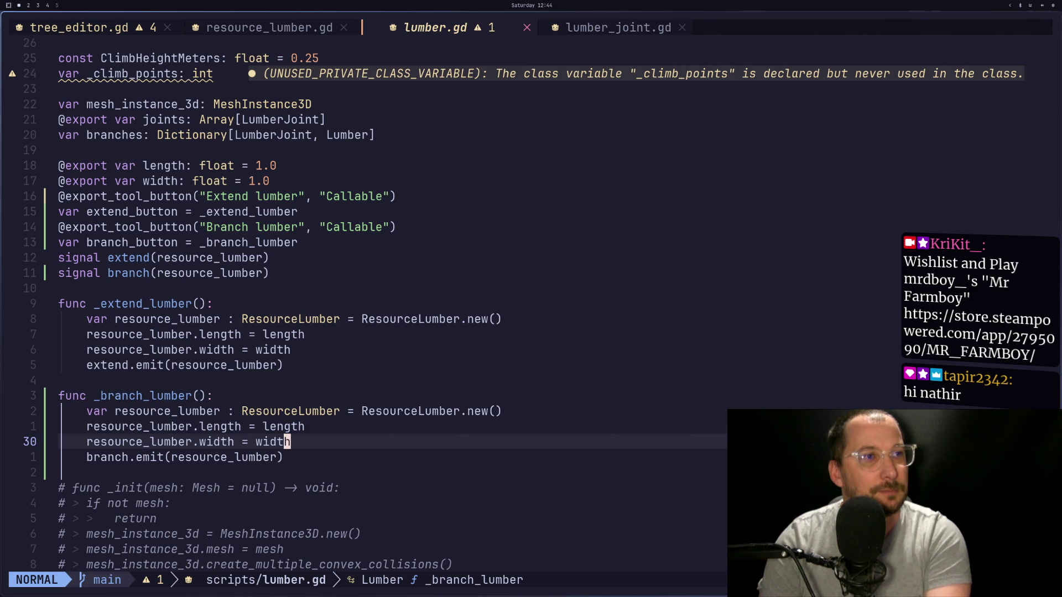
{"action": "key", "text": "j"}
{"action": "key", "text": "j"}
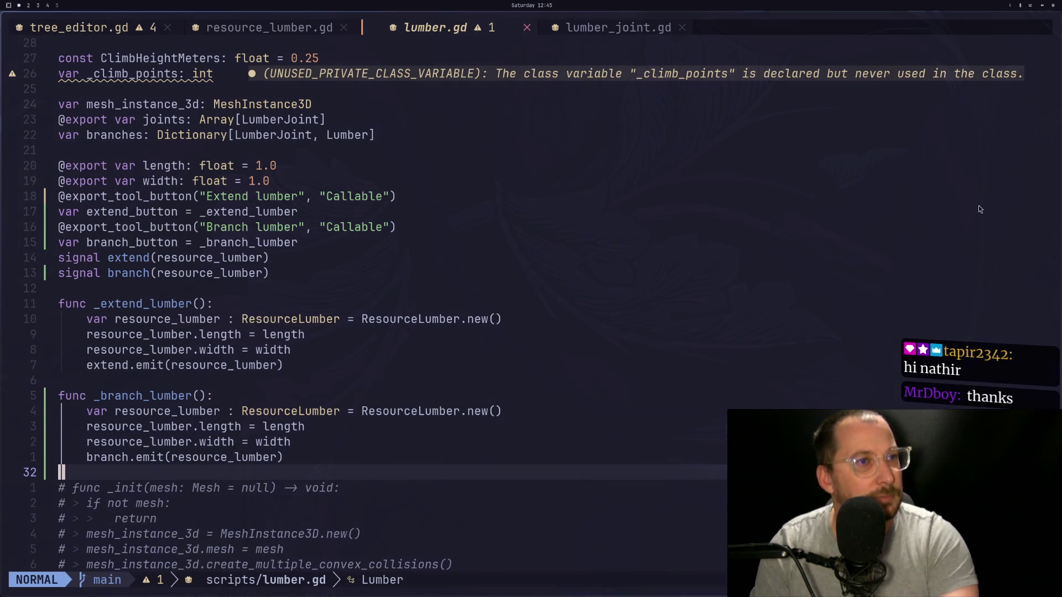
{"action": "left_click", "coordinate": [251, 457]}
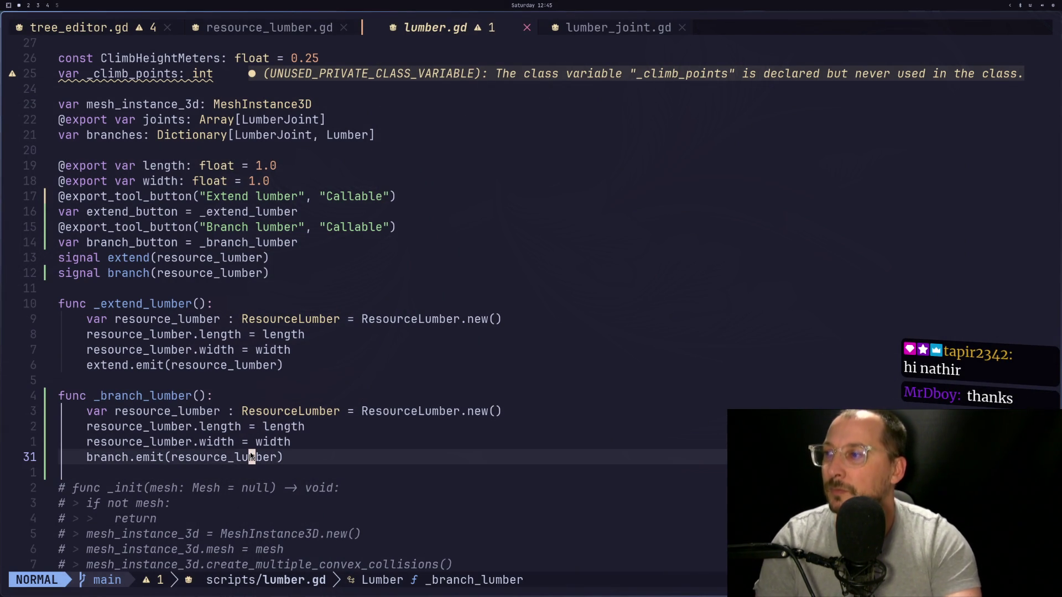
{"action": "key", "text": "shift+h"}
{"action": "key", "text": "shift+h"}
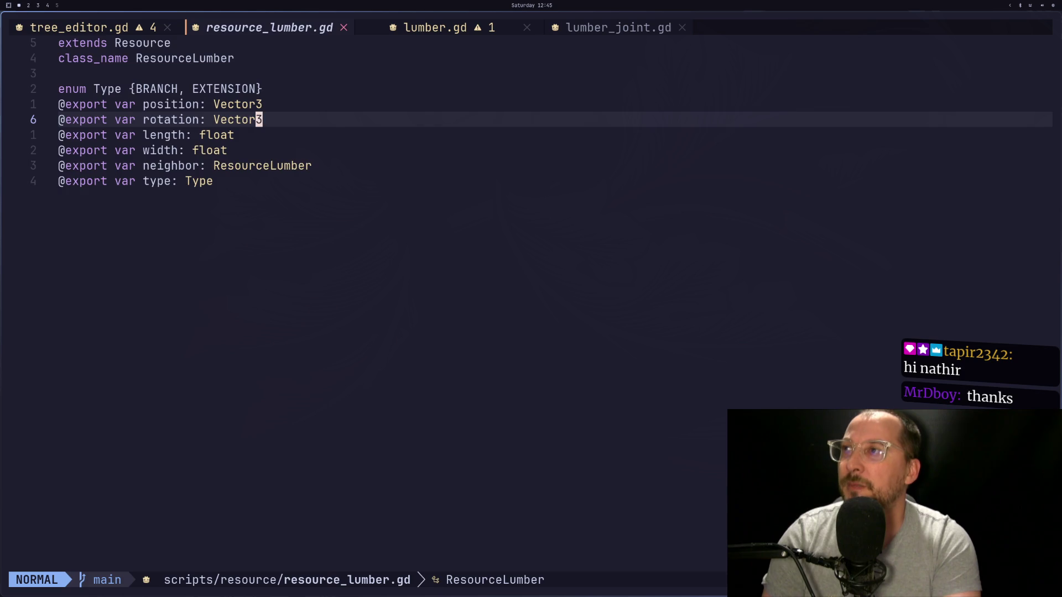
Inspect the _extend_lumber signature and its resource_lumber parameter in tree_editor.gd.
{"action": "key", "text": "k"}
{"action": "key", "text": "k"}
{"action": "key", "text": "k"}
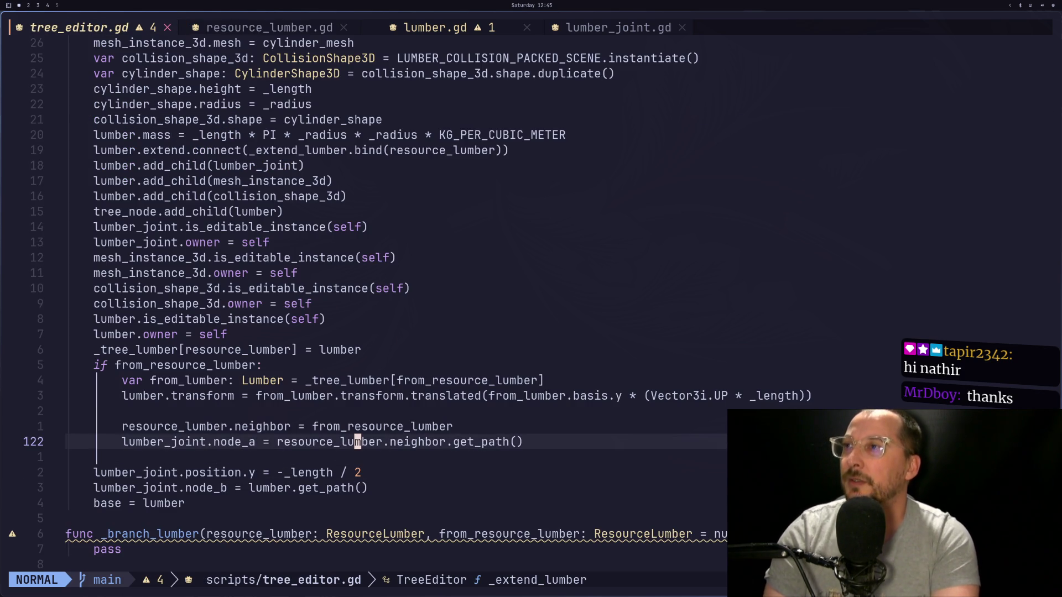
{"action": "key", "text": "j"}
{"action": "key", "text": "j"}
{"action": "key", "text": "j"}
{"action": "key", "text": "j"}
{"action": "key", "text": "k"}
{"action": "key", "text": "k"}
{"action": "key", "text": "k"}
{"action": "key", "text": "k"}
{"action": "key", "text": "k"}
{"action": "key", "text": "k"}
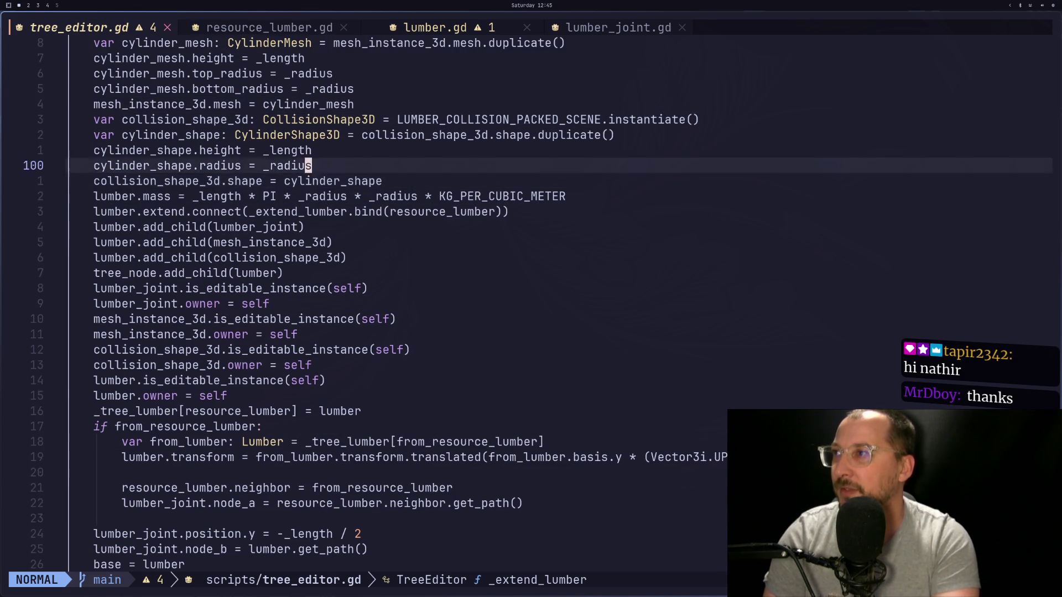
{"action": "key", "text": "k"}
{"action": "key", "text": "k"}
{"action": "key", "text": "k"}
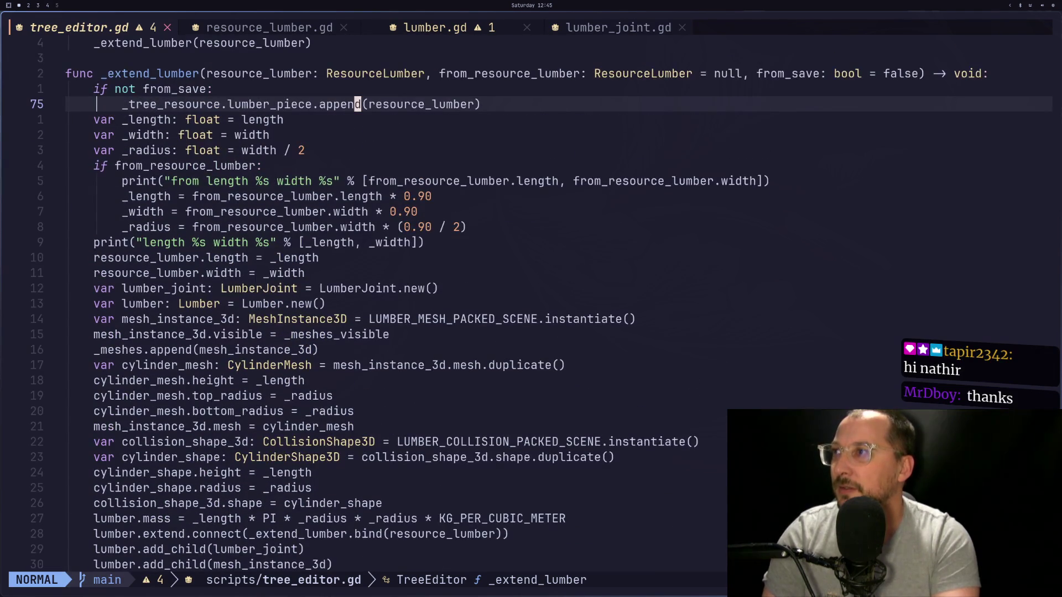
{"action": "key", "text": "b"}
{"action": "key", "text": "h"}
{"action": "key", "text": "h"}
{"action": "key", "text": "l"}
{"action": "key", "text": "l"}
{"action": "key", "text": "l"}
{"action": "key", "text": "b"}
{"action": "key", "text": "l"}
{"action": "key", "text": "b"}
{"action": "key", "text": "b"}
{"action": "key", "text": "b"}
{"action": "key", "text": "h"}
{"action": "key", "text": "h"}
{"action": "key", "text": "h"}
{"action": "key", "text": "l"}
{"action": "key", "text": "l"}
{"action": "key", "text": "l"}
{"action": "key", "text": "h"}
{"action": "key", "text": "h"}
{"action": "key", "text": "h"}
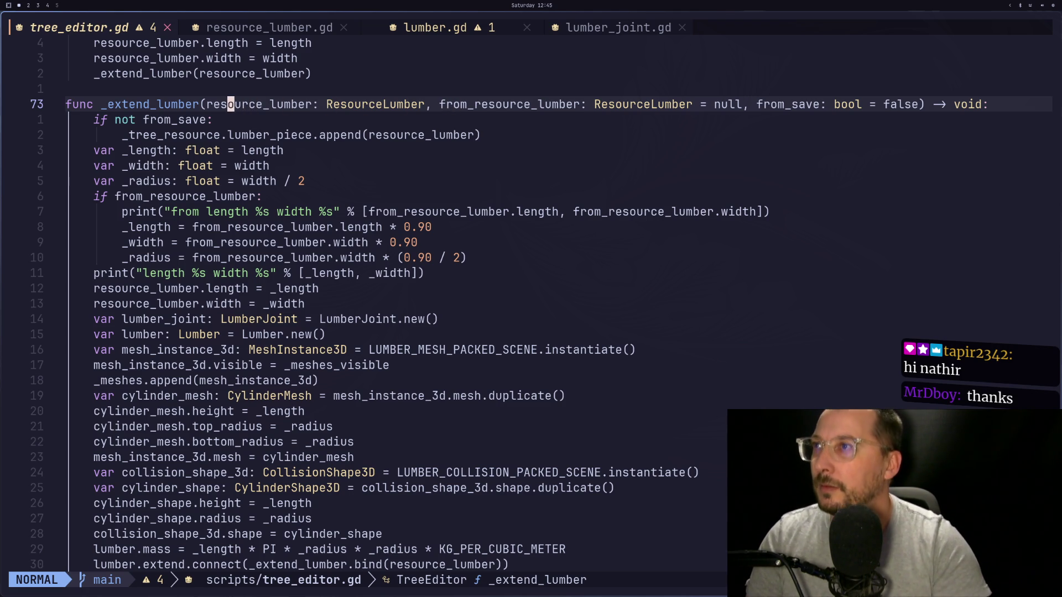
Cycle through the other scripts back to tree_editor.gd and step through the _extend_lumber body.
{"action": "key", "text": "shift+l"}
{"action": "key", "text": "shift+l"}
{"action": "key", "text": "shift+l"}
{"action": "key", "text": "shift+l"}
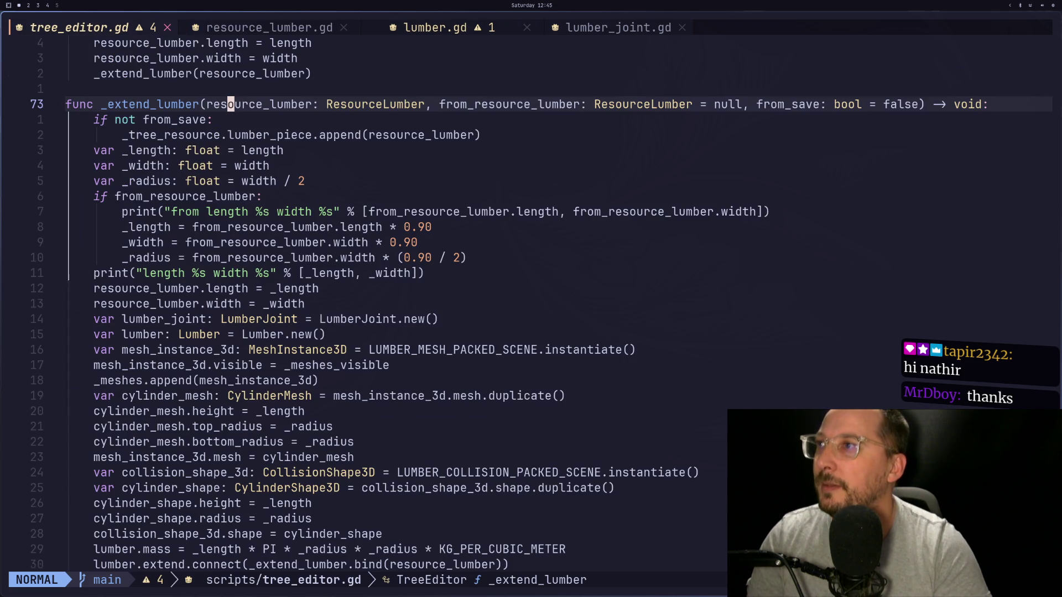
{"action": "key", "text": "shift+l"}
{"action": "key", "text": "shift+l"}
{"action": "key", "text": "shift+h"}
{"action": "key", "text": "shift+h"}
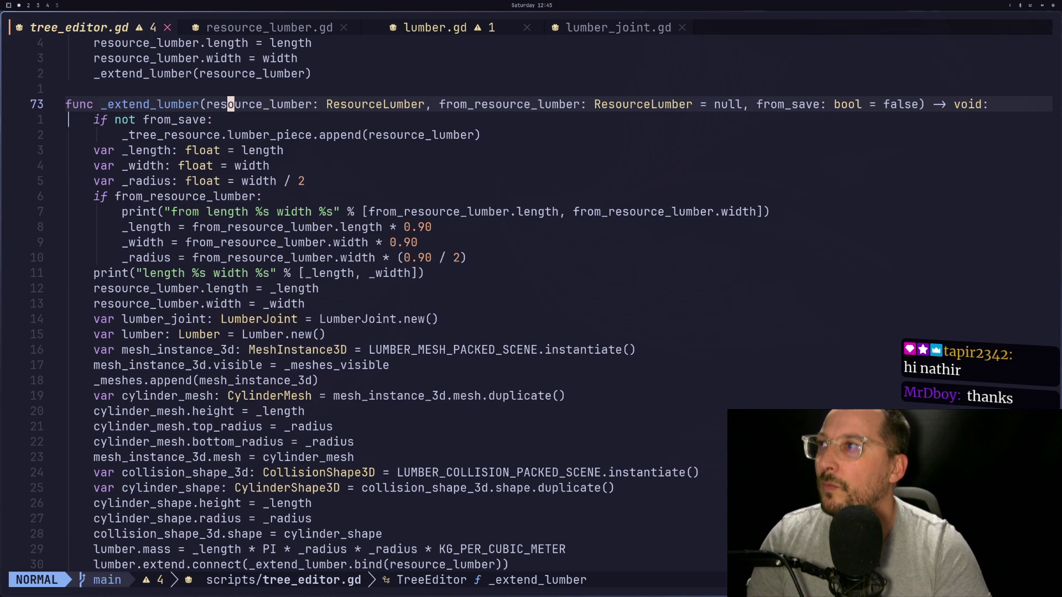
{"action": "key", "text": "j"}
{"action": "key", "text": "j"}
{"action": "key", "text": "j"}
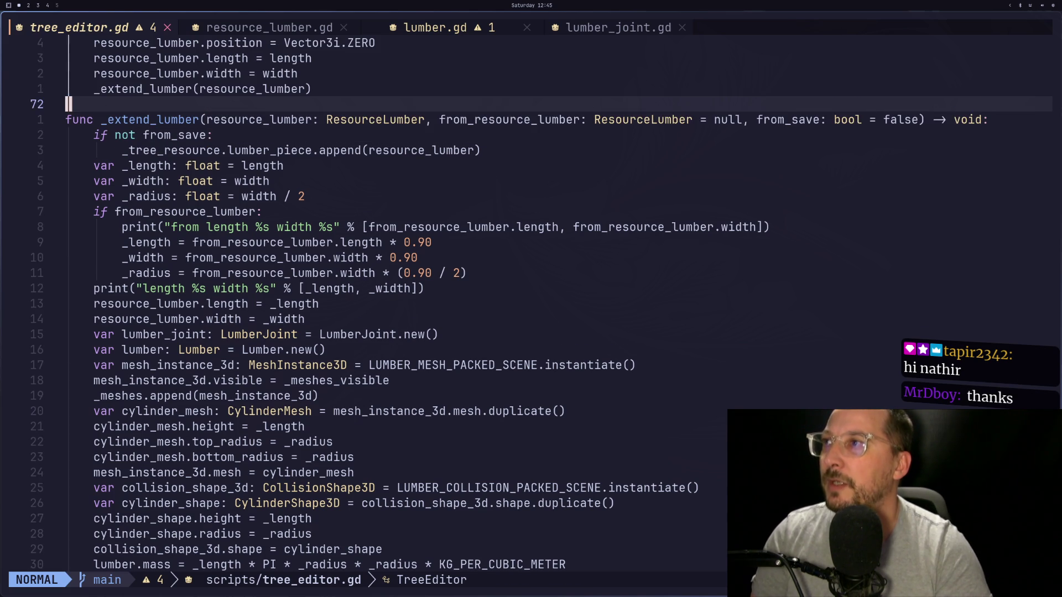
{"action": "key", "text": "k"}
{"action": "key", "text": "k"}
{"action": "key", "text": "k"}
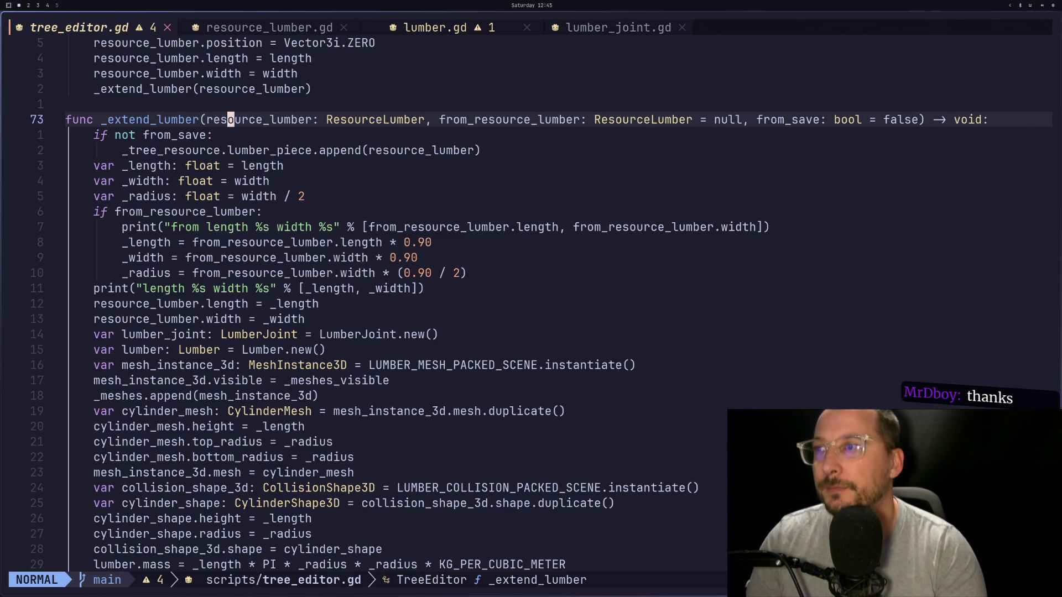
{"action": "key", "text": "j"}
{"action": "key", "text": "j"}
{"action": "key", "text": "j"}
{"action": "key", "text": "j"}
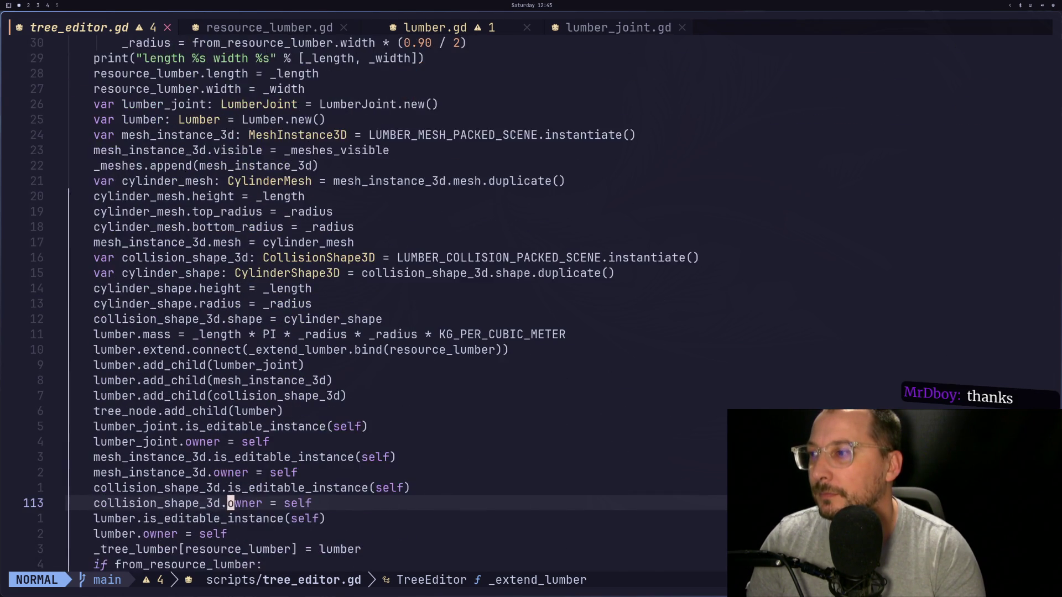
{"action": "key", "text": "j"}
{"action": "key", "text": "j"}
{"action": "key", "text": "j"}
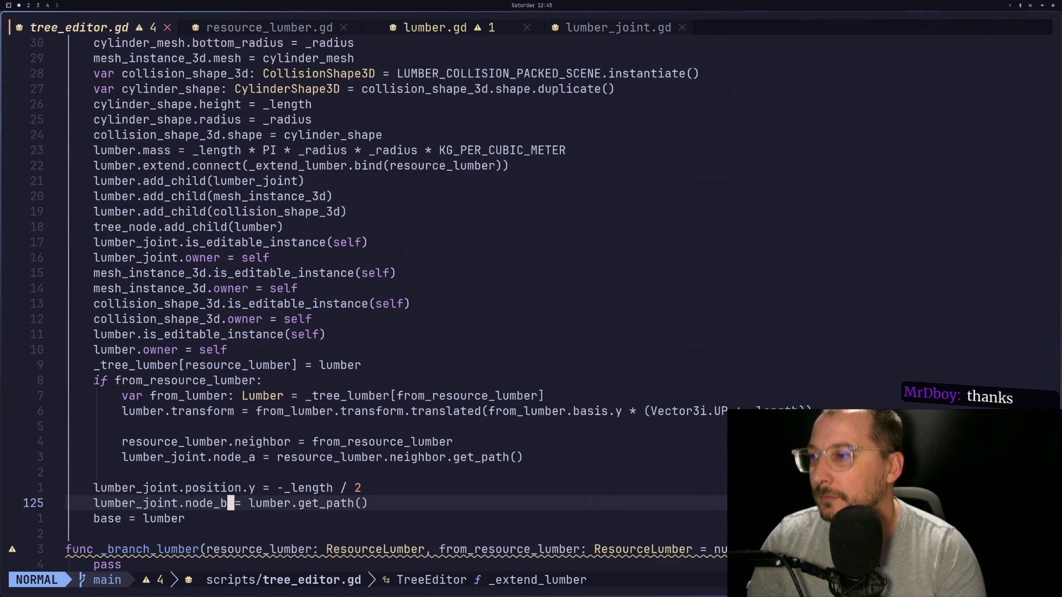
{"action": "key", "text": "j"}
{"action": "key", "text": "j"}
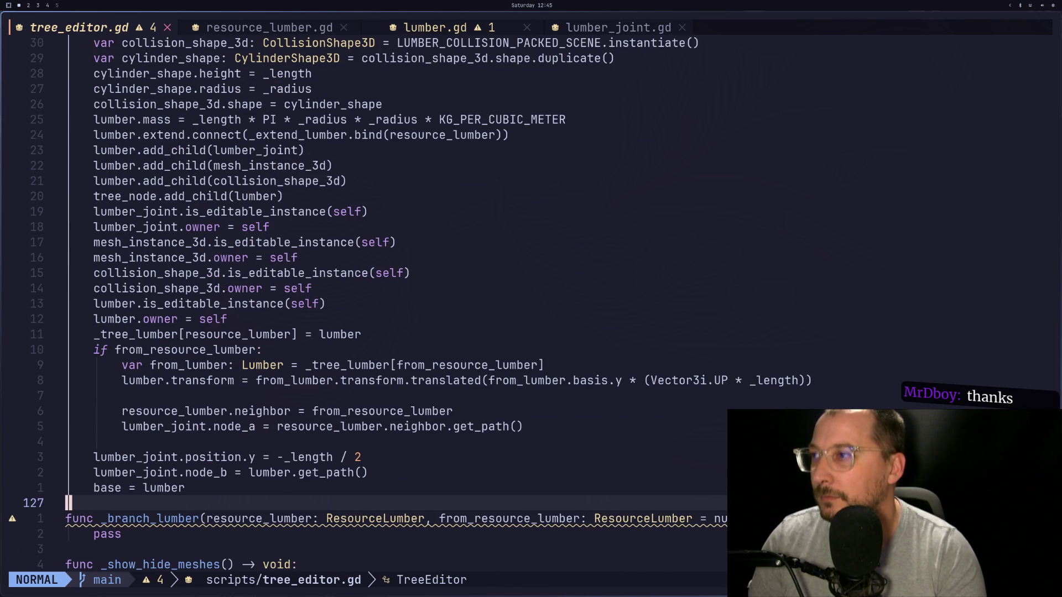
{"action": "key", "text": "k"}
{"action": "key", "text": "k"}
{"action": "key", "text": "k"}
{"action": "key", "text": "k"}
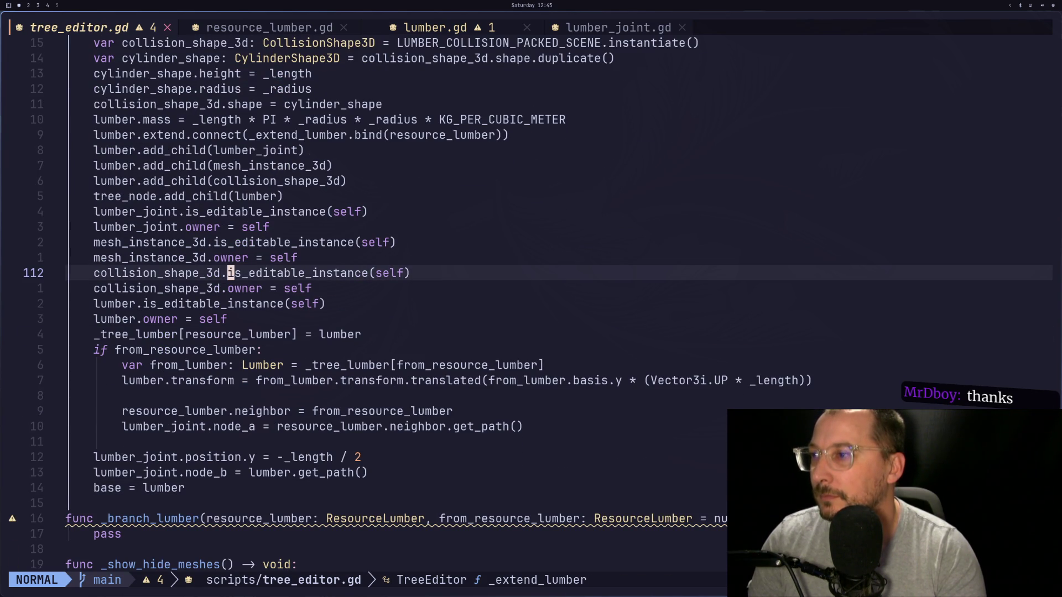
{"action": "type", "text": "ibranch"}
{"action": "key", "text": "Escape"}
{"action": "type", "text": "ncgn_clear"}
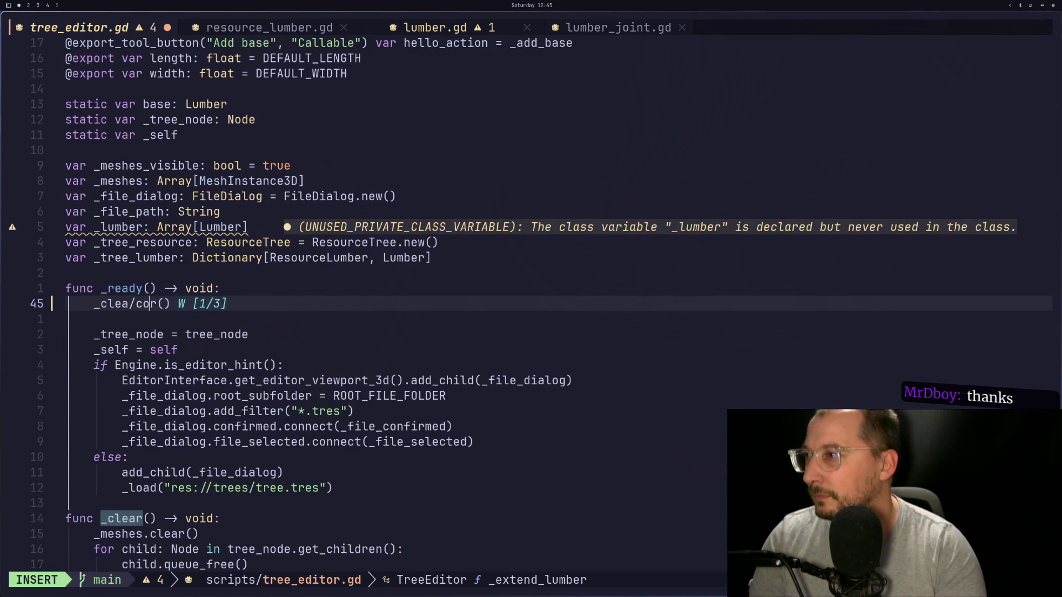
{"action": "key", "text": "Escape"}
Find the extend.connect line by searching /connect and duplicate it below.
{"action": "type", "text": "/connect"}
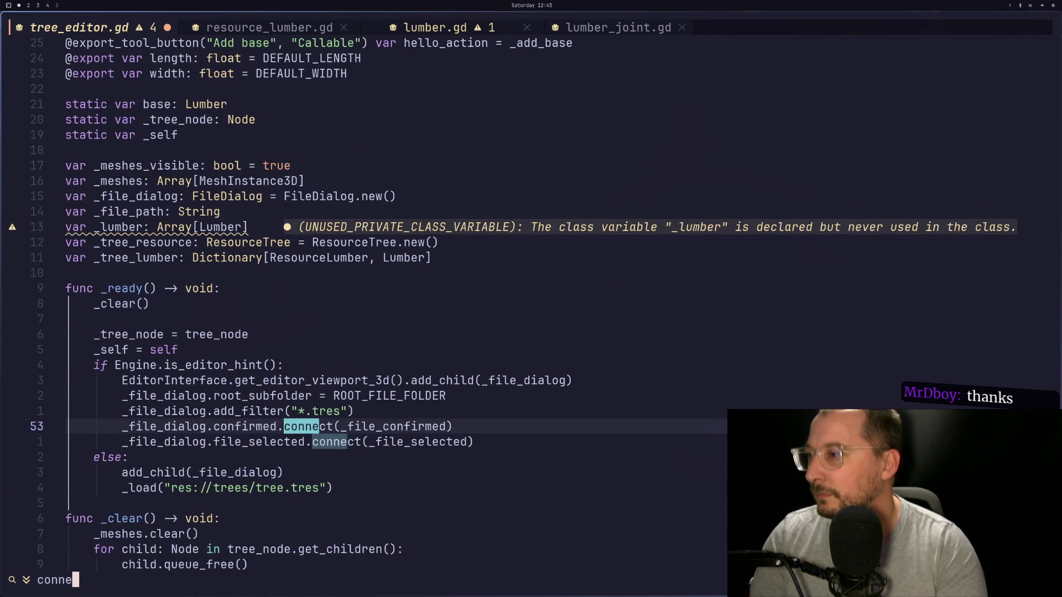
{"action": "key", "text": "Return"}
{"action": "key", "text": "n"}
{"action": "key", "text": "Escape"}
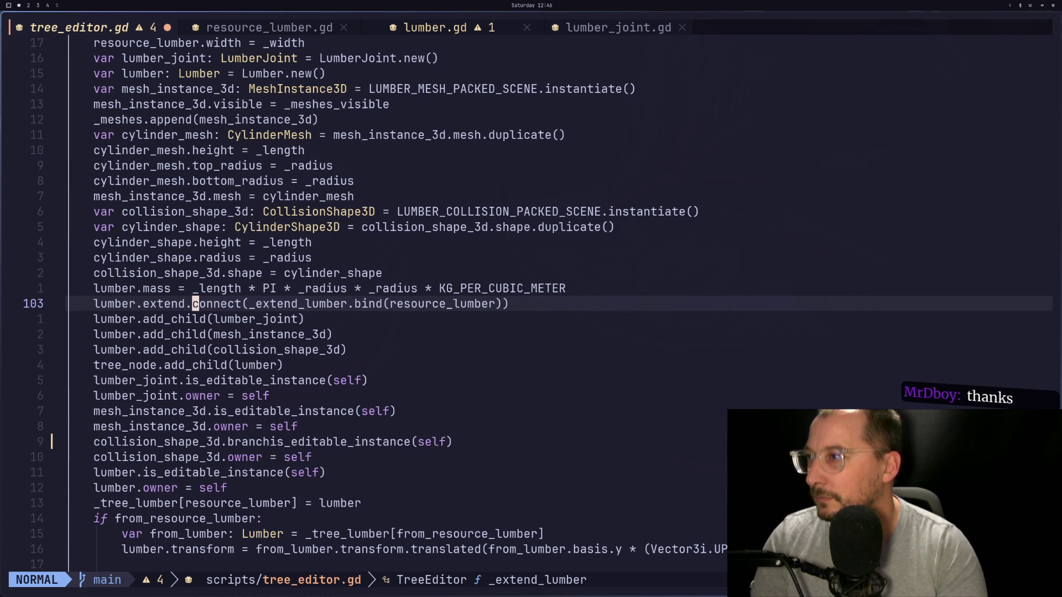
{"action": "key", "text": "j"}
{"action": "key", "text": "k"}
{"action": "key", "text": "y"}
{"action": "key", "text": "y"}
{"action": "key", "text": "p"}
{"action": "key", "text": "l"}
{"action": "key", "text": "l"}
{"action": "key", "text": "l"}
{"action": "key", "text": "l"}
Change extend to branch in the duplicated connect line and save tree_editor.gd.
{"action": "key", "text": "d"}
{"action": "key", "text": "w"}
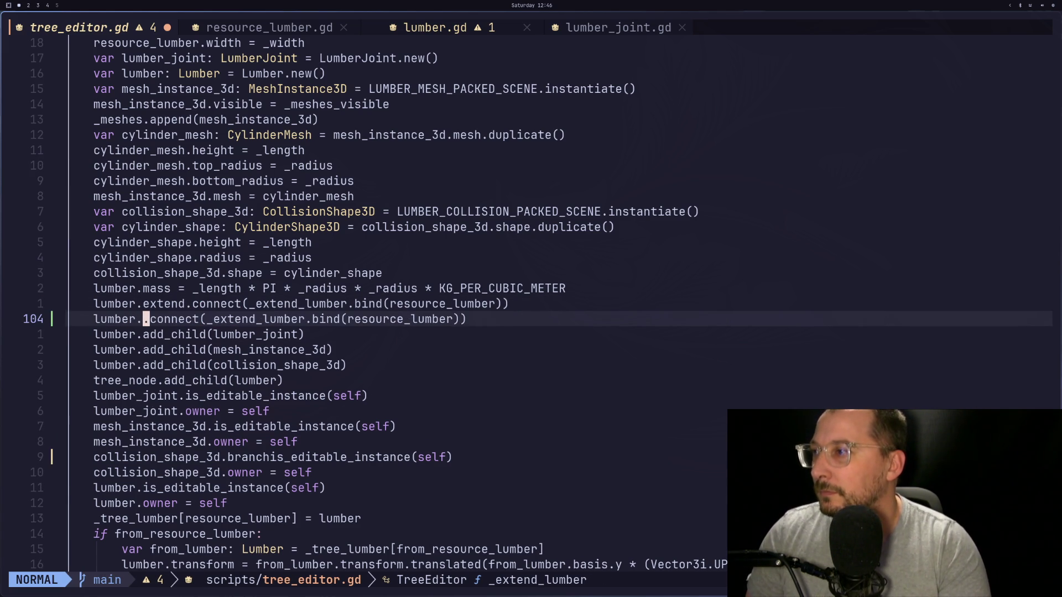
{"action": "key", "text": "i"}
{"action": "key", "text": "Escape"}
{"action": "type", "text": "ab"}
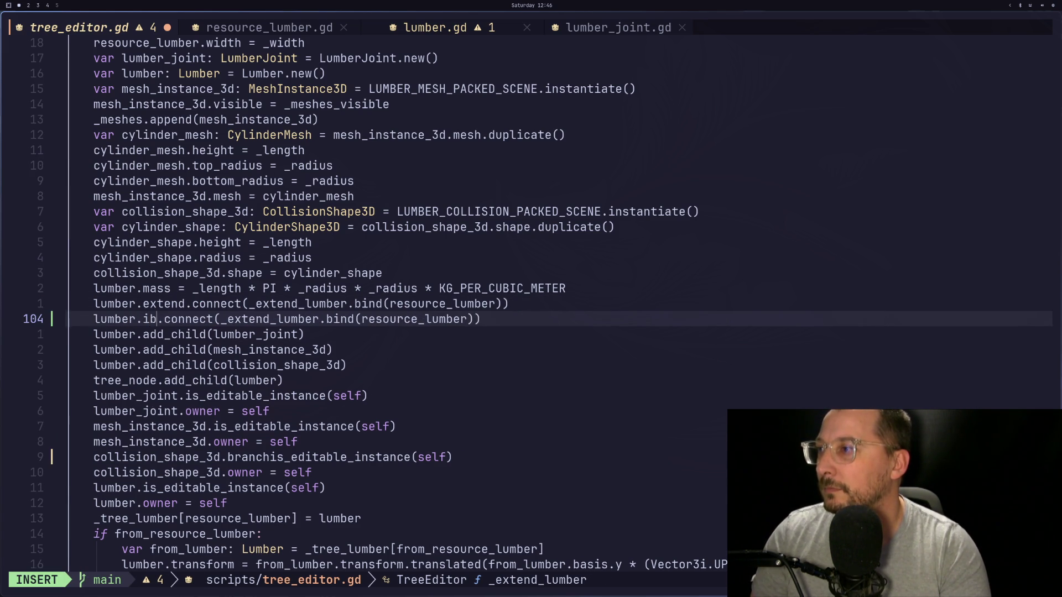
{"action": "type", "text": "ranch"}
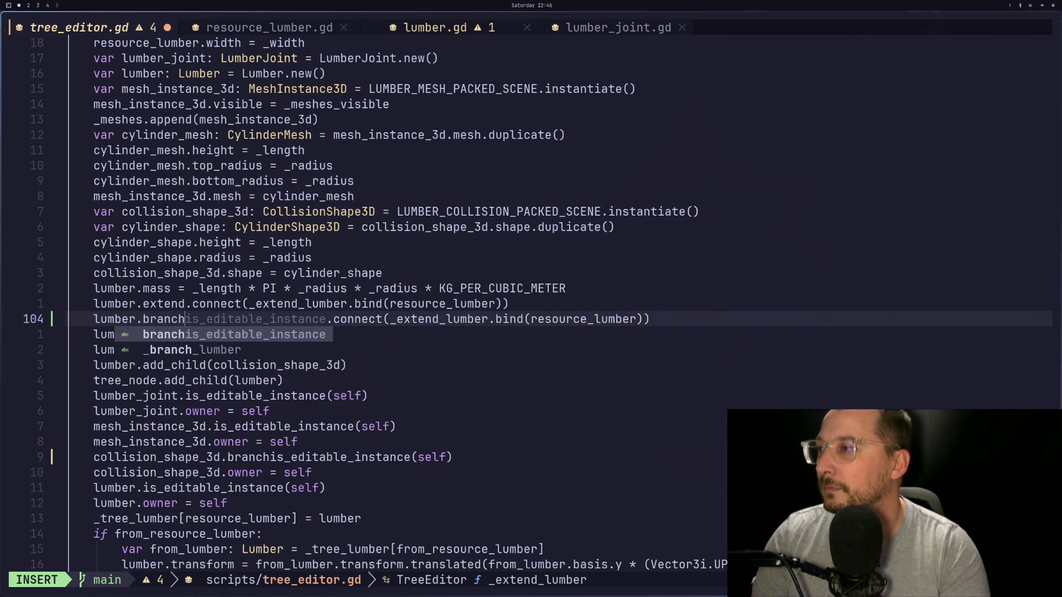
{"action": "key", "text": "Escape"}
{"action": "type", "text": ":w"}
{"action": "key", "text": "Return"}
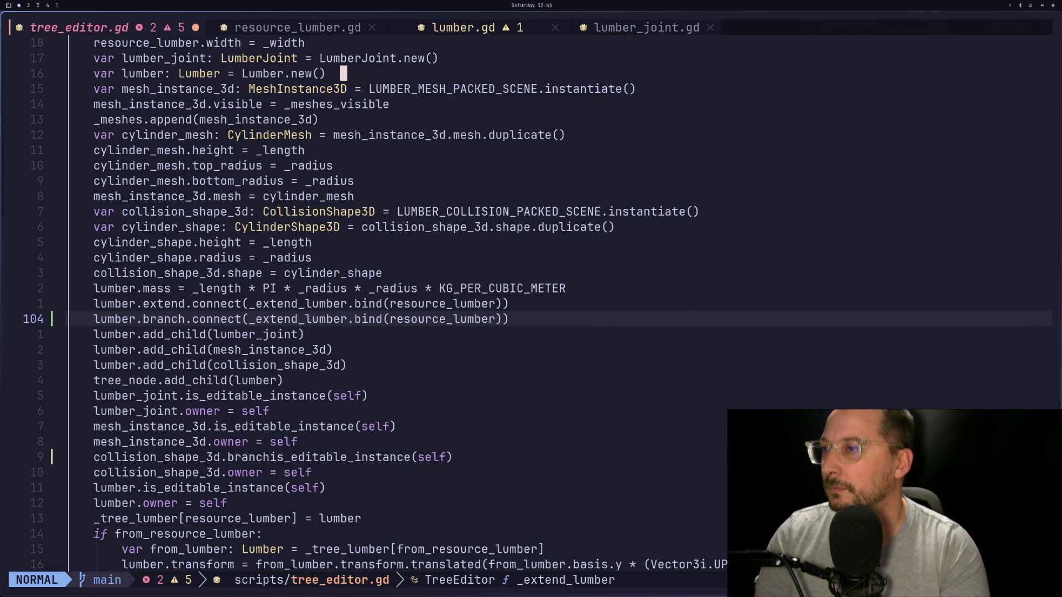
Rename the copied callback from _extend_lumber to _branch_lumber and save again.
{"action": "key", "text": "l"}
{"action": "key", "text": "l"}
{"action": "key", "text": "l"}
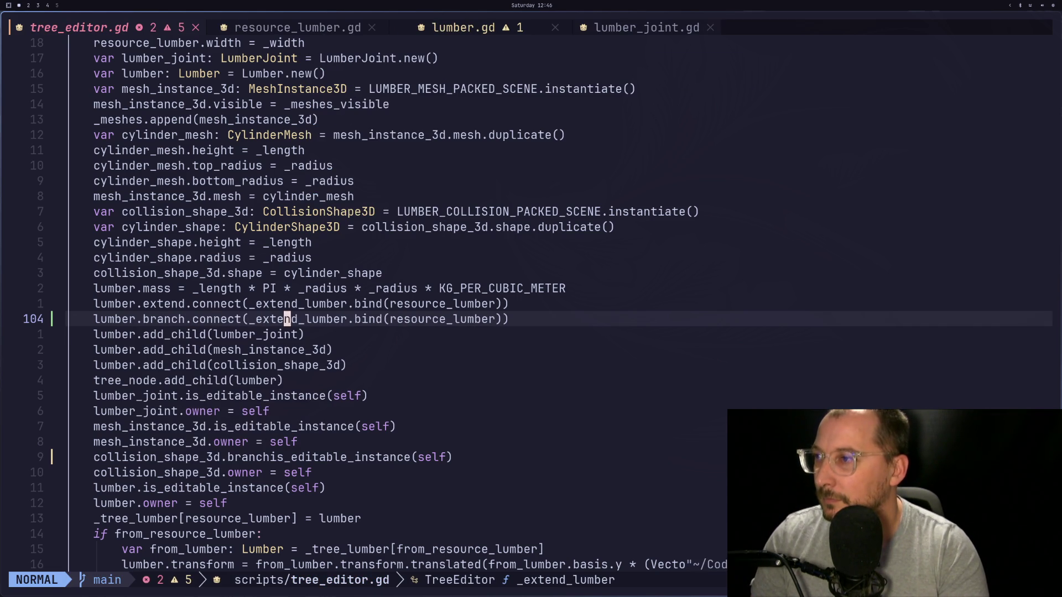
{"action": "key", "text": "s"}
{"action": "key", "text": "BackSpace"}
{"action": "key", "text": "BackSpace"}
{"action": "key", "text": "BackSpace"}
{"action": "type", "text": "branch"}
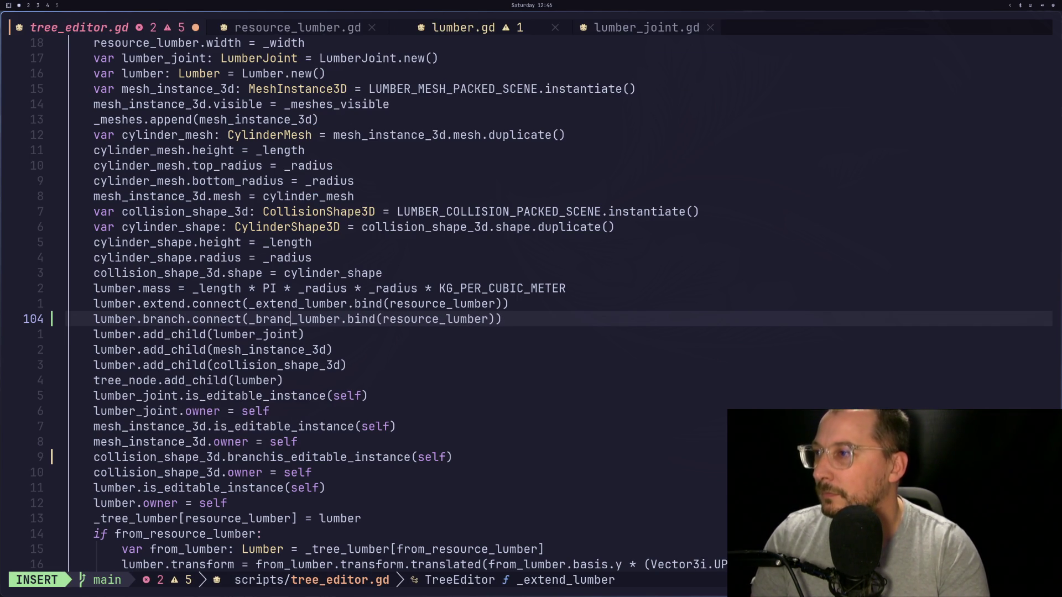
{"action": "key", "text": "Escape"}
{"action": "type", "text": ":w"}
{"action": "key", "text": "Return"}
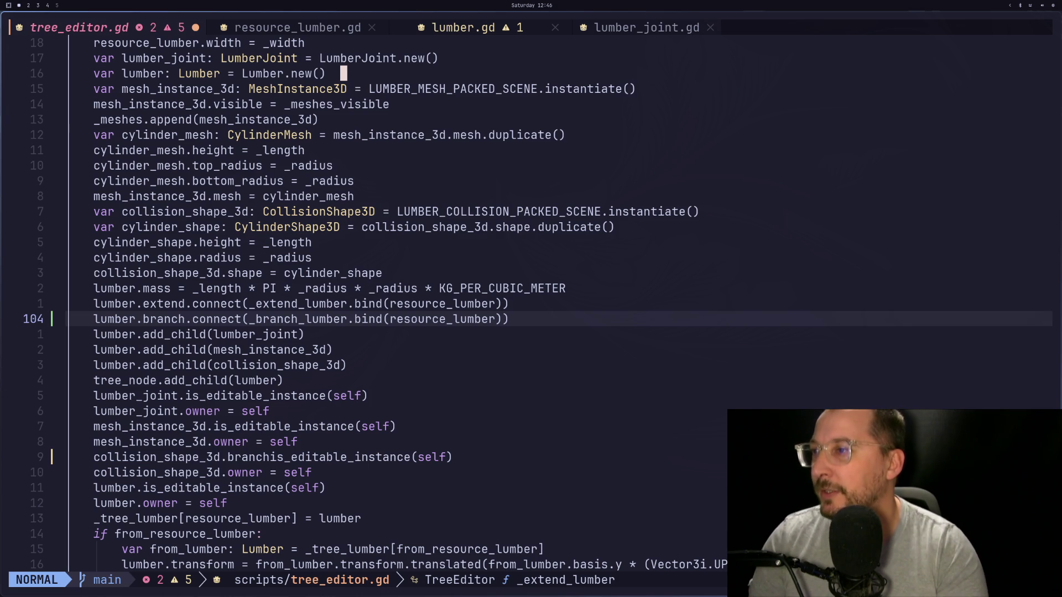
Inspect the extend and flagged branch connection lines around line 104.
{"action": "key", "text": "h"}
{"action": "key", "text": "h"}
{"action": "key", "text": "h"}
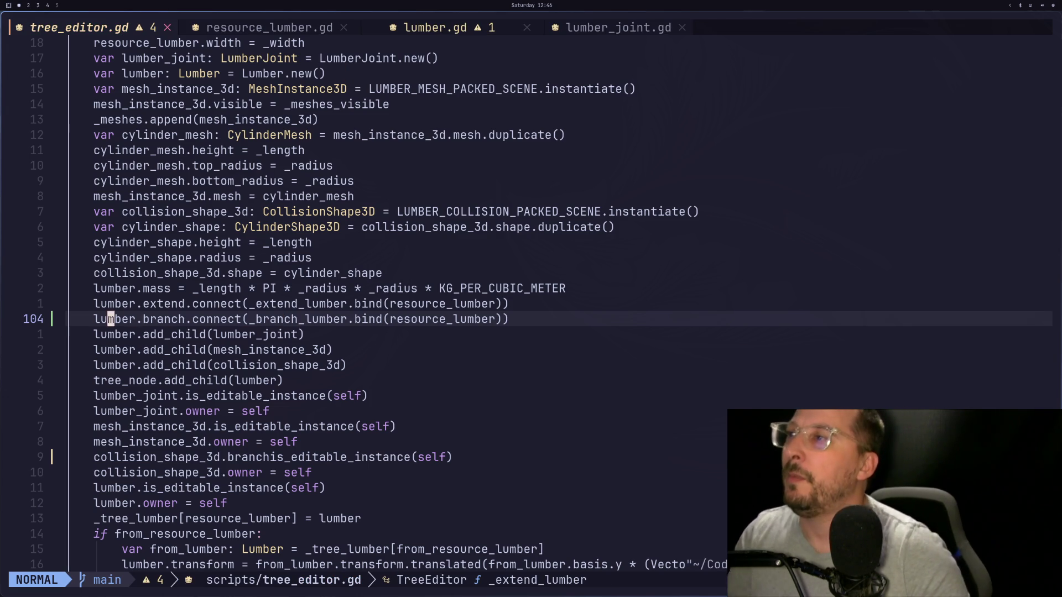
{"action": "key", "text": "k"}
{"action": "key", "text": "k"}
{"action": "key", "text": "k"}
{"action": "key", "text": "k"}
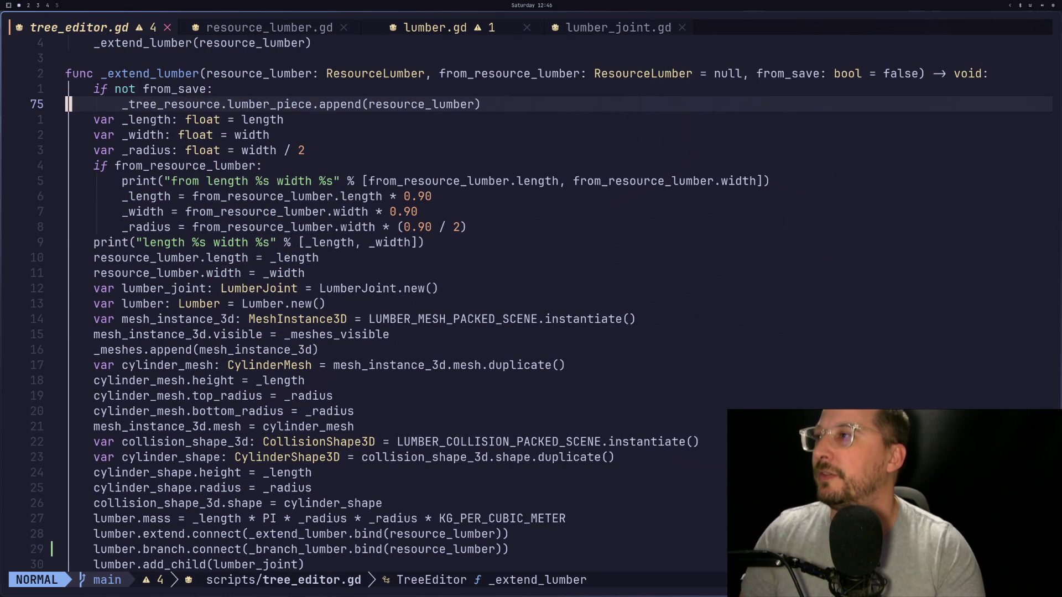
{"action": "key", "text": "j"}
{"action": "key", "text": "j"}
{"action": "key", "text": "j"}
{"action": "key", "text": "j"}
{"action": "key", "text": "k"}
{"action": "key", "text": "k"}
{"action": "key", "text": "k"}
{"action": "key", "text": "j"}
{"action": "key", "text": "j"}
{"action": "key", "text": "j"}
{"action": "key", "text": "k"}
{"action": "key", "text": "k"}
{"action": "key", "text": "k"}
{"action": "key", "text": "k"}
{"action": "key", "text": "ctrl+y"}
{"action": "key", "text": "j"}
{"action": "key", "text": "j"}
{"action": "key", "text": "j"}
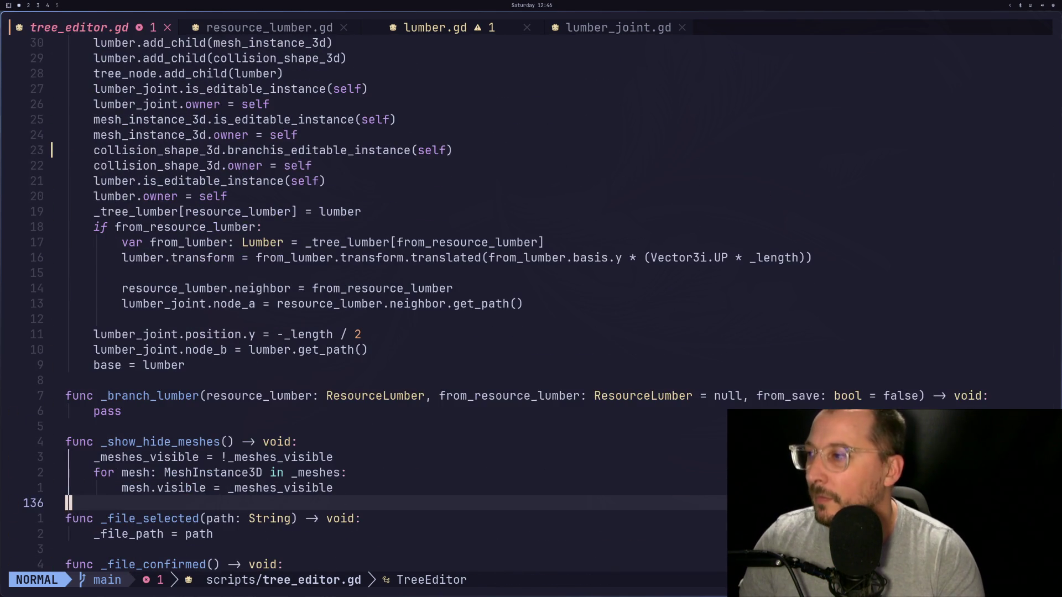
{"action": "key", "text": "k"}
{"action": "key", "text": "k"}
{"action": "key", "text": "k"}
{"action": "key", "text": "k"}
{"action": "key", "text": "k"}
{"action": "key", "text": "k"}
{"action": "key", "text": "j"}
{"action": "key", "text": "j"}
{"action": "key", "text": "j"}
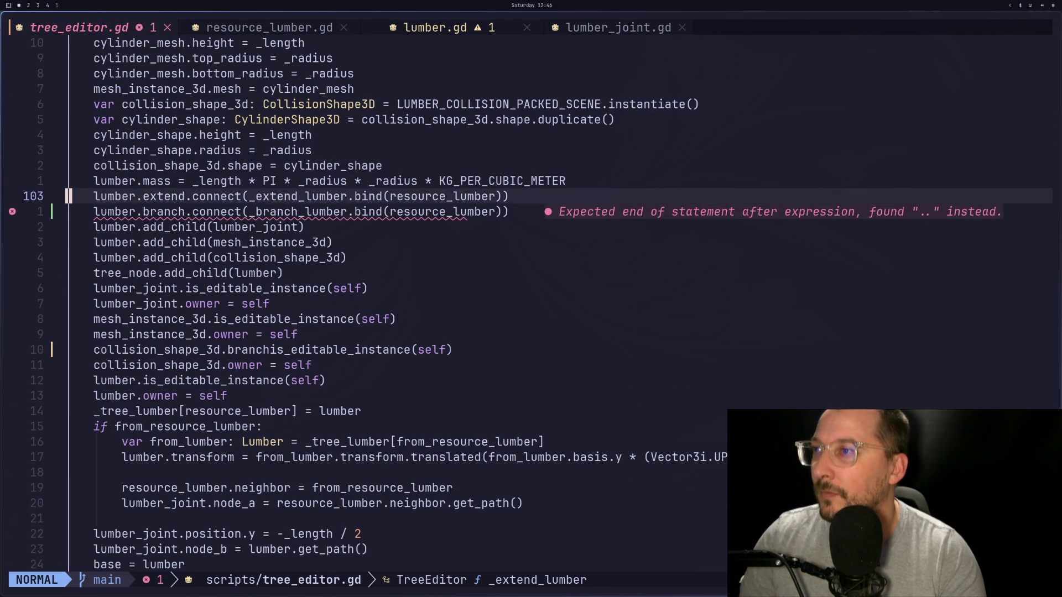
{"action": "key", "text": "j"}
{"action": "key", "text": "w"}
{"action": "key", "text": "w"}
{"action": "key", "text": "w"}
{"action": "key", "text": "w"}
{"action": "key", "text": "w"}
{"action": "key", "text": "w"}
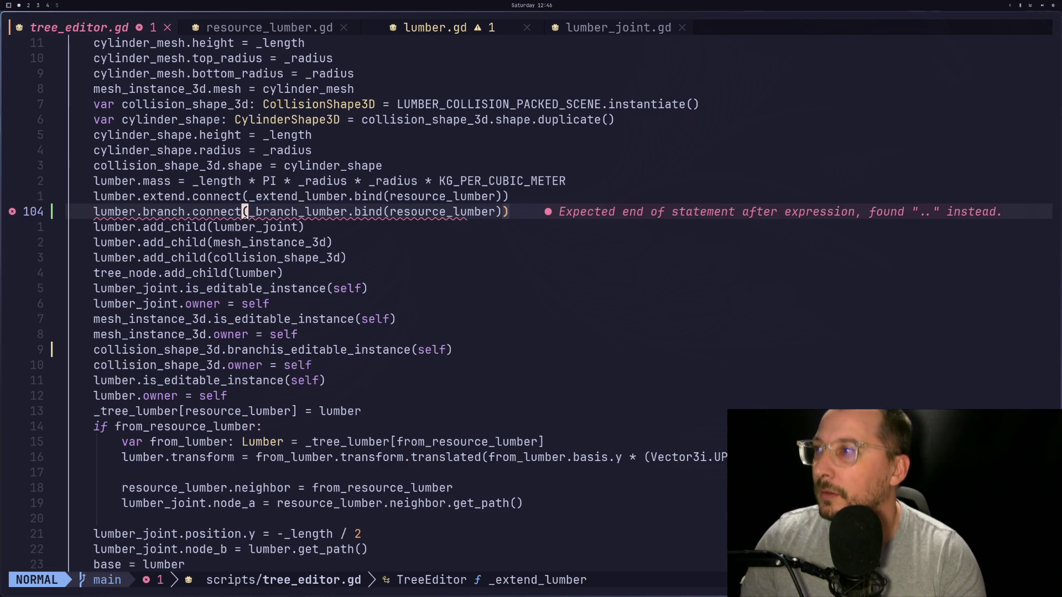
{"action": "key", "text": "j"}
{"action": "key", "text": "j"}
{"action": "key", "text": "k"}
{"action": "key", "text": "k"}
{"action": "key", "text": "j"}
{"action": "key", "text": "k"}
{"action": "key", "text": "j"}
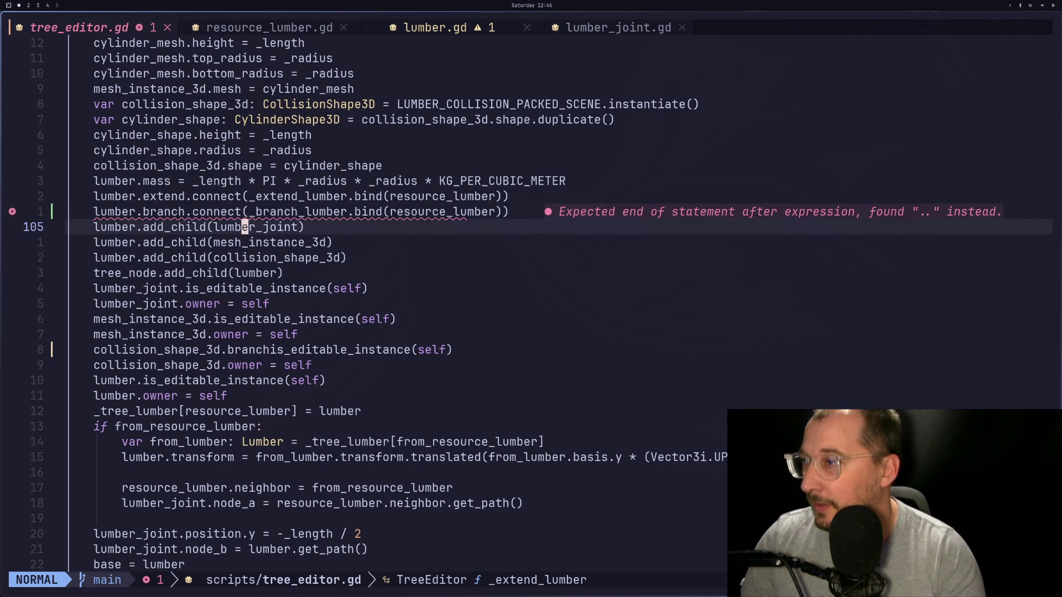
Compare against the _branch_lumber stub, then switch to the Godot editor workspace.
{"action": "key", "text": "j"}
{"action": "key", "text": "j"}
{"action": "key", "text": "j"}
{"action": "key", "text": "j"}
{"action": "key", "text": "j"}
{"action": "key", "text": "j"}
{"action": "key", "text": "k"}
{"action": "key", "text": "k"}
{"action": "key", "text": "j"}
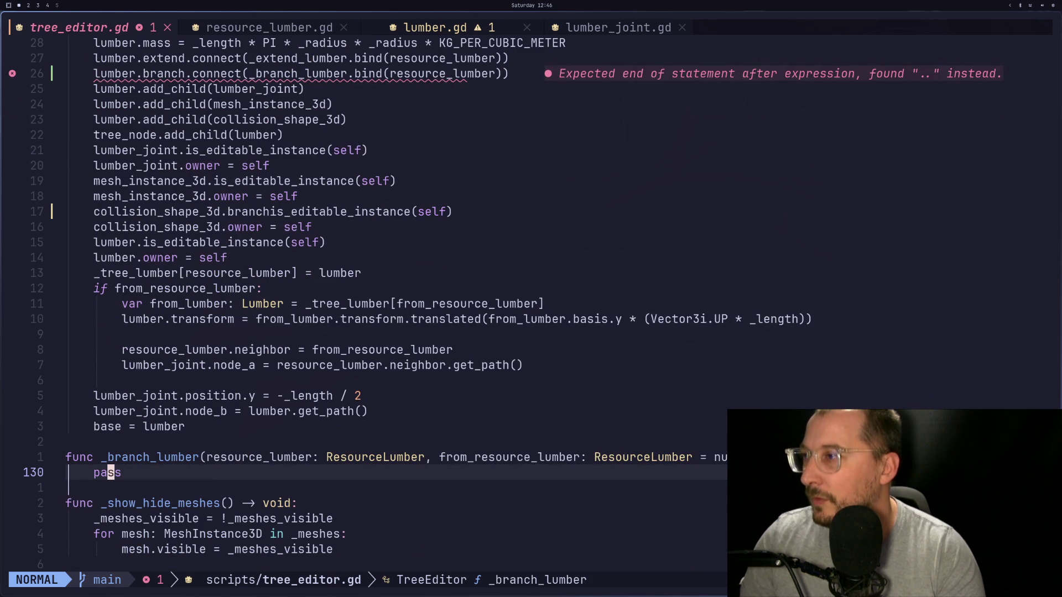
{"action": "key", "text": "0"}
{"action": "key", "text": "k"}
{"action": "key", "text": "k"}
{"action": "key", "text": "k"}
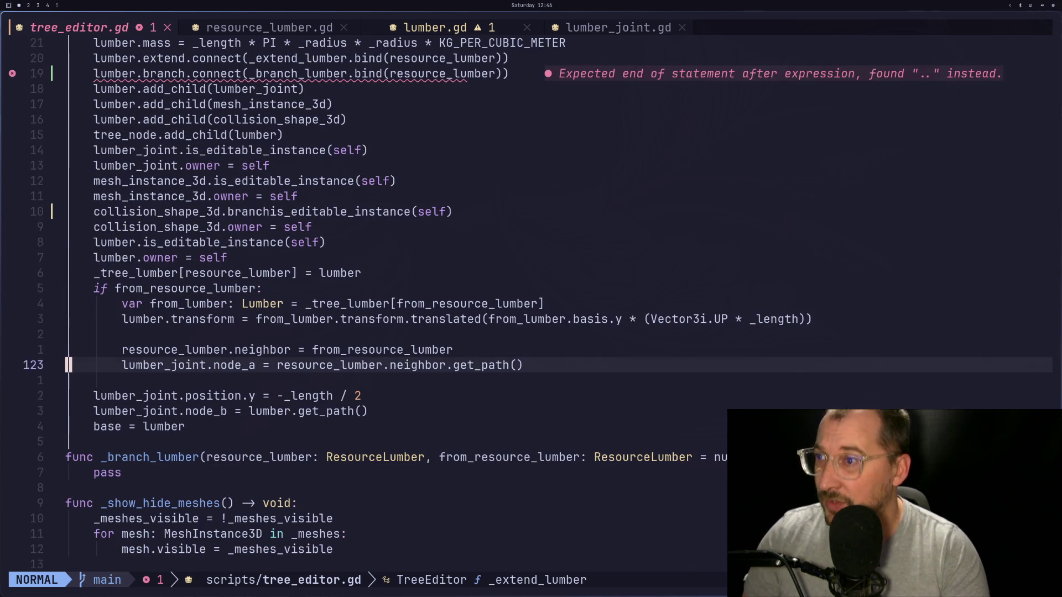
{"action": "key", "text": "k"}
{"action": "key", "text": "k"}
{"action": "key", "text": "k"}
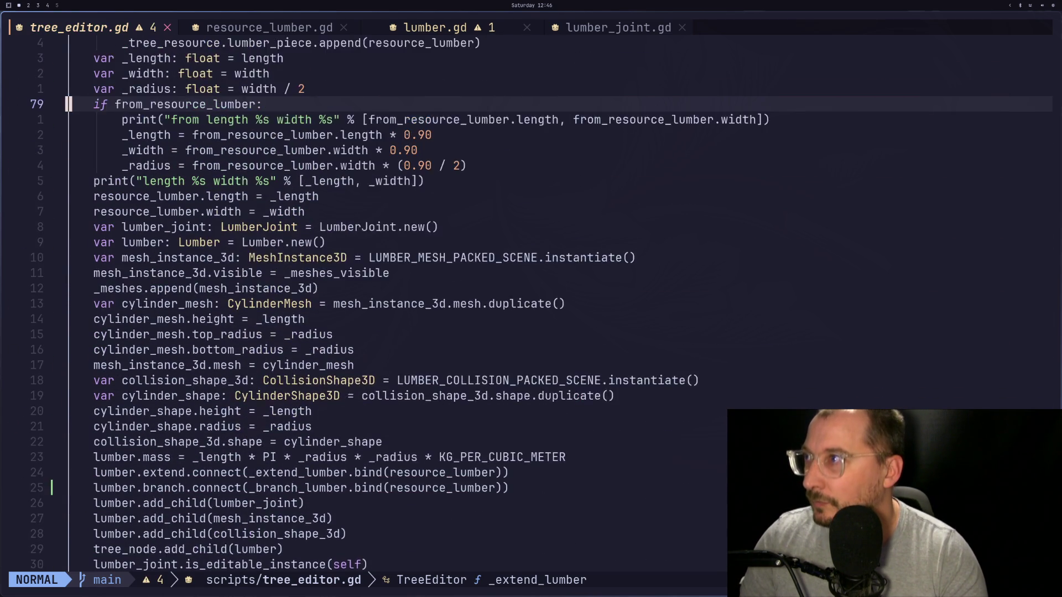
{"action": "key", "text": "k"}
{"action": "key", "text": "k"}
{"action": "key", "text": "j"}
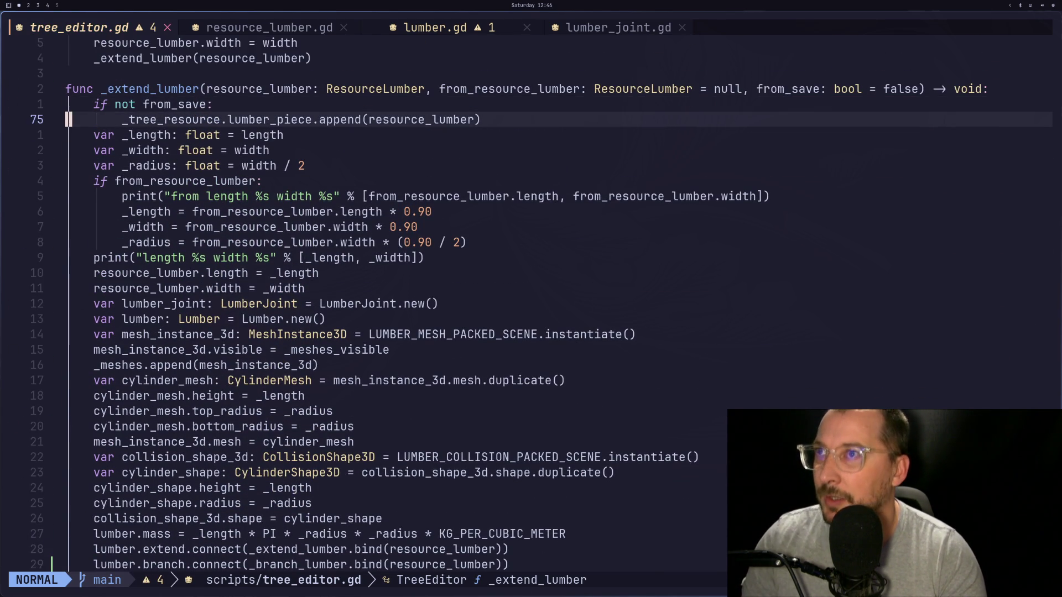
{"action": "key", "text": "super+2"}
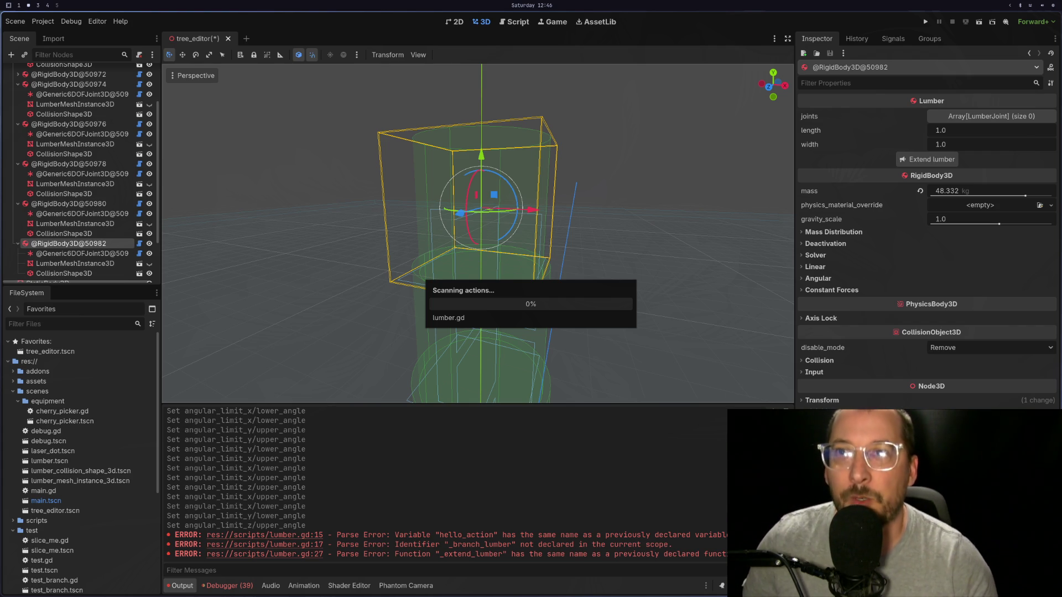
Review the lumber.gd and resource_lumber.gd scripts in the code editor.
{"action": "key", "text": "super+1"}
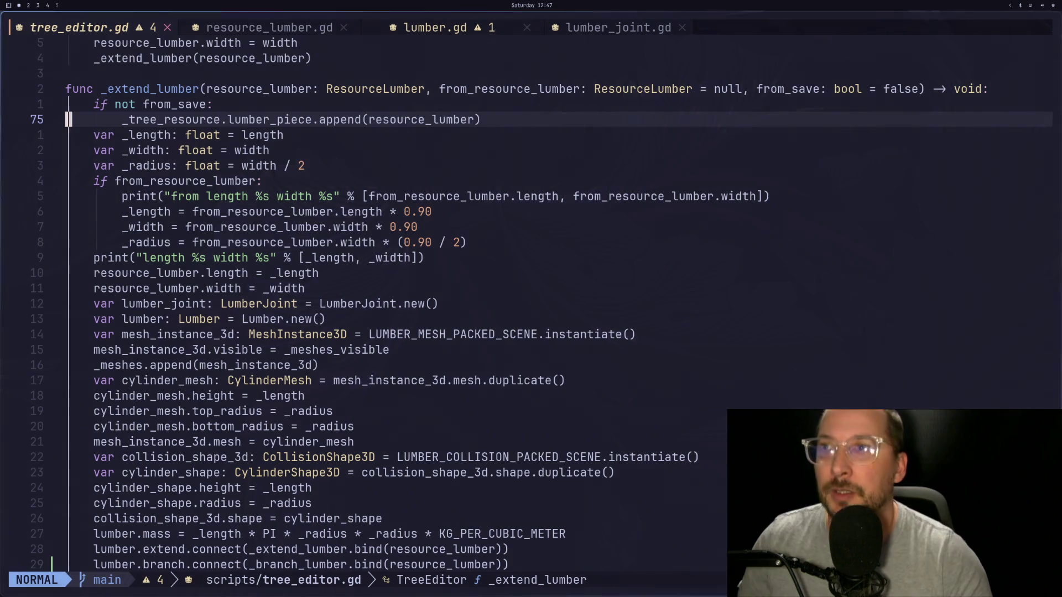
{"action": "left_click", "coordinate": [436, 28]}
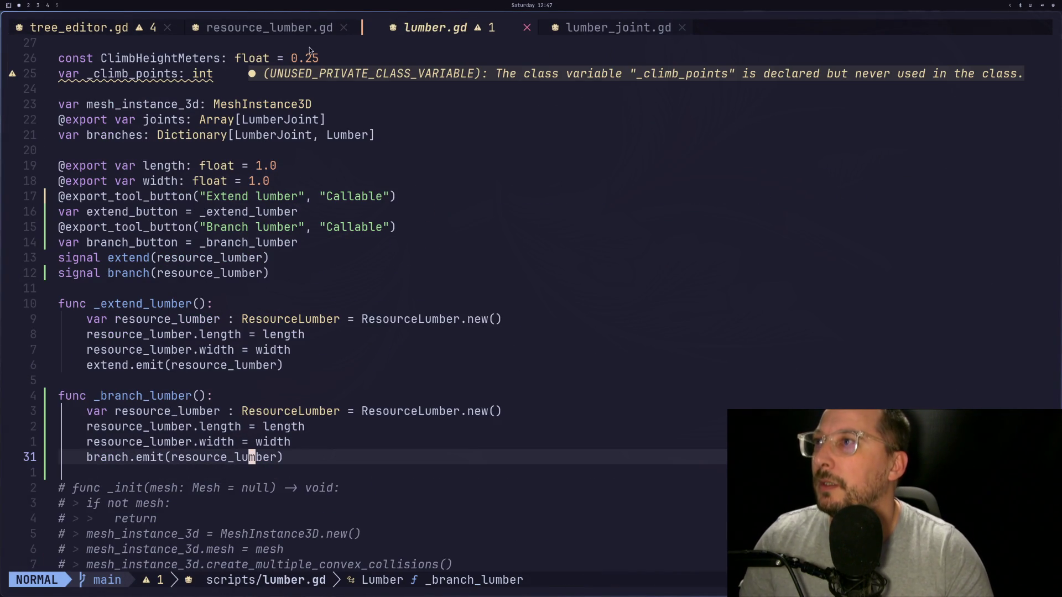
{"action": "left_click", "coordinate": [269, 28]}
{"action": "left_click", "coordinate": [437, 27]}
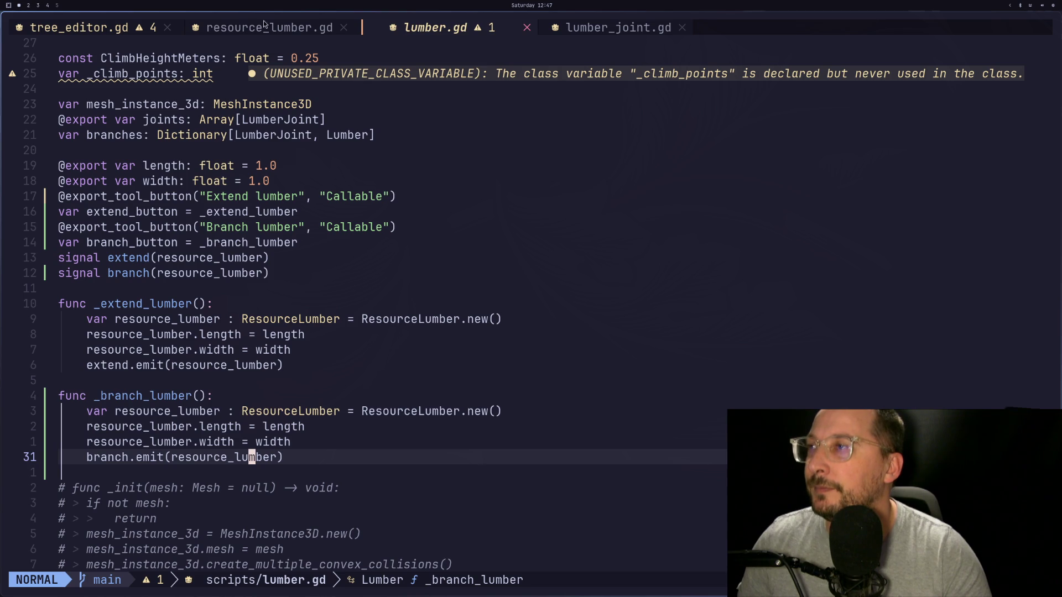
Relaunch Godot 4.6 from the launcher and open the Arborist project for editing.
{"action": "key", "text": "super+2"}
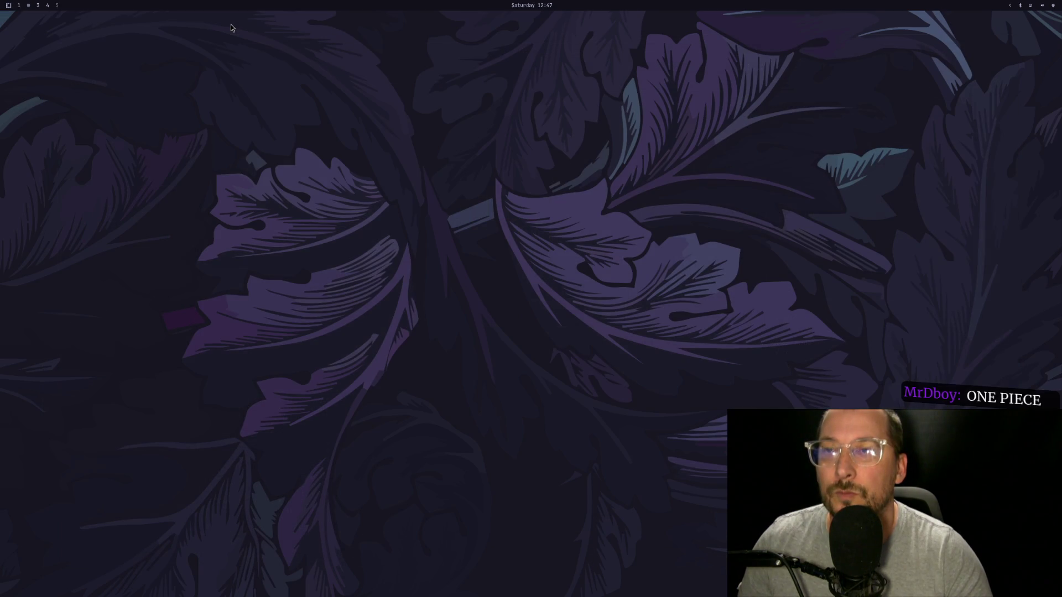
{"action": "key", "text": "super+space"}
{"action": "type", "text": "godo"}
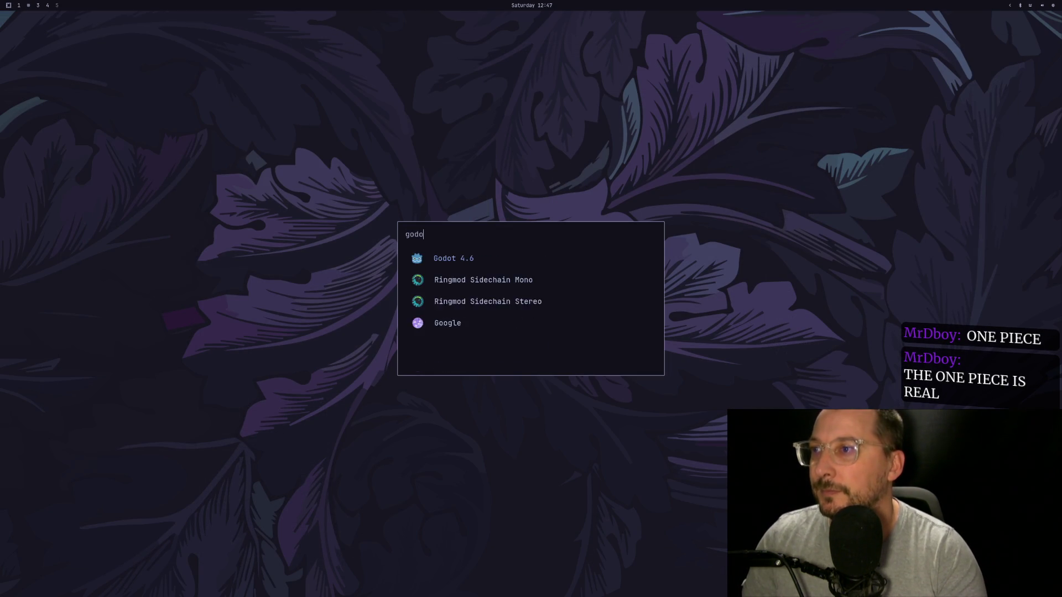
{"action": "key", "text": "Return"}
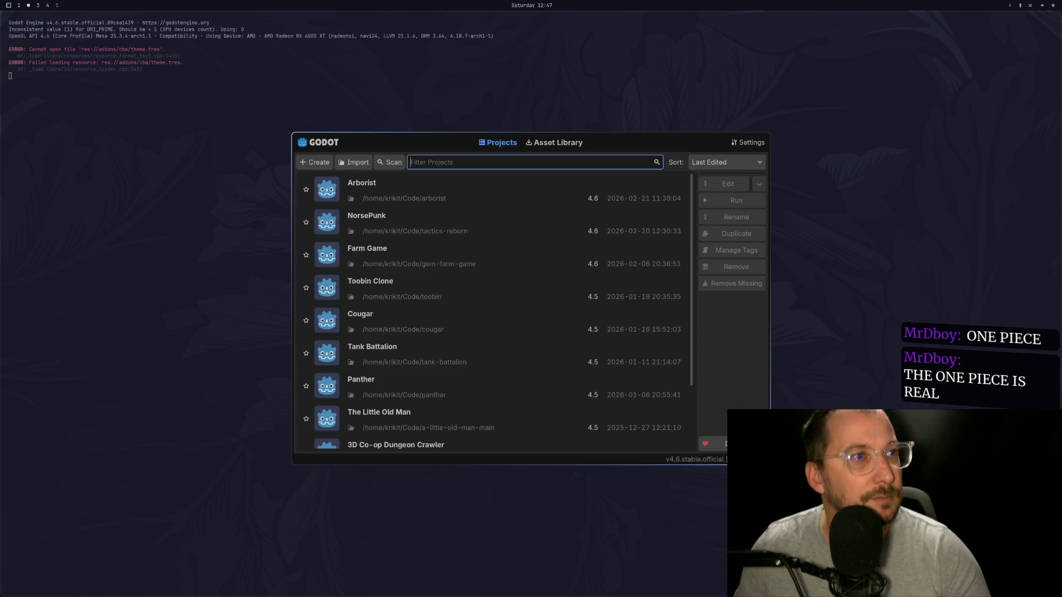
{"action": "left_click", "coordinate": [445, 186]}
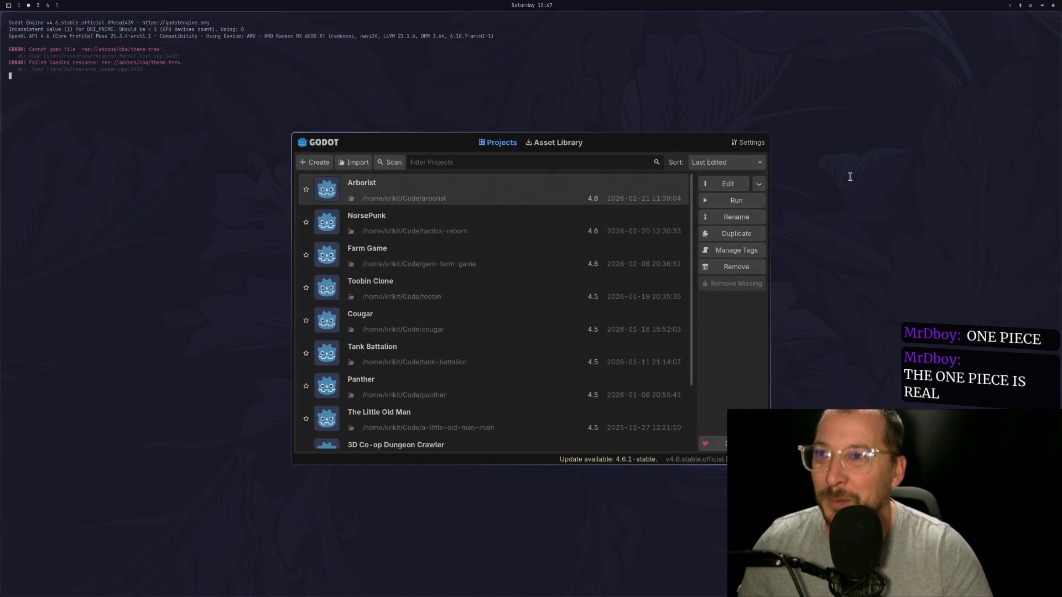
{"action": "left_click", "coordinate": [729, 183]}
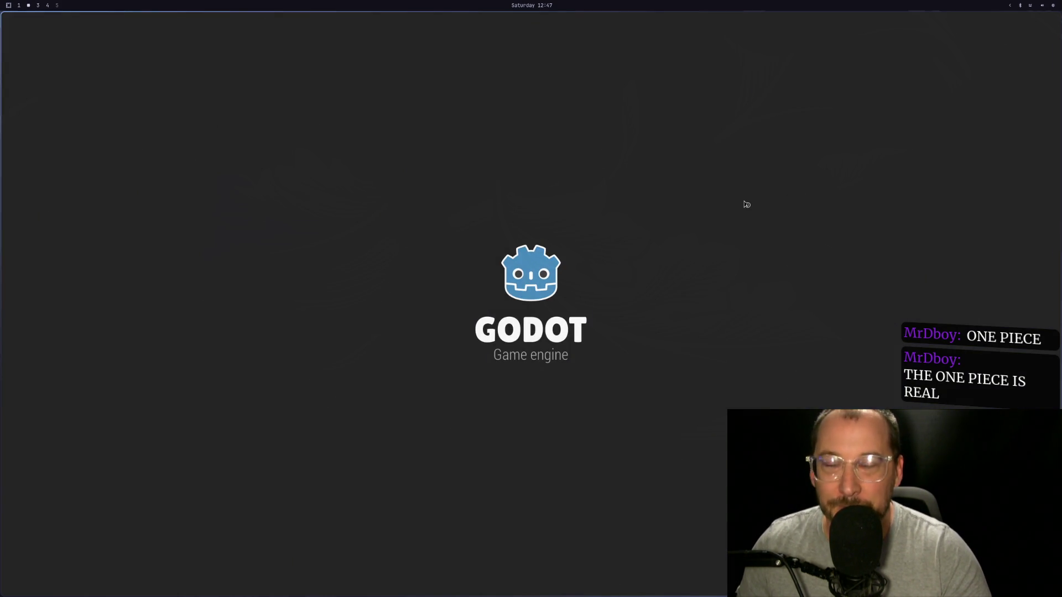